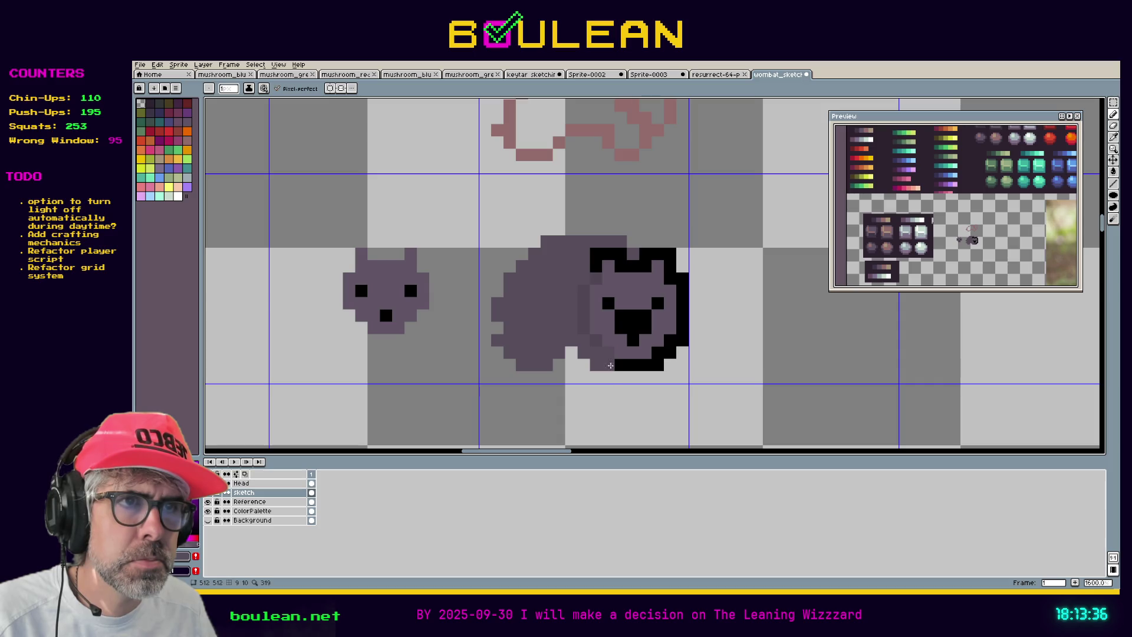
Add black outline pixels beneath the wombat and along its lower-left edge
key(i)
key(b)
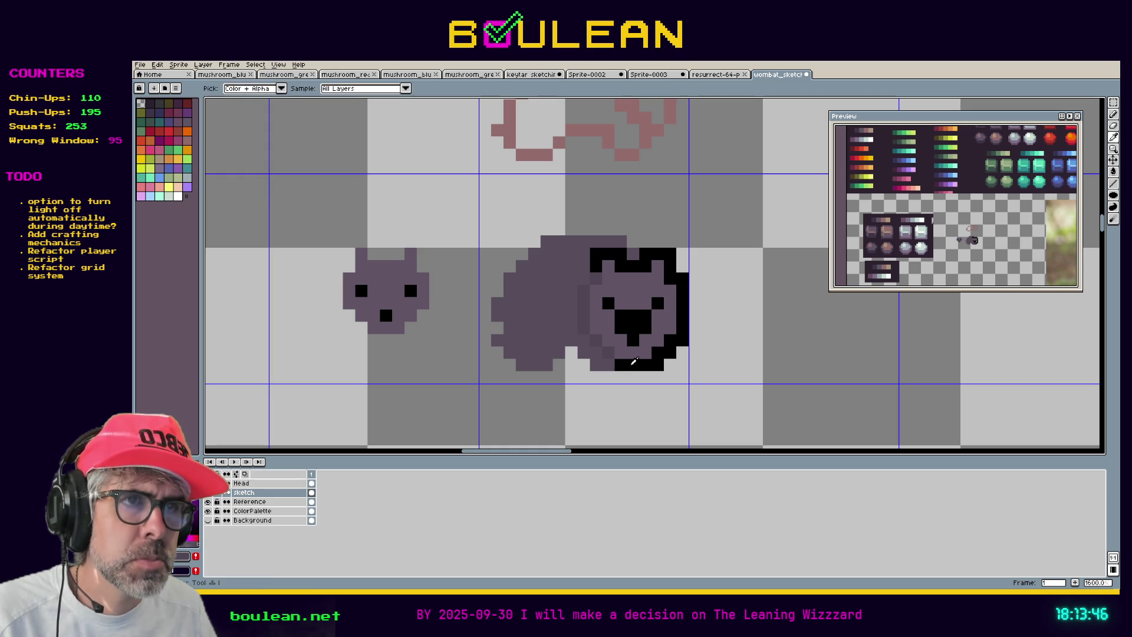
click(610, 379)
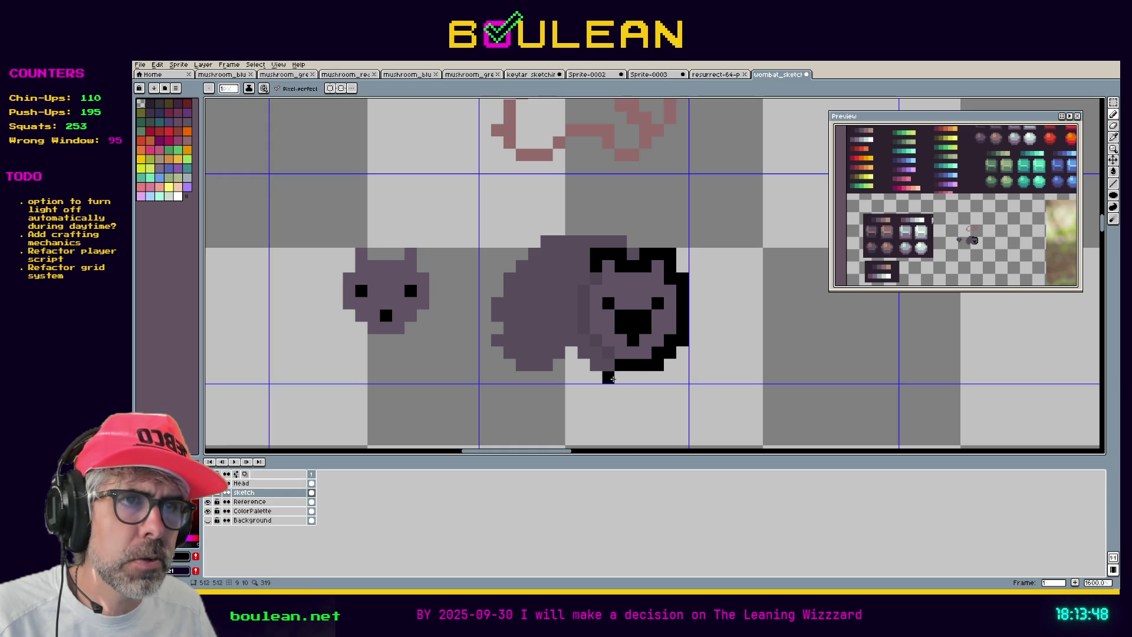
mouse_move(611, 379)
mouse_down()
mouse_move(585, 377)
mouse_move(619, 379)
mouse_up()
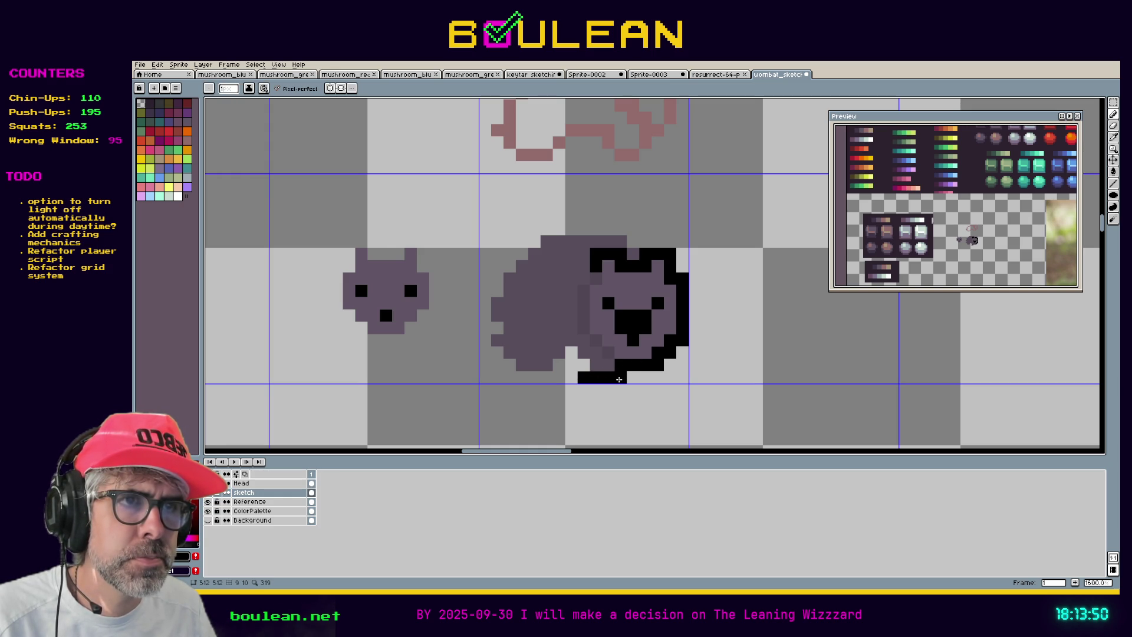
click(584, 364)
click(572, 365)
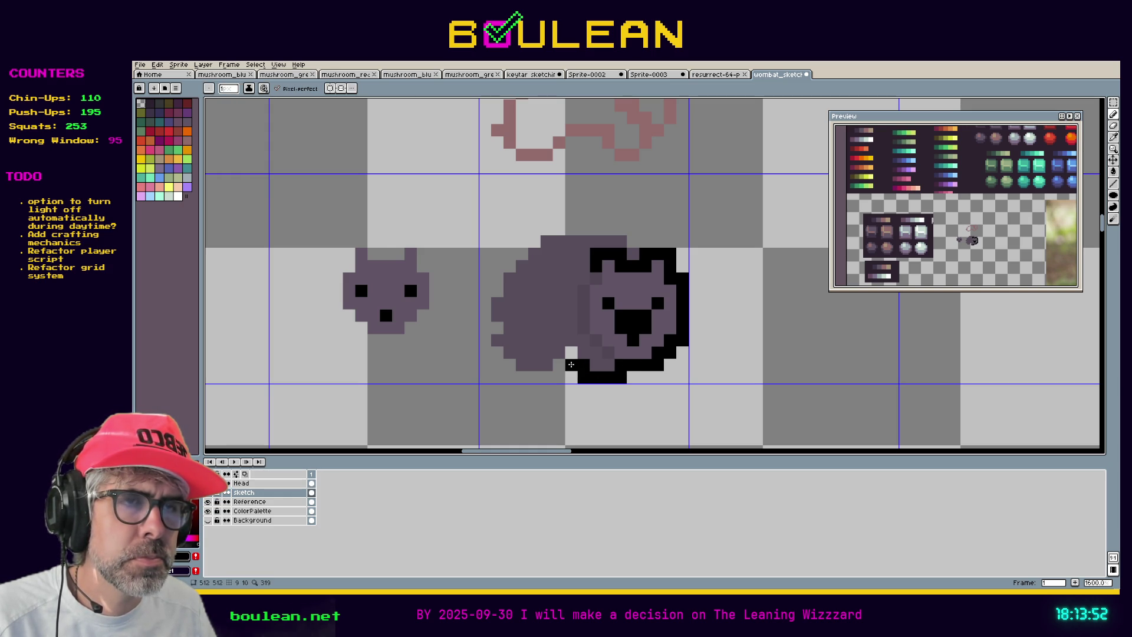
click(571, 354)
click(560, 365)
click(562, 374)
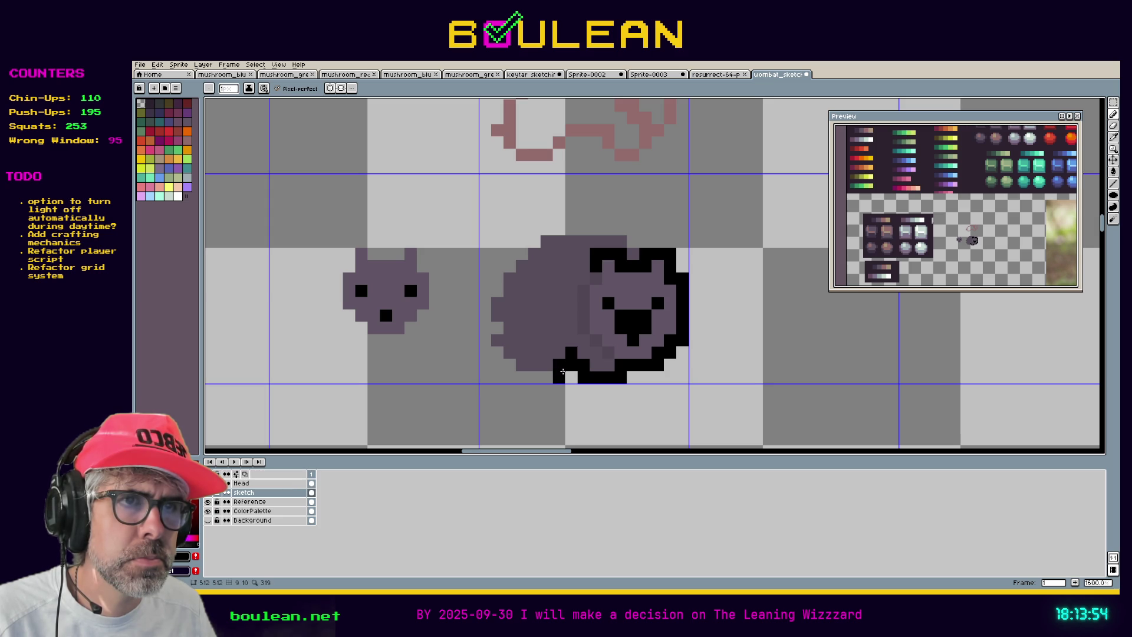
Trace the black outline along the bottom edge to the lower-left corner, erasing stray pixels
mouse_move(555, 376)
mouse_down()
mouse_move(523, 377)
mouse_move(485, 352)
mouse_move(485, 300)
mouse_move(497, 291)
mouse_up()
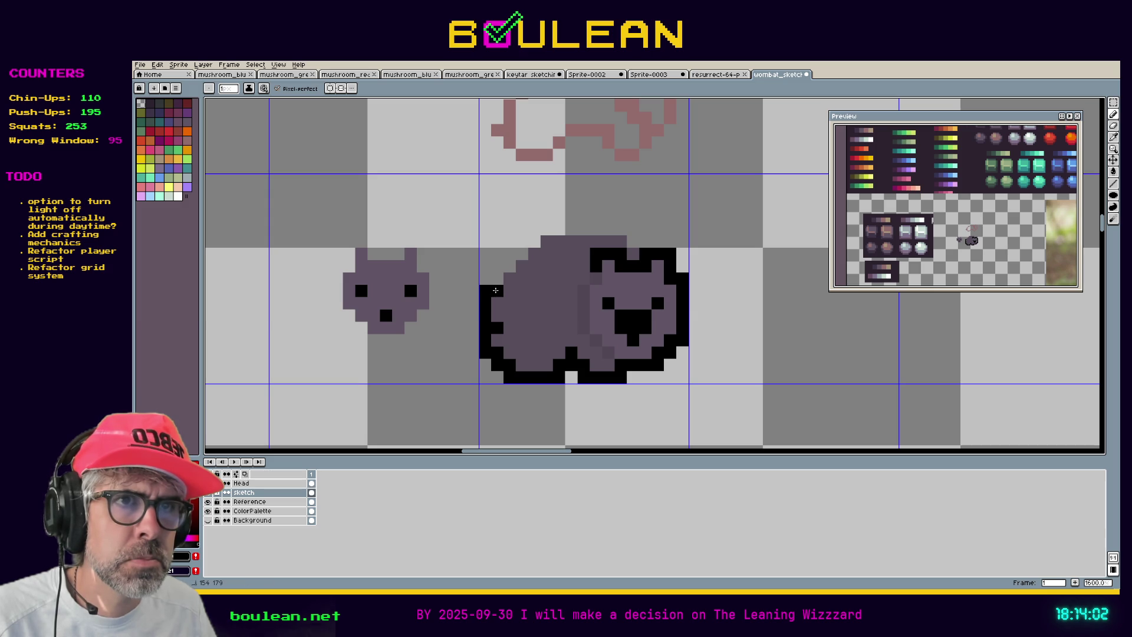
key(e)
click(497, 340)
click(485, 352)
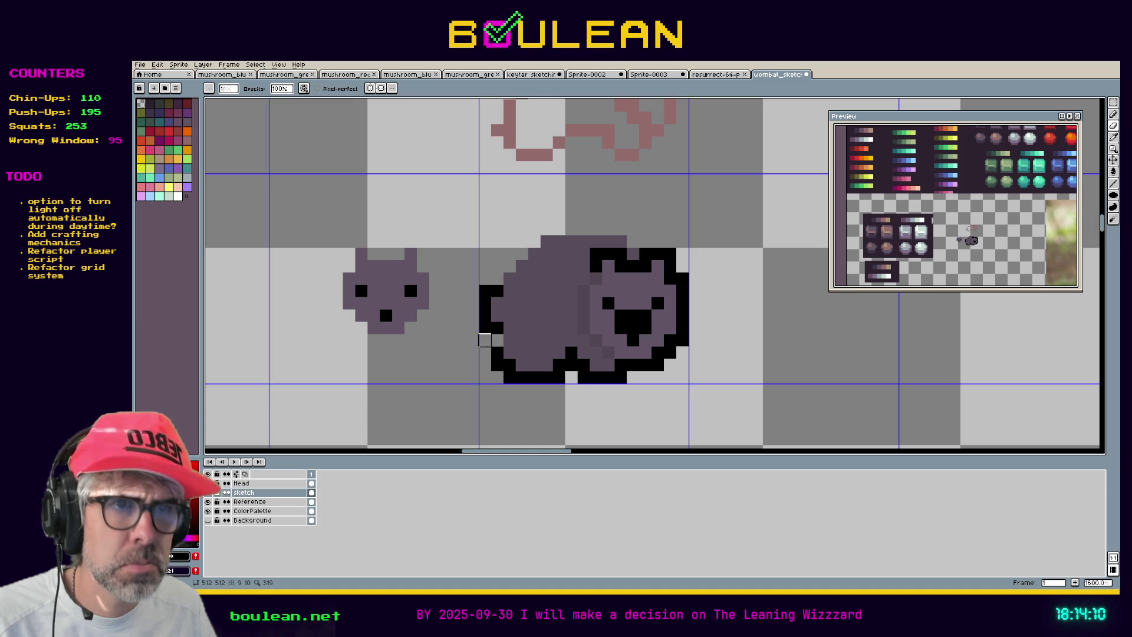
Outline the wombat's upper-left back in black pixel steps
key(i)
key(b)
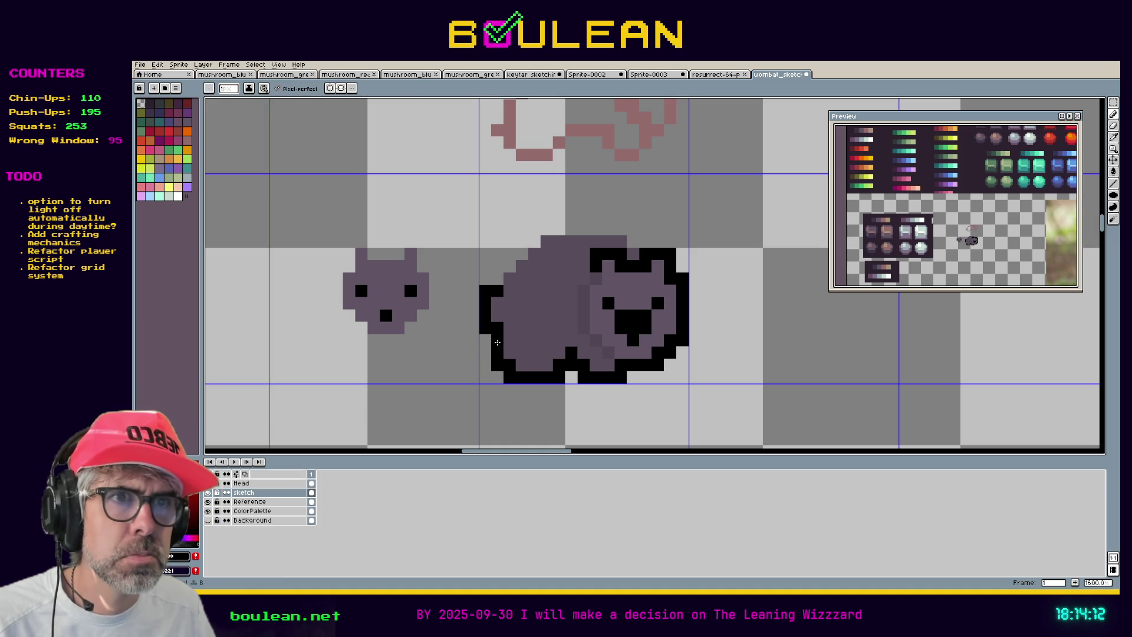
click(494, 270)
mouse_move(500, 266)
mouse_down()
mouse_move(540, 230)
mouse_move(634, 229)
mouse_move(637, 240)
mouse_up()
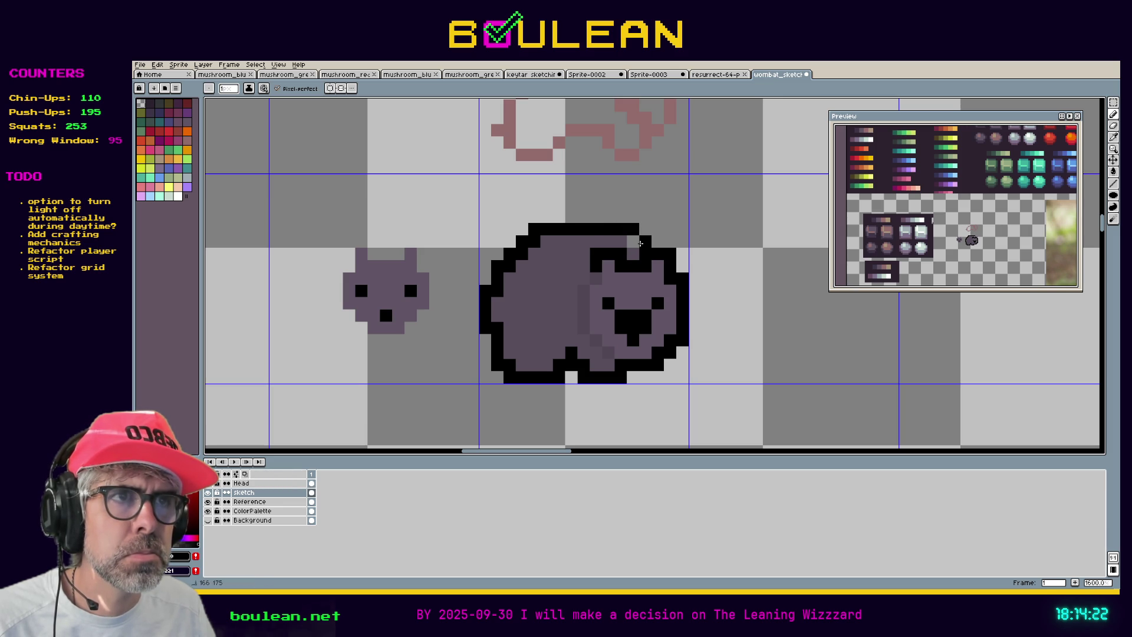
Remove the stray pixel ending the back outline and cover the pink lower-body pixel with body colour
right_click(645, 232)
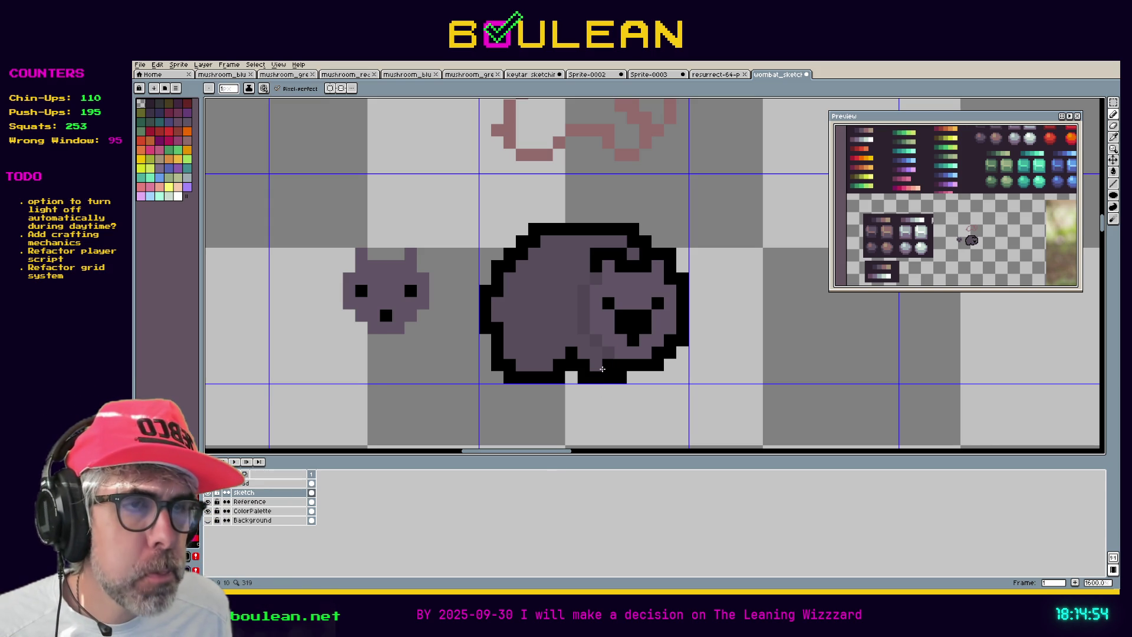
key(alt+Up)
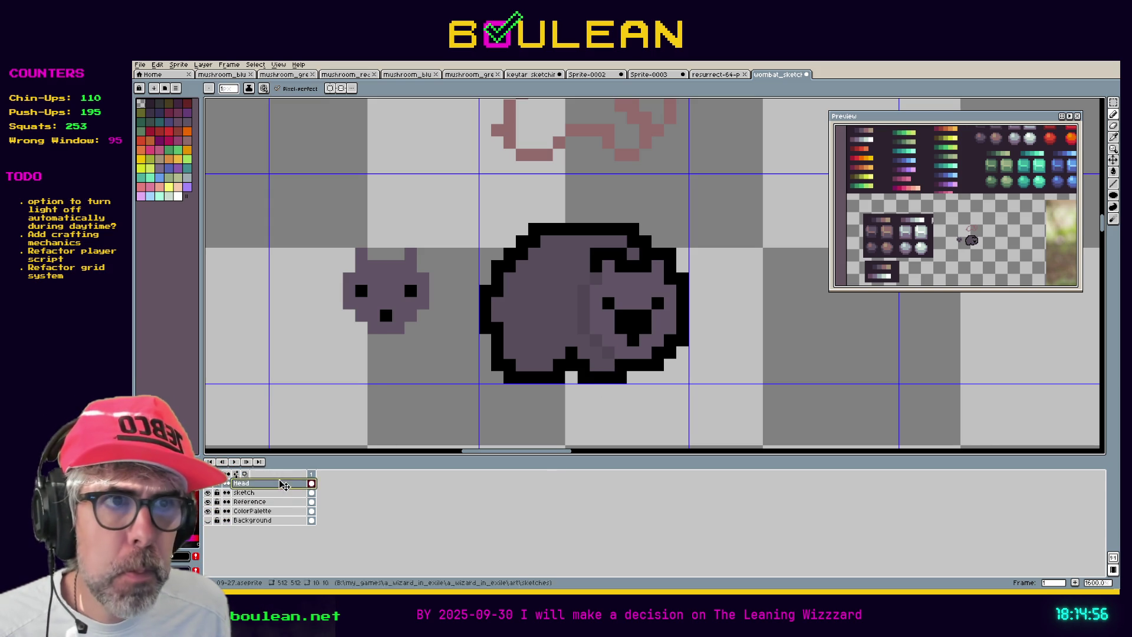
click(620, 364)
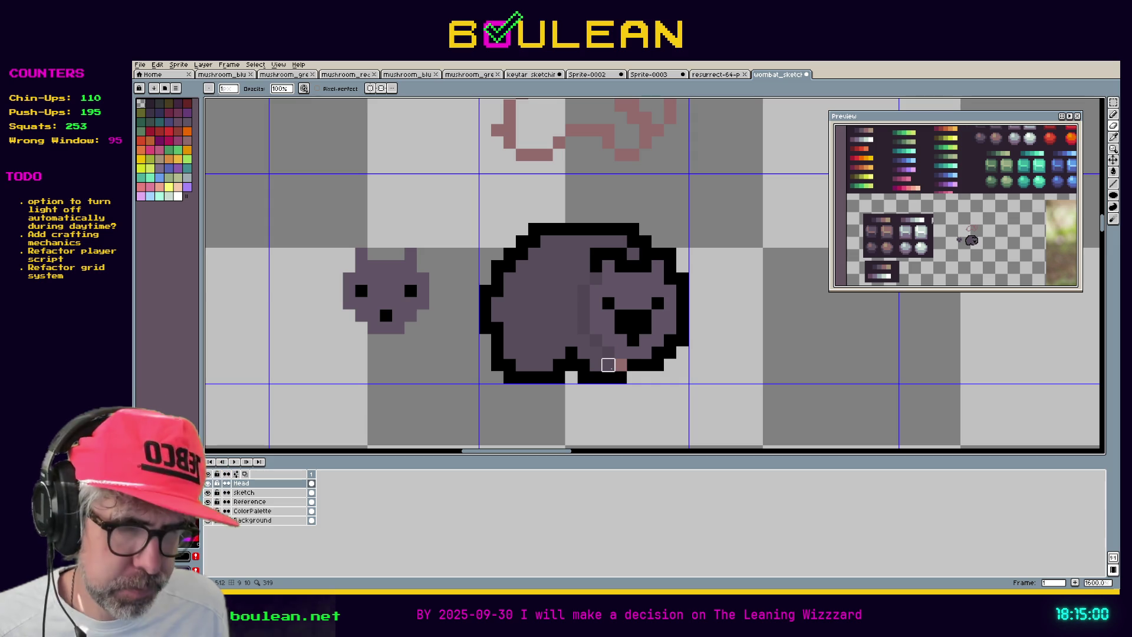
key(alt+Down)
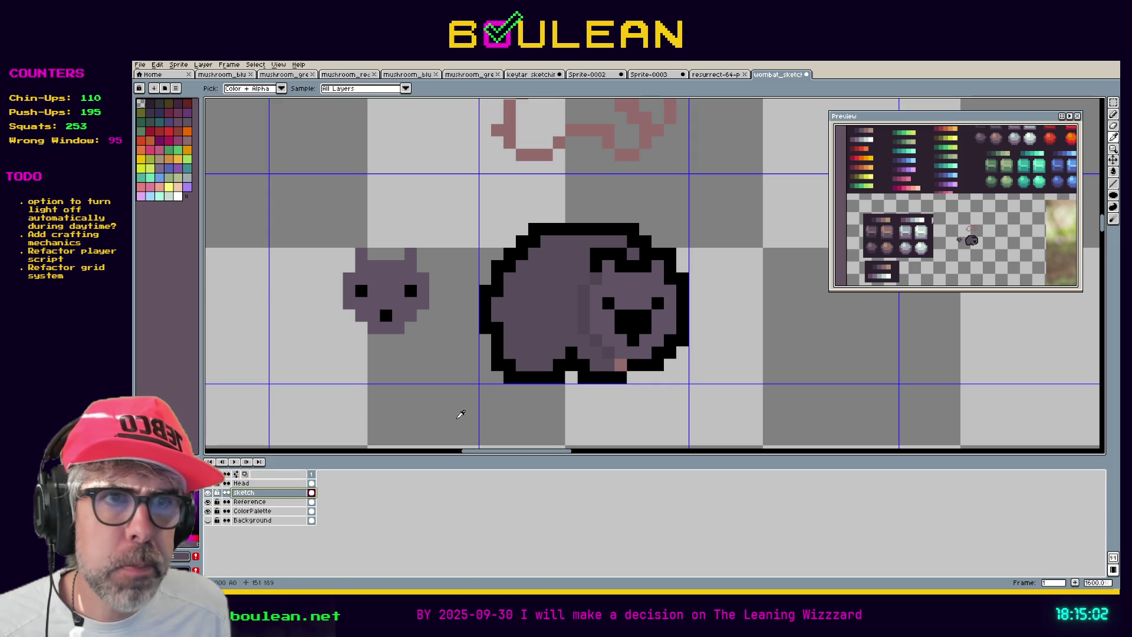
click(614, 368)
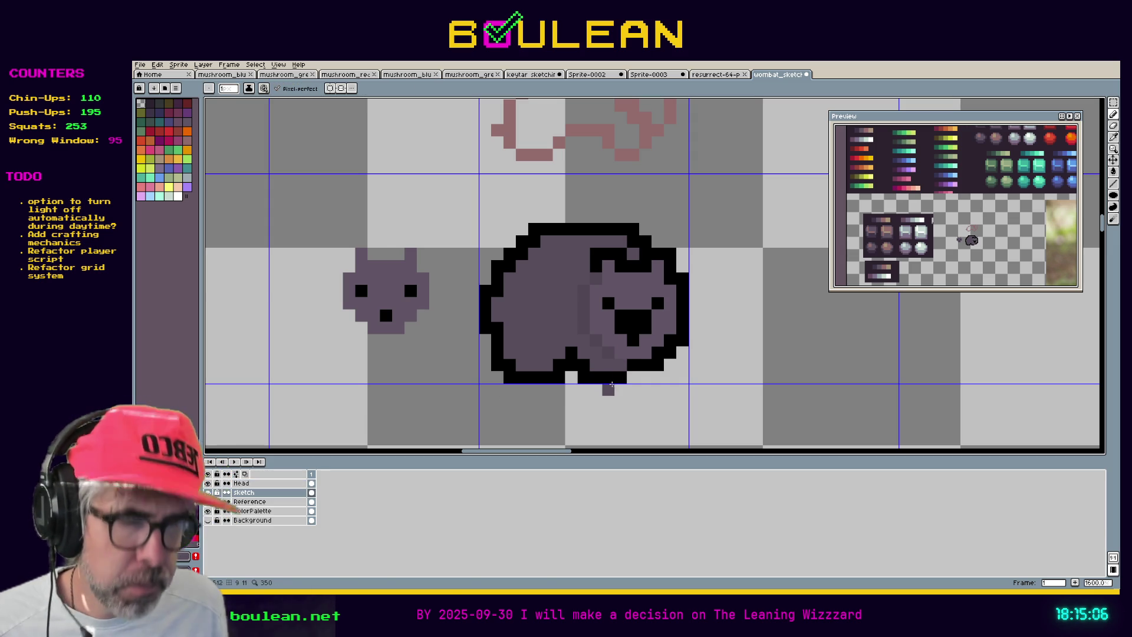
Sample the wombat's colour, then undo to restore the erased lower-left outline pixels
key(alt)
alt+click(633, 364)
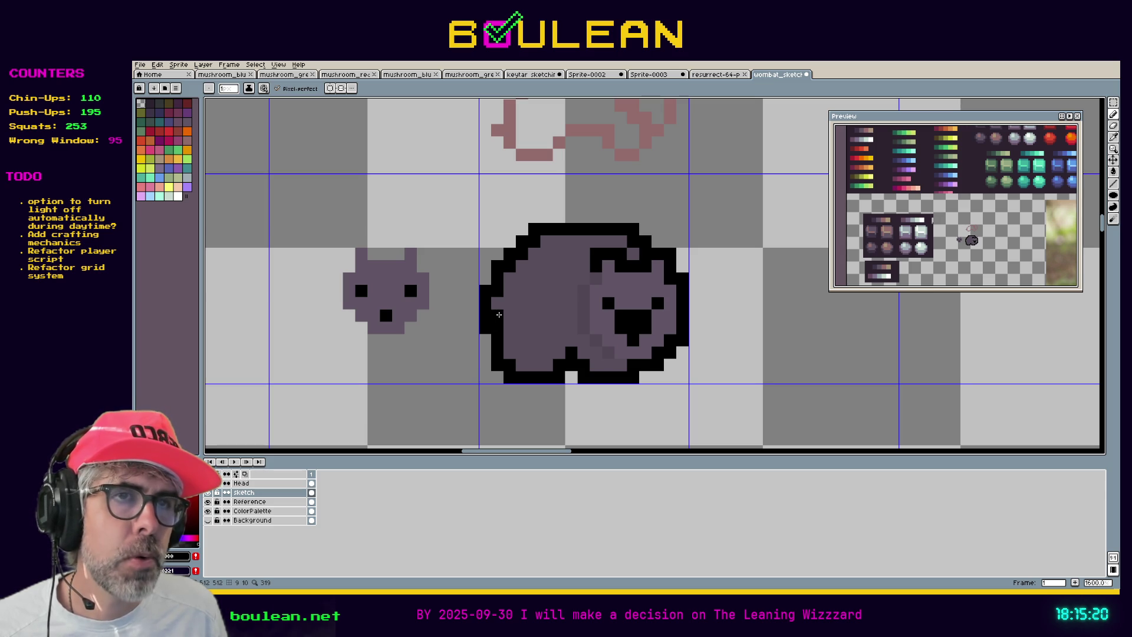
key(e)
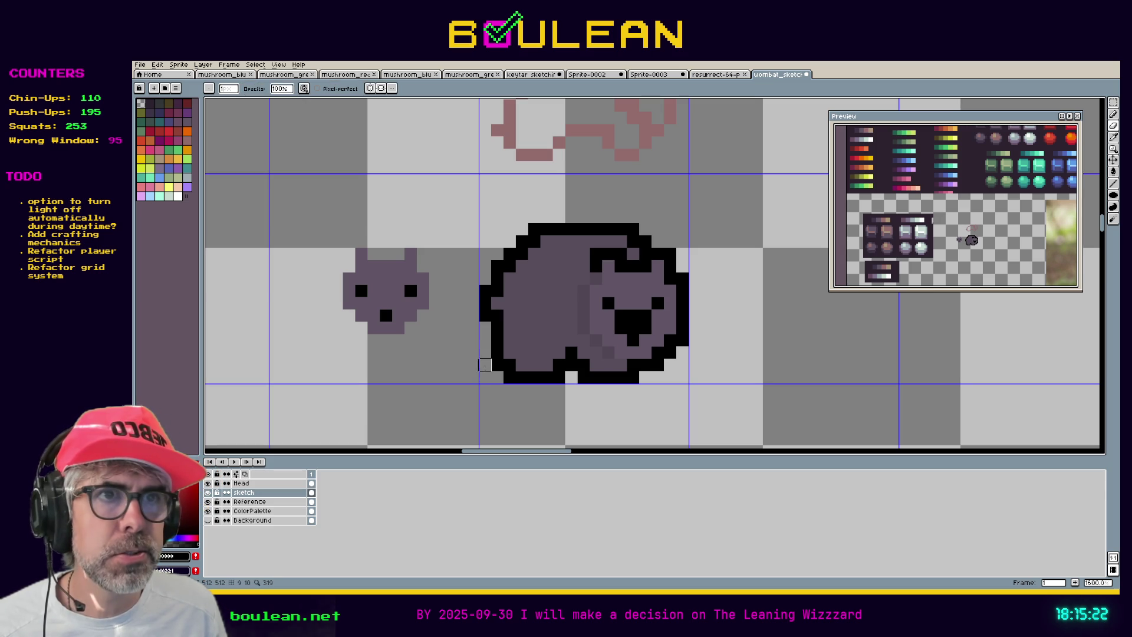
key(ctrl+z)
key(ctrl+z)
key(ctrl+z)
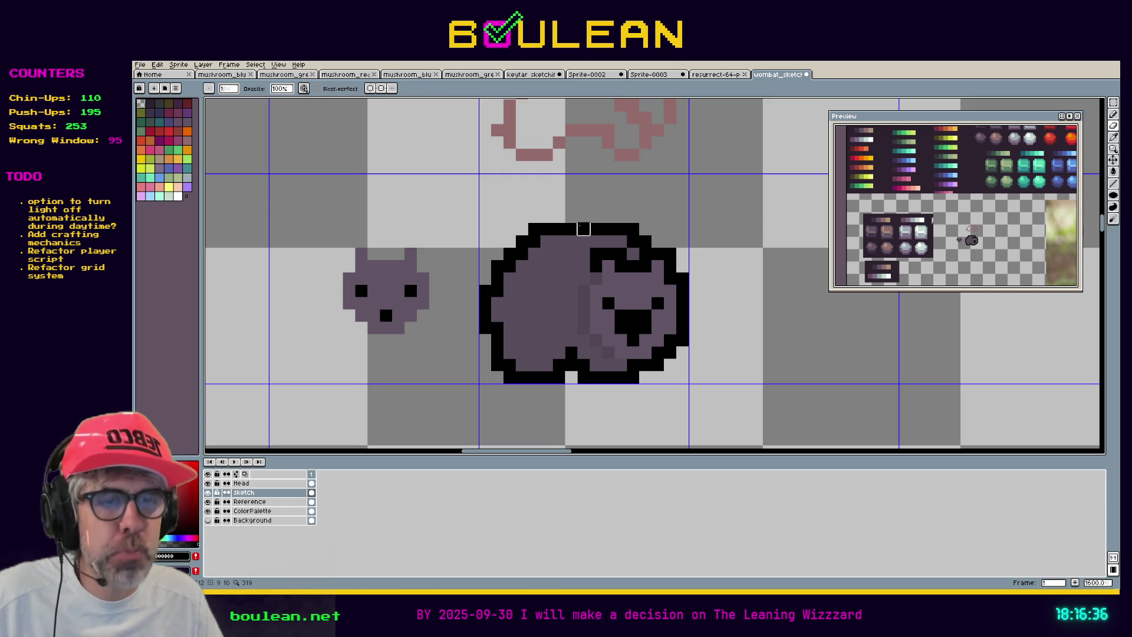
Make the Head layer active with the Pencil ready
key(i)
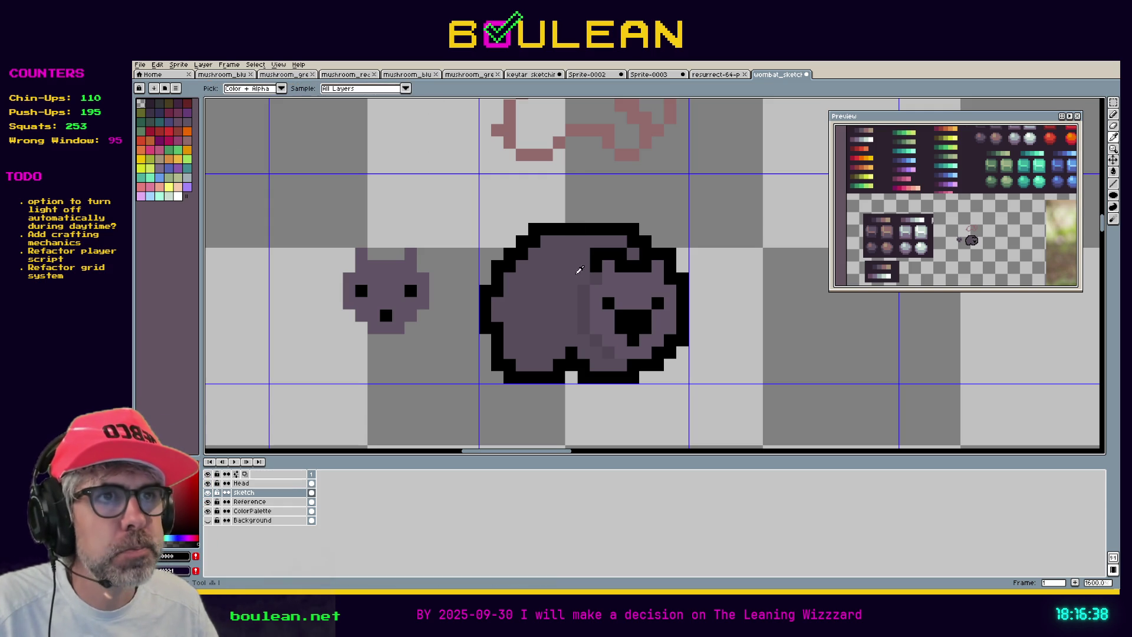
key(b)
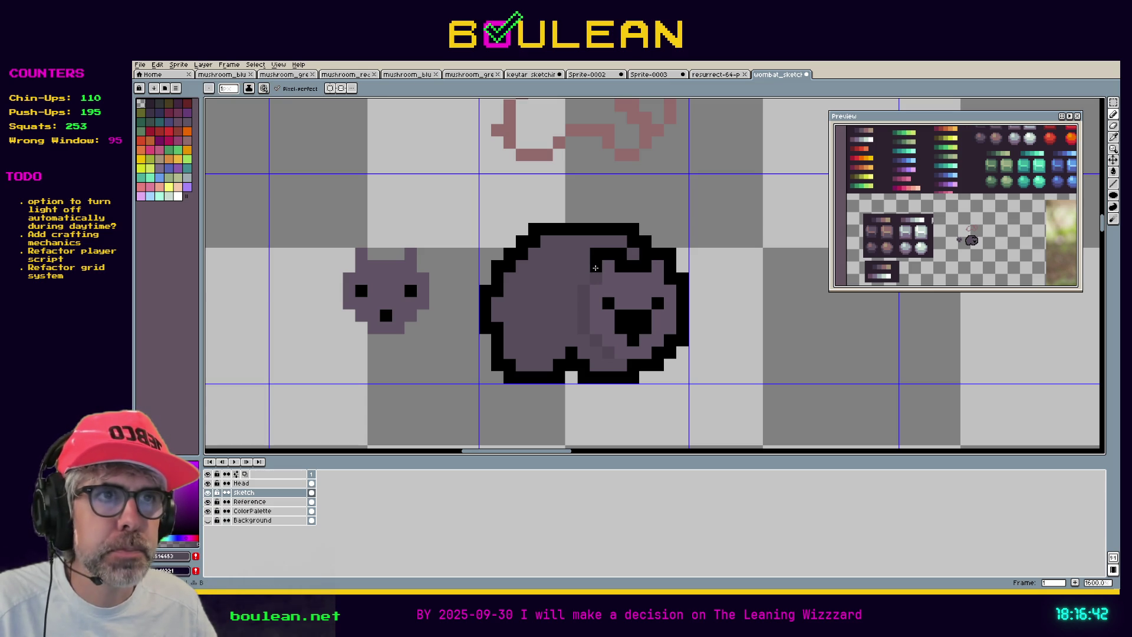
click(263, 483)
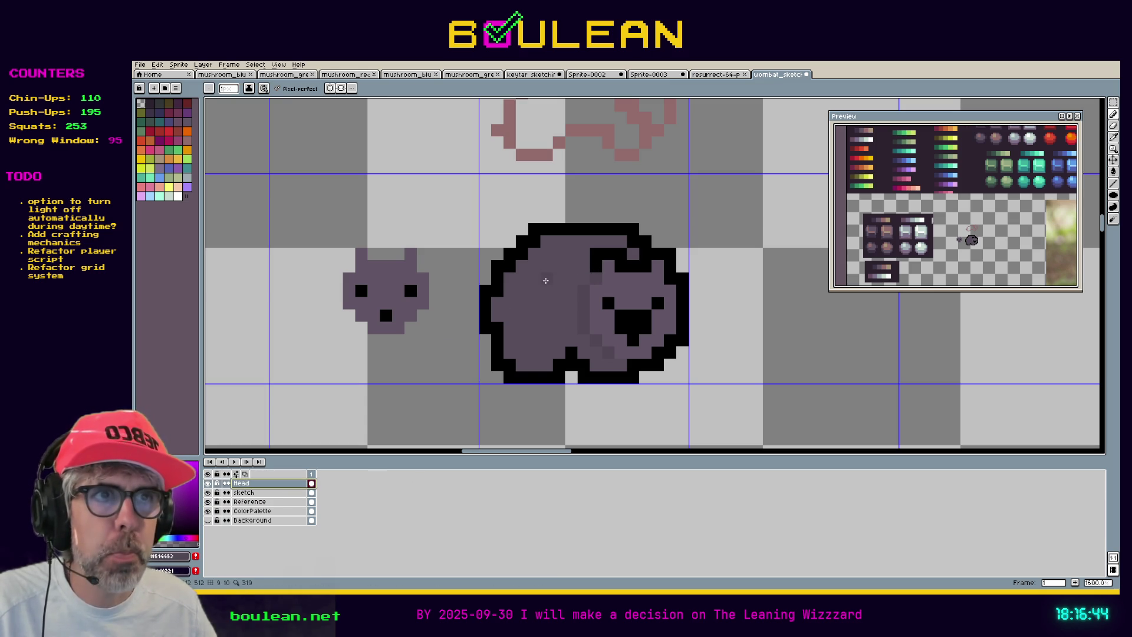
Select the outlined head and move it down and to the right
scroll(564, 277, down, 3)
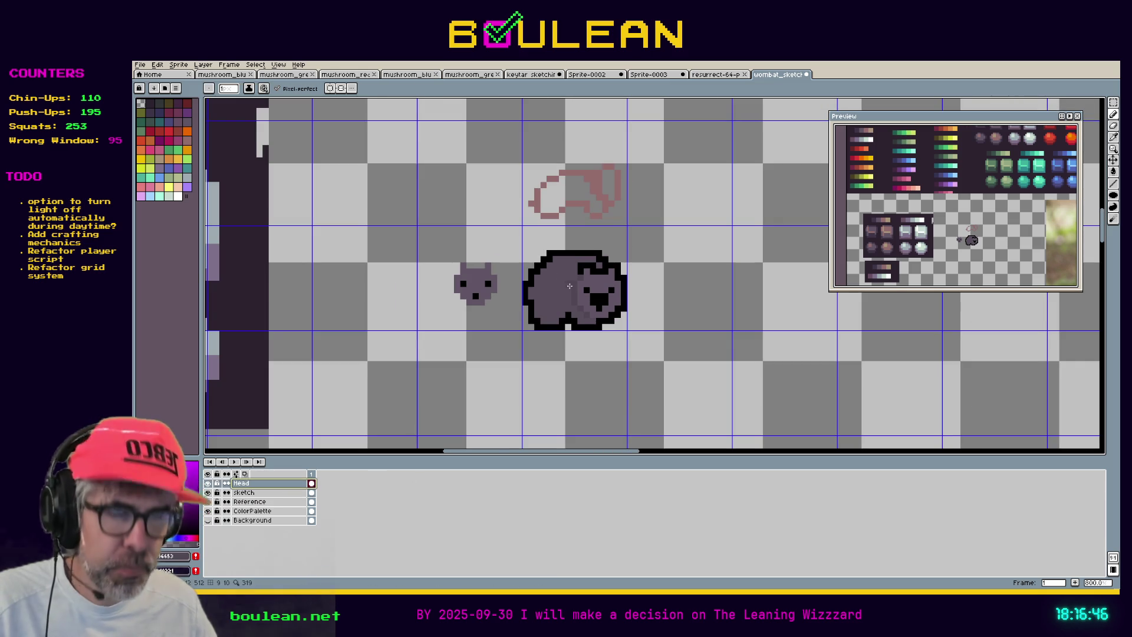
key(m)
mouse_move(624, 328)
mouse_down()
mouse_move(550, 277)
mouse_move(520, 224)
mouse_up()
drag(559, 274, 662, 384)
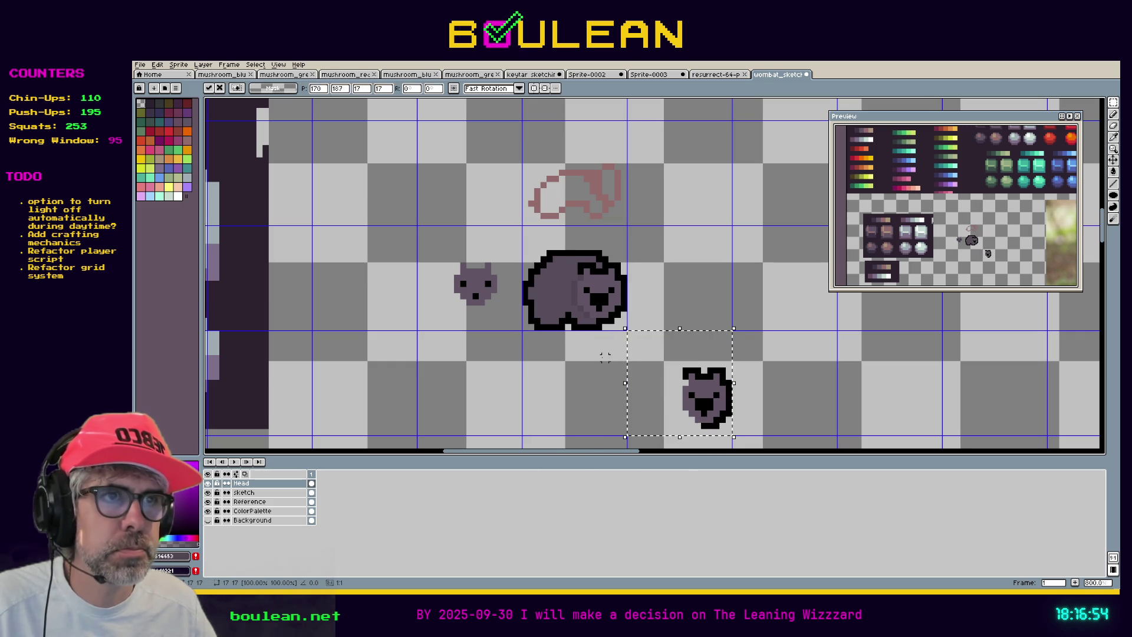
key(ctrl+d)
Copy the whole wombat from the sketch layer and paste it over the moved head
click(260, 492)
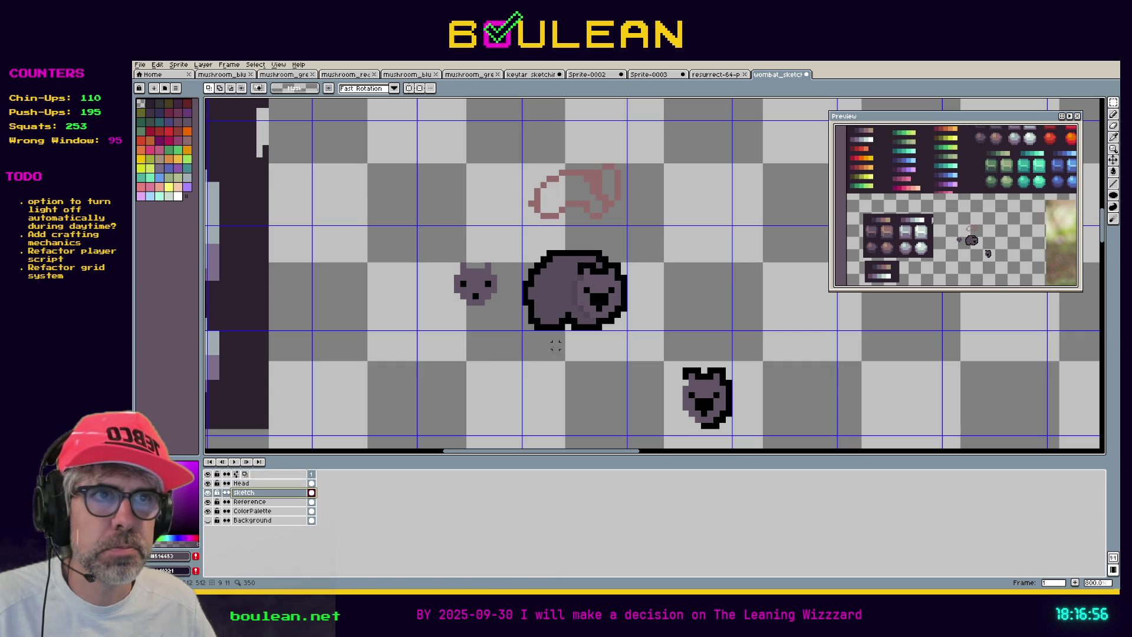
drag(610, 316, 524, 232)
key(ctrl+c)
key(ctrl+v)
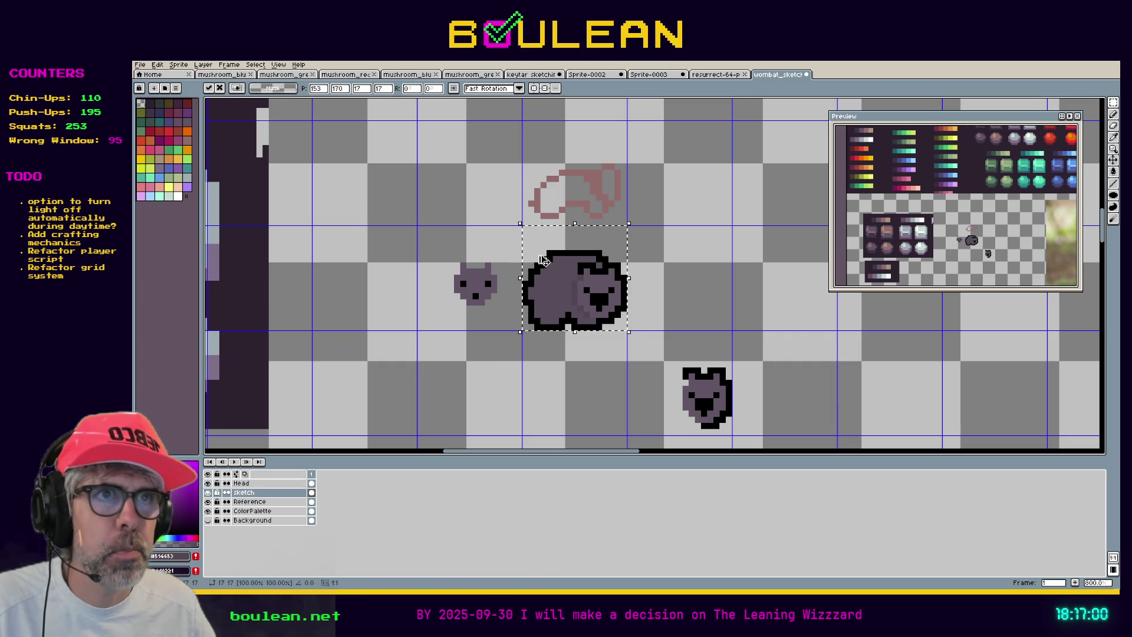
drag(553, 271, 657, 376)
key(Return)
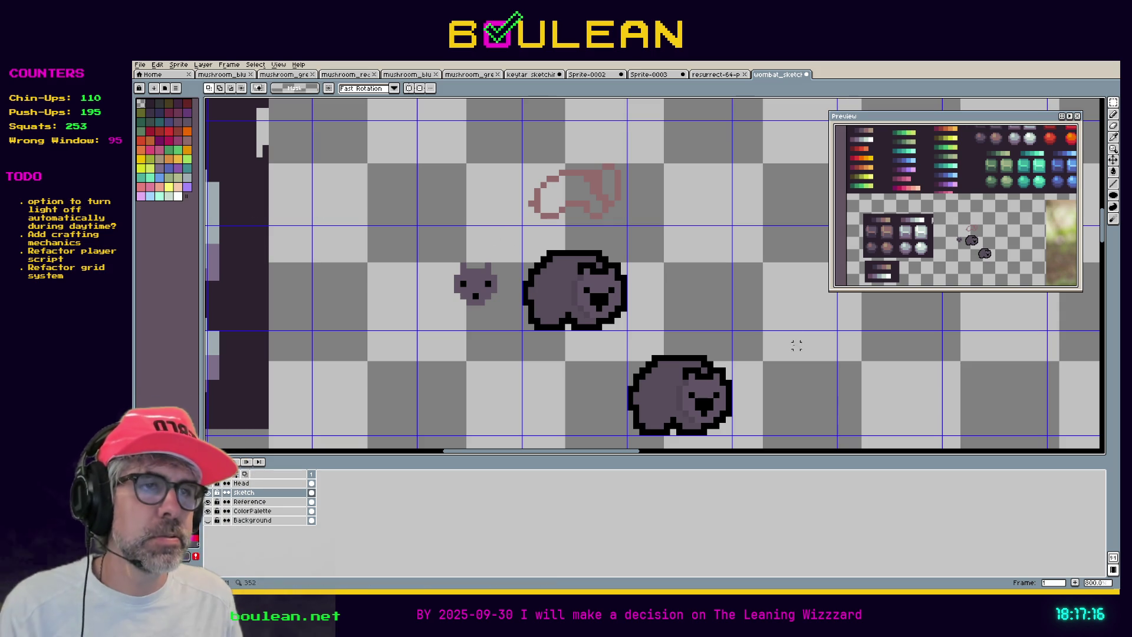
scroll(711, 356, up, 1)
scroll(607, 336, up, 1)
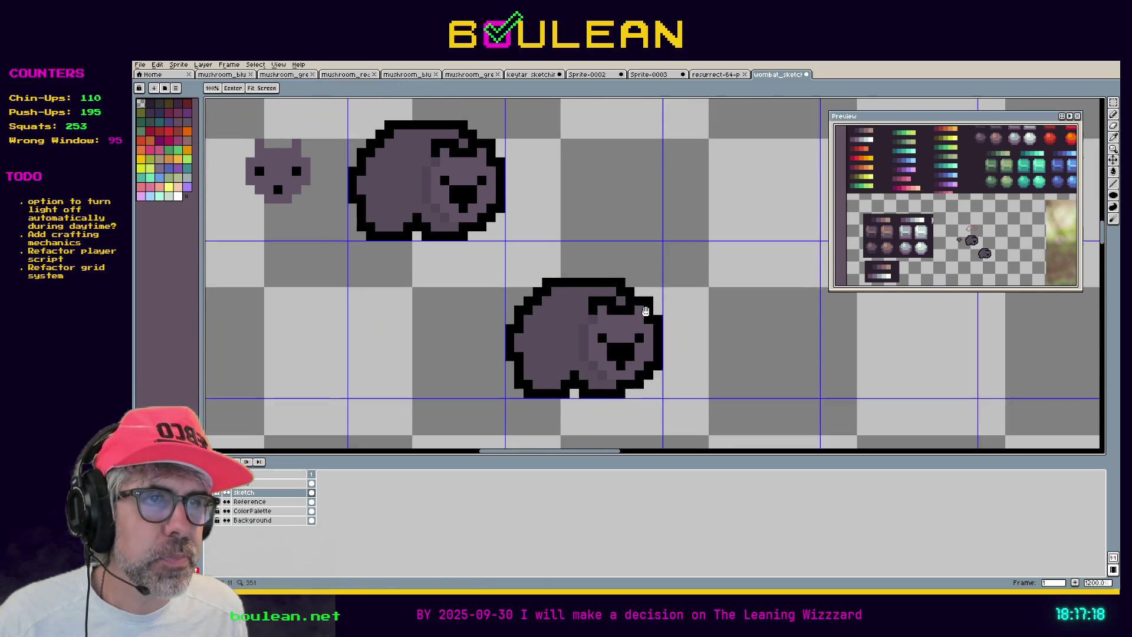
Erase the ear outline pixels from the lower wombat's back on the Head layer
key(b)
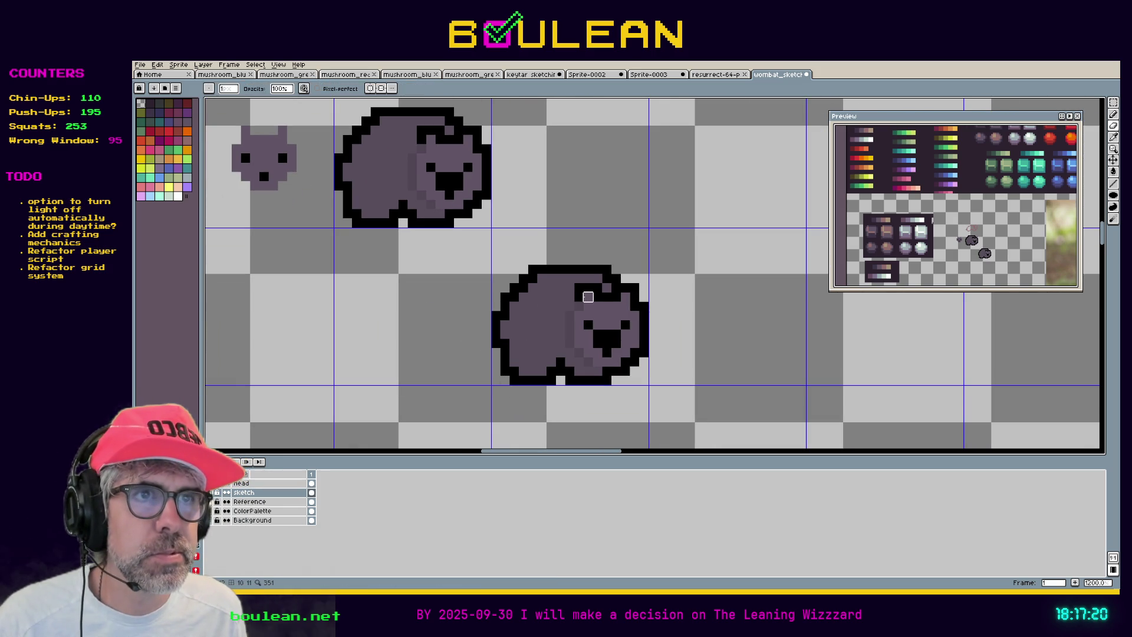
key(i)
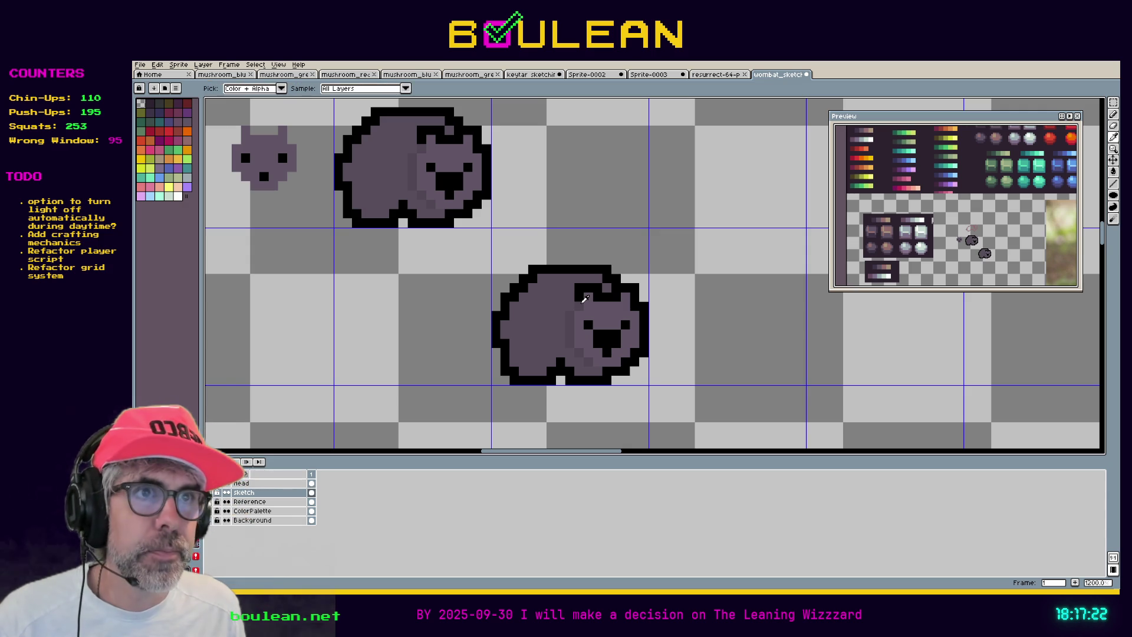
key(b)
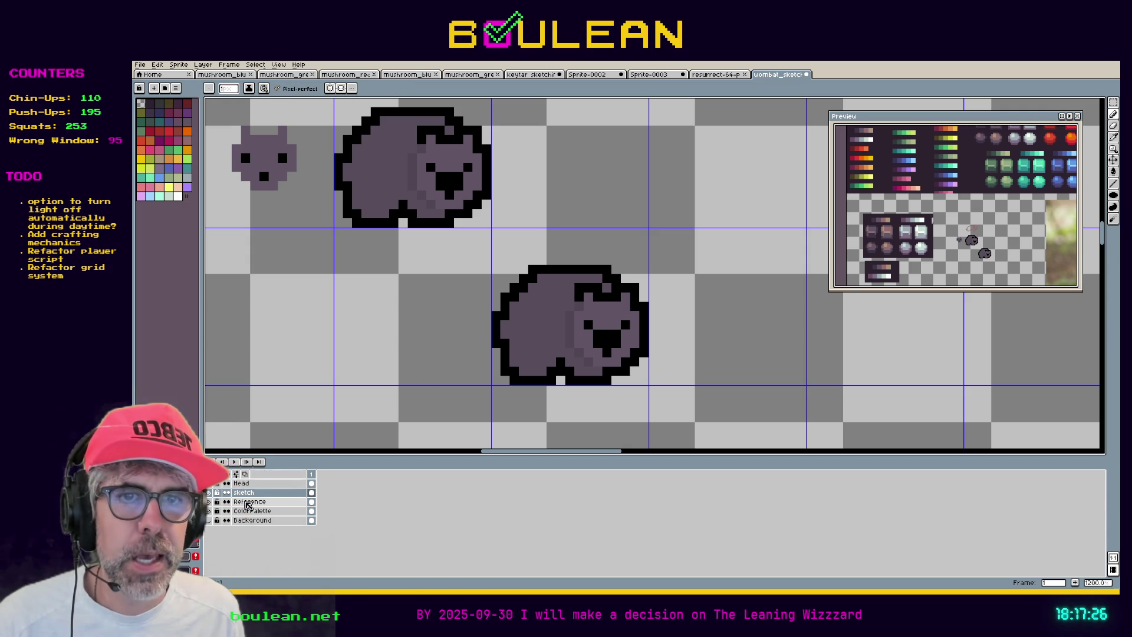
click(283, 492)
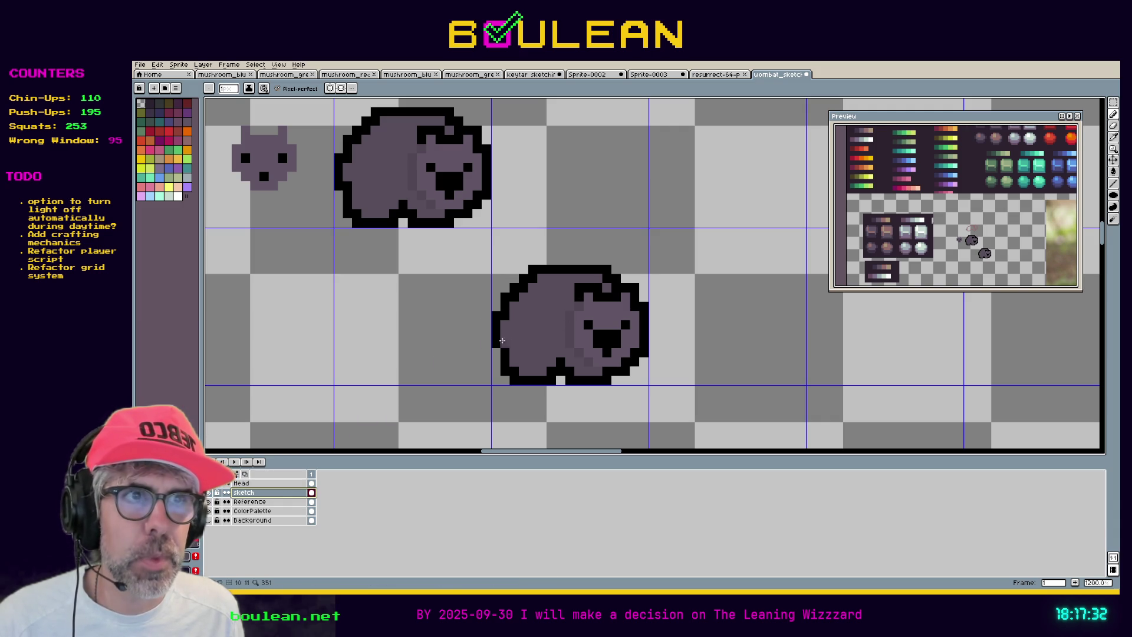
click(294, 483)
key(e)
mouse_move(578, 297)
mouse_down()
mouse_move(579, 288)
mouse_move(618, 297)
mouse_up()
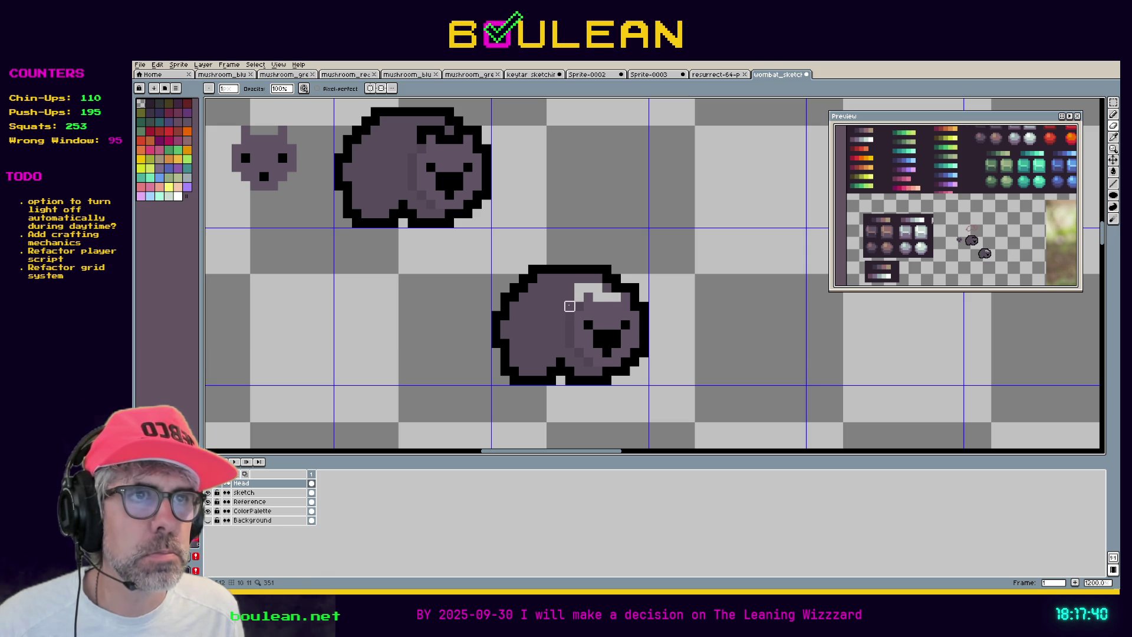
Pick the wombat's body colour and paint over the light ear patch on the sketch layer
click(271, 493)
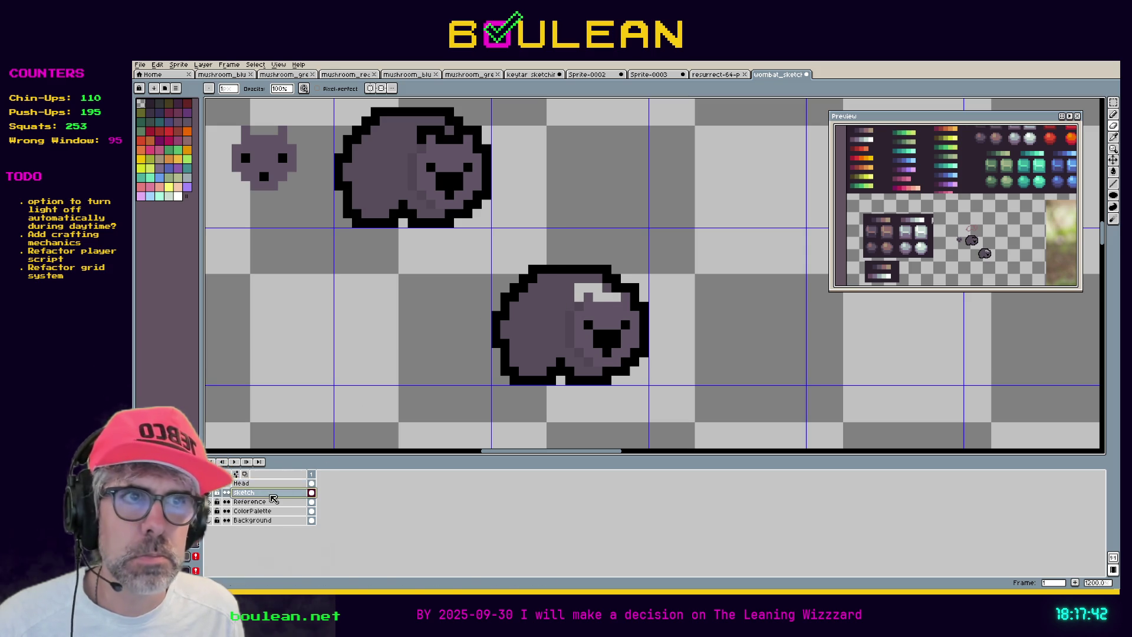
key(i)
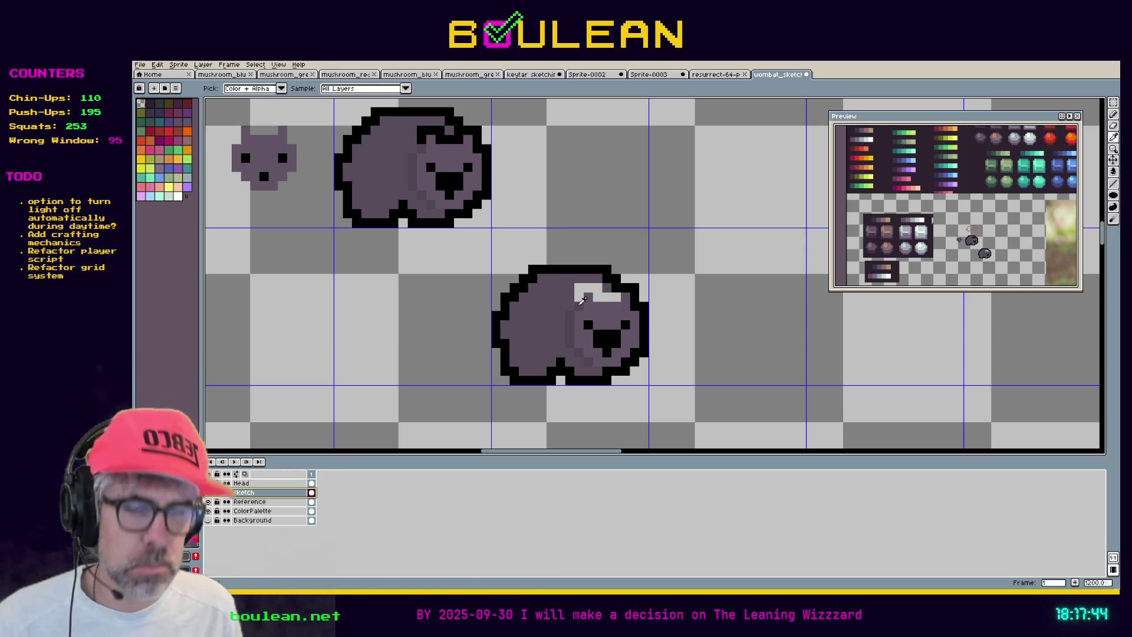
click(582, 301)
key(b)
mouse_move(579, 297)
mouse_down()
mouse_move(589, 287)
mouse_move(612, 296)
mouse_up()
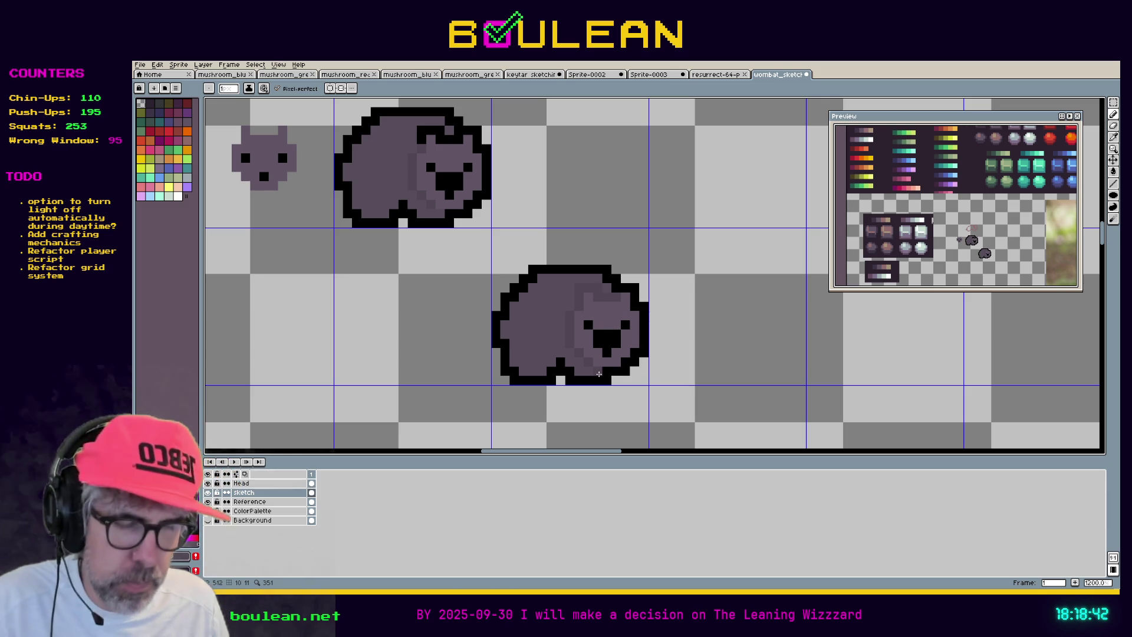
Undo the stray stroke and draw a dark edge along the lower wombat's head side
key(Up)
key(i)
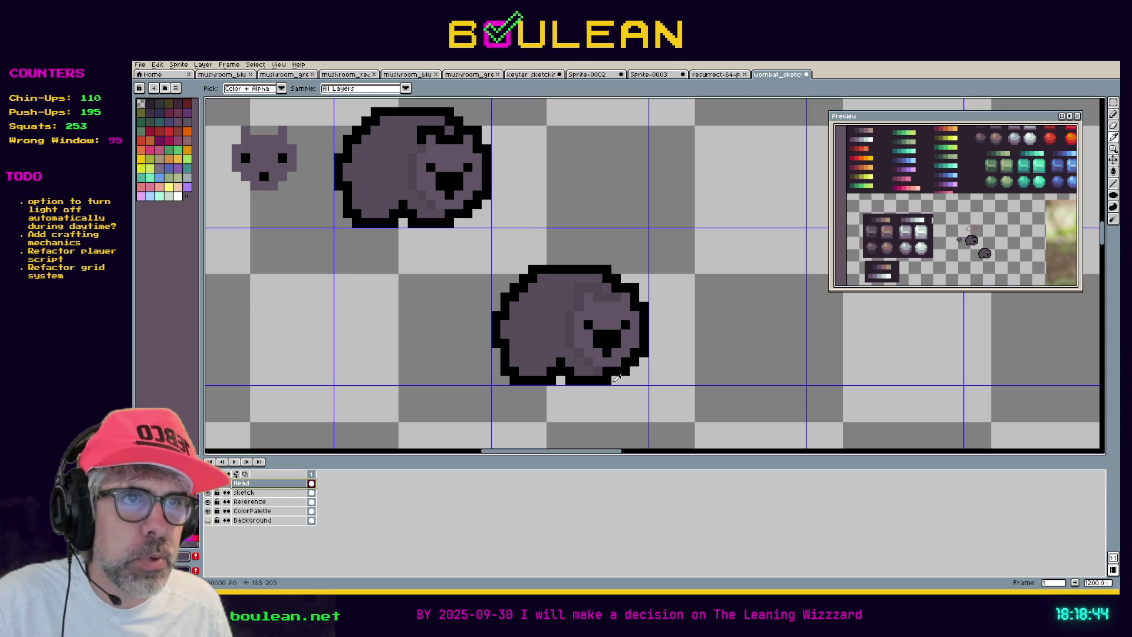
key(b)
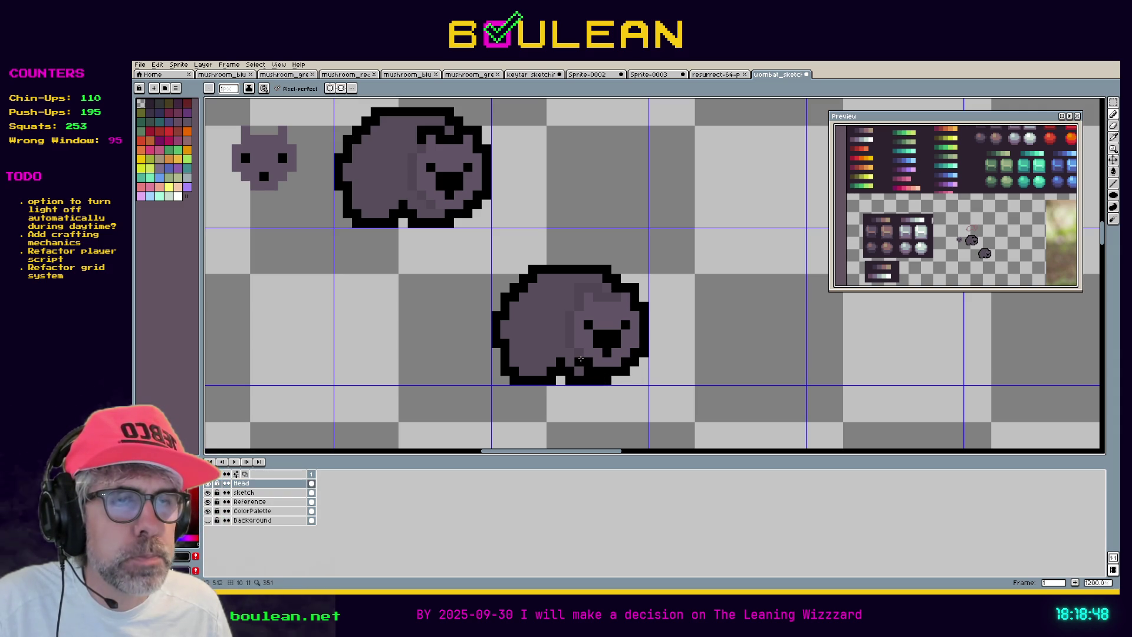
key(ctrl+z)
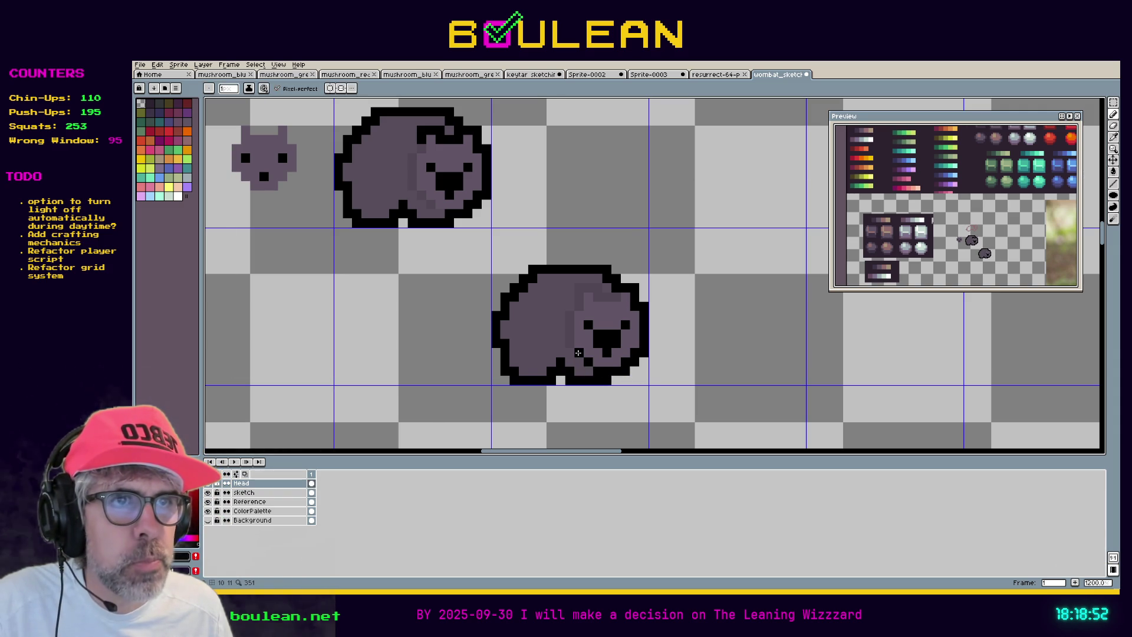
mouse_move(570, 342)
mouse_down()
mouse_move(584, 288)
mouse_move(612, 297)
mouse_up()
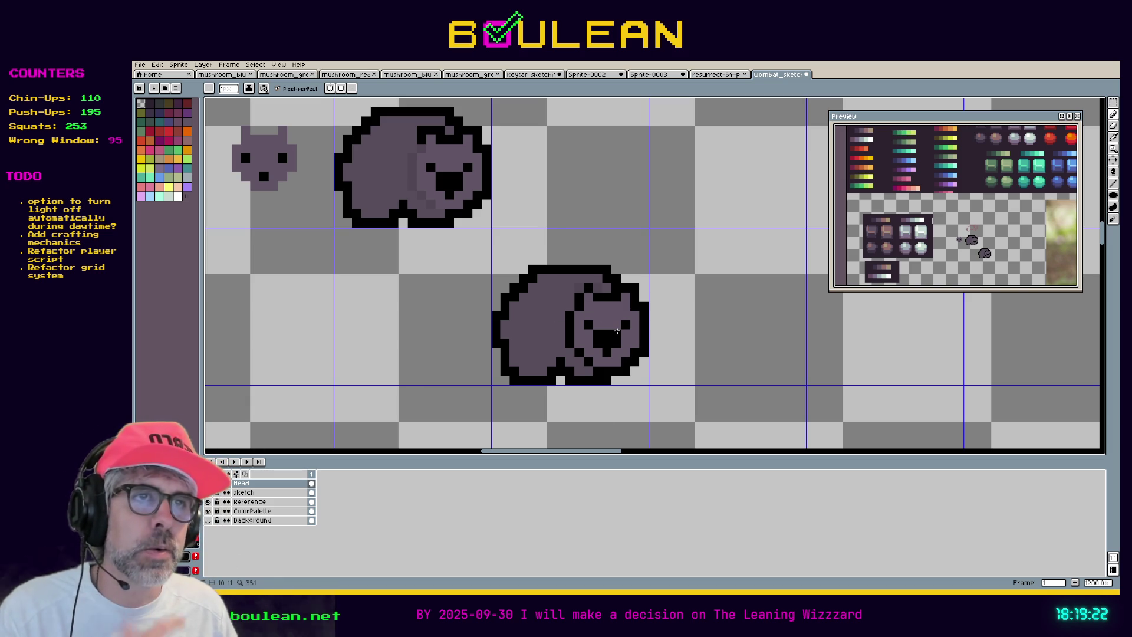
Add black pixels along the left ear outline, then bring empty canvas into view
drag(596, 290, 579, 287)
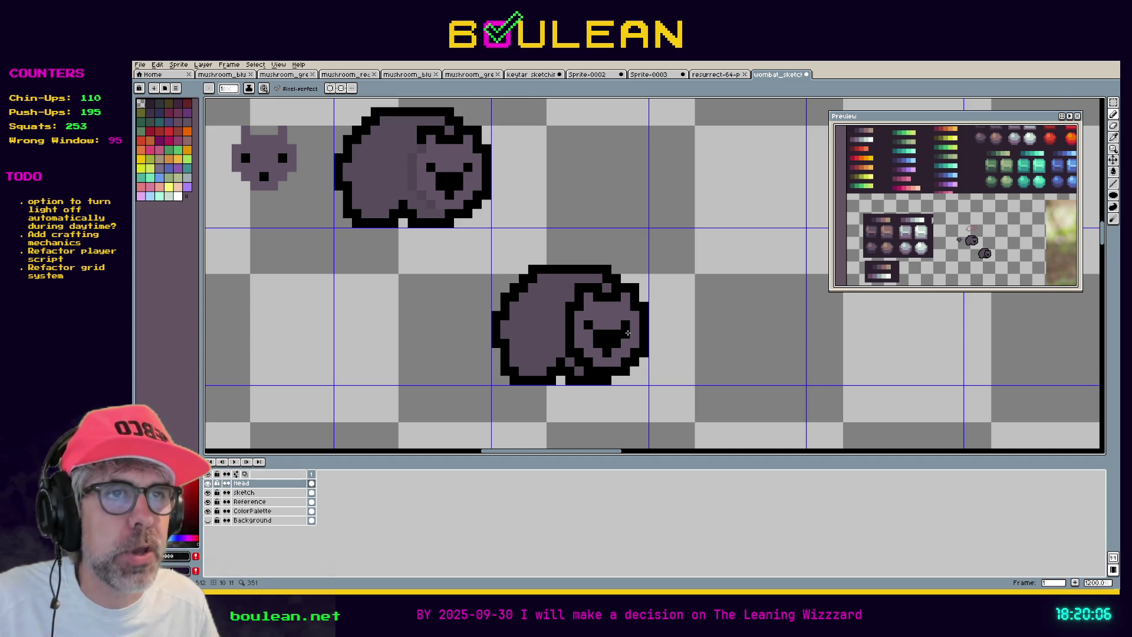
scroll(626, 334, down, 1)
drag(700, 373, 631, 318)
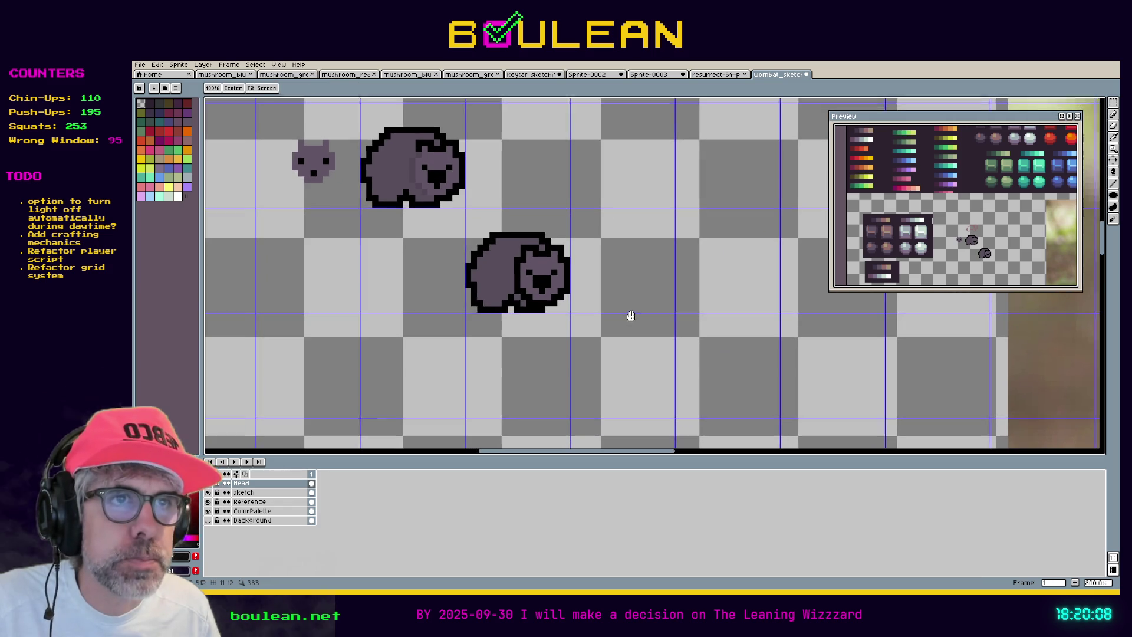
Duplicate the lower wombat's body to the right on the sketch layer, nudged one pixel left
click(283, 492)
key(m)
drag(569, 313, 474, 216)
drag(500, 260, 627, 269)
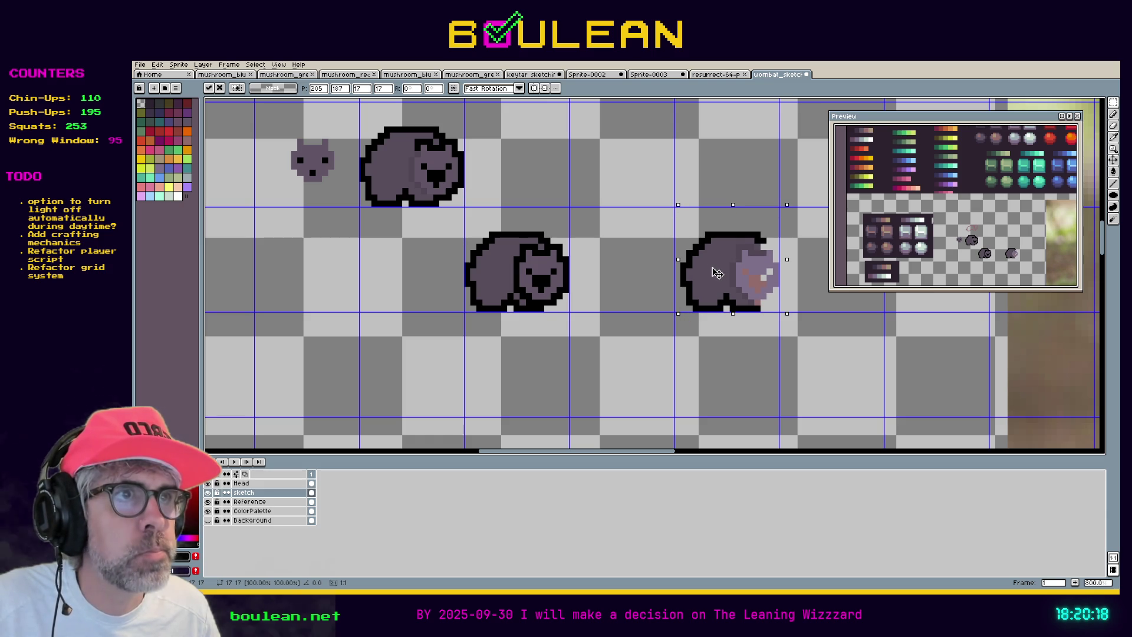
drag(717, 273, 711, 273)
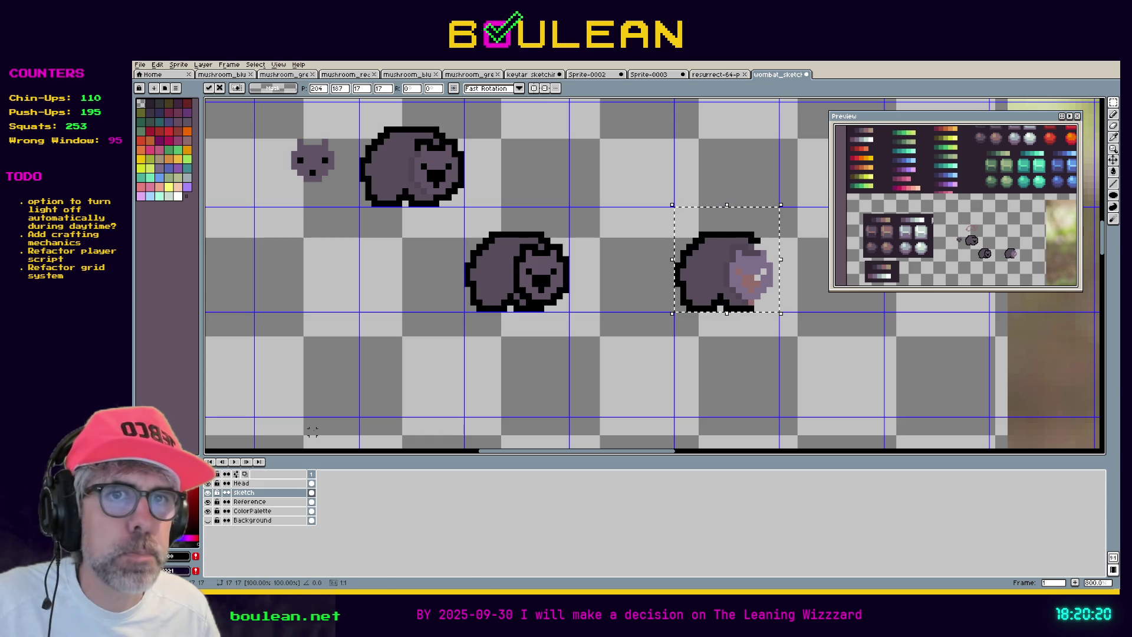
click(278, 482)
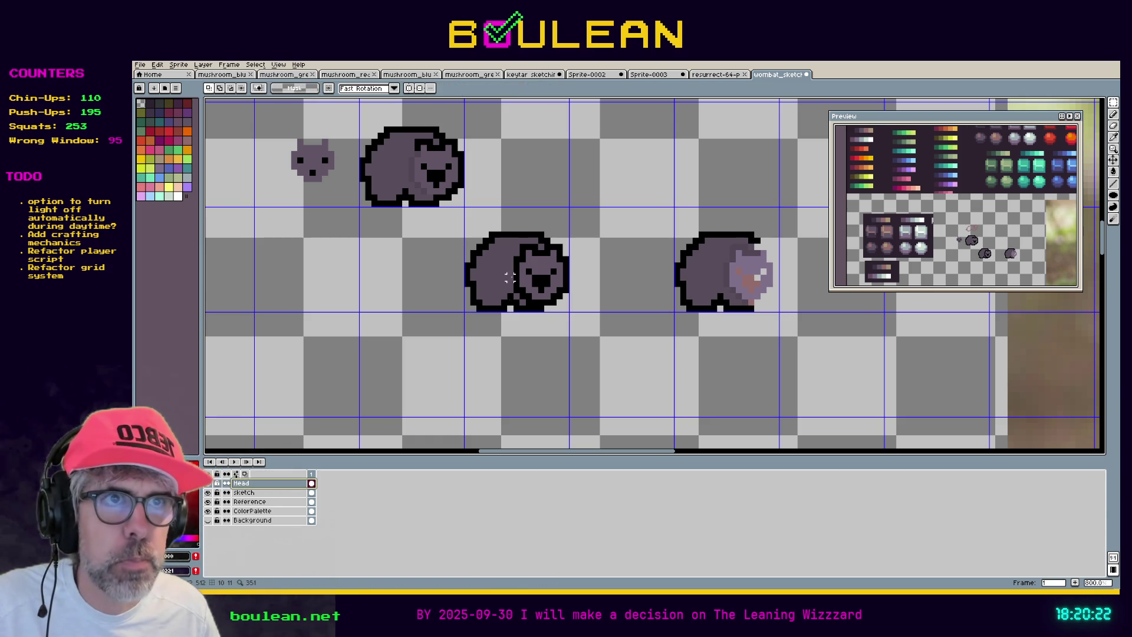
Move the middle wombat's head onto the new right-hand body and zoom in
drag(553, 216, 466, 310)
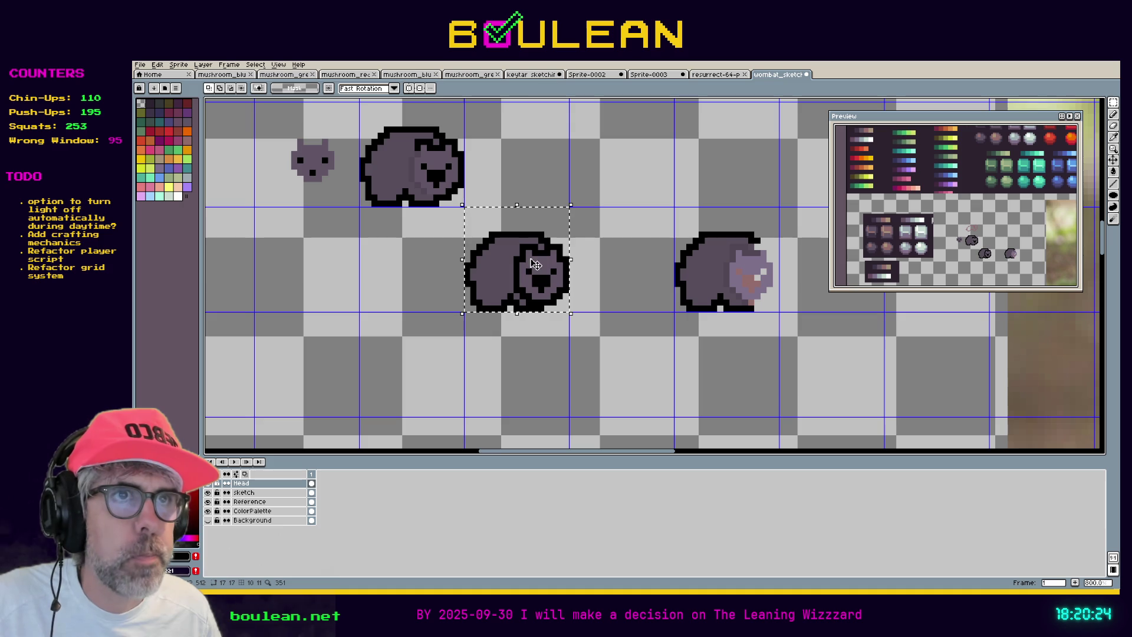
drag(527, 272, 735, 275)
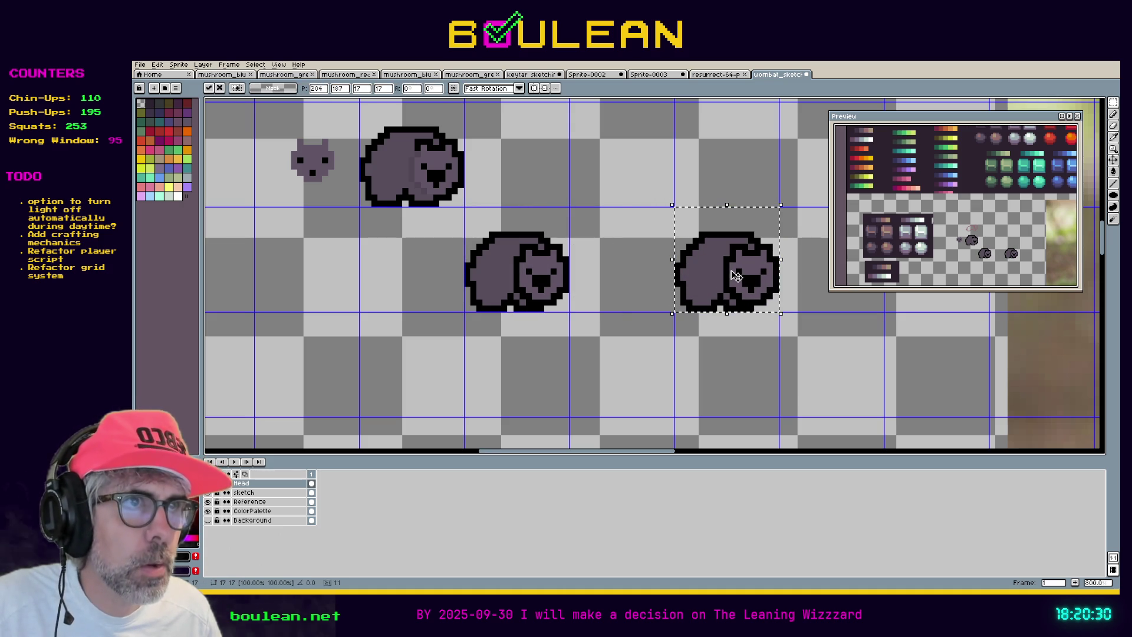
click(758, 316)
drag(764, 334, 620, 389)
scroll(625, 353, up, 3)
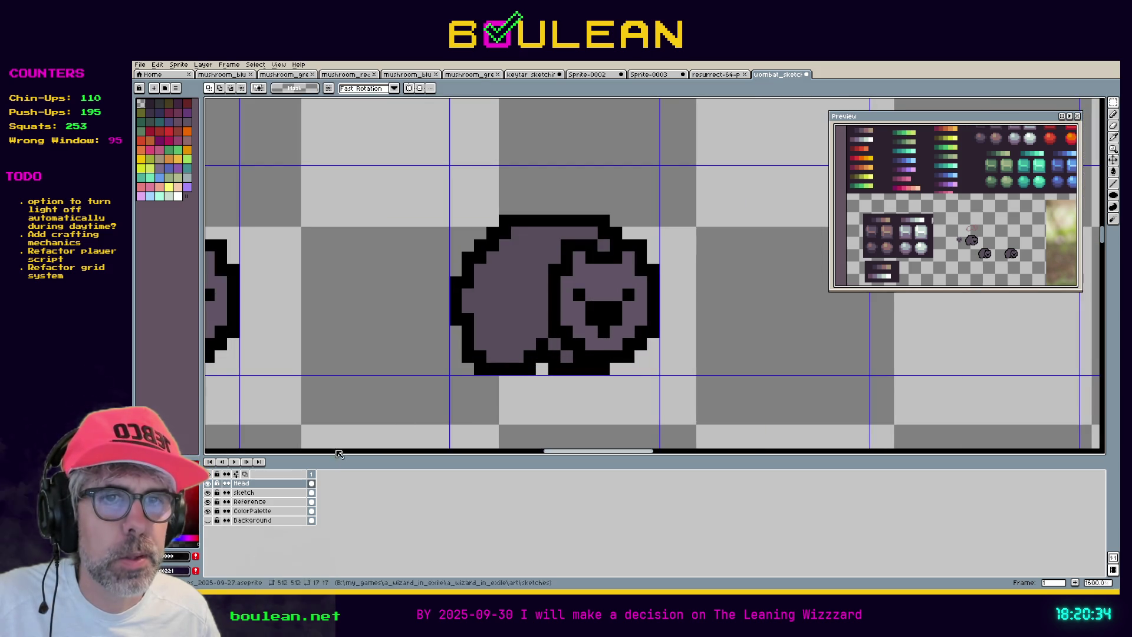
Add darker shade pixels on the right wombat's cheek and head edge, then sample #625565
key(b)
click(566, 332)
click(579, 344)
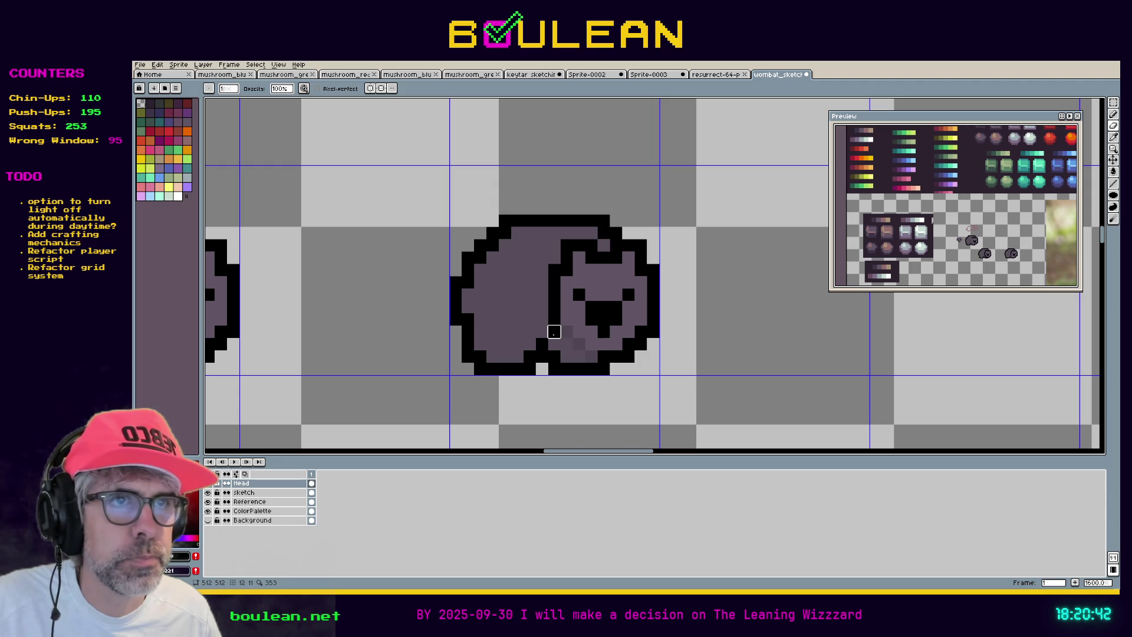
mouse_move(554, 328)
mouse_down()
mouse_move(567, 245)
mouse_move(614, 255)
mouse_up()
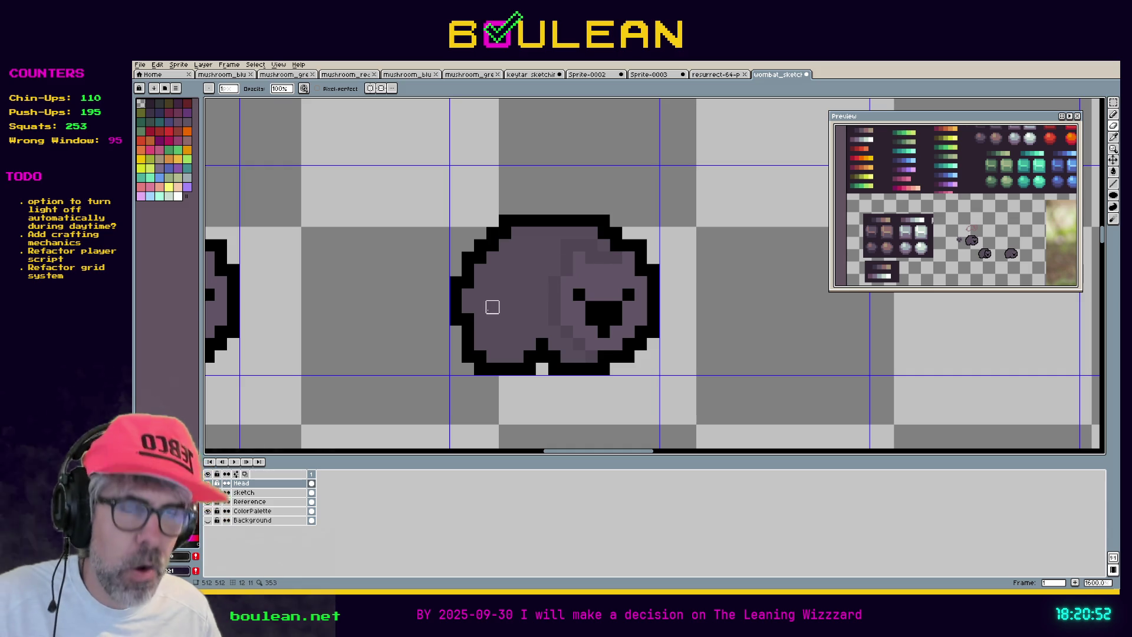
key(i)
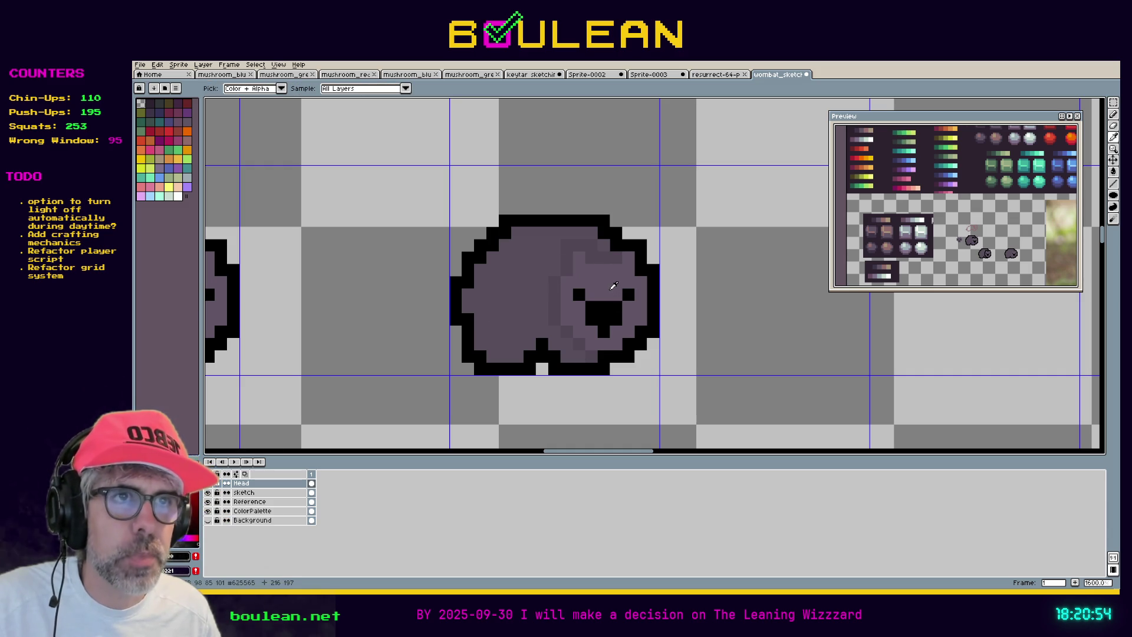
click(614, 285)
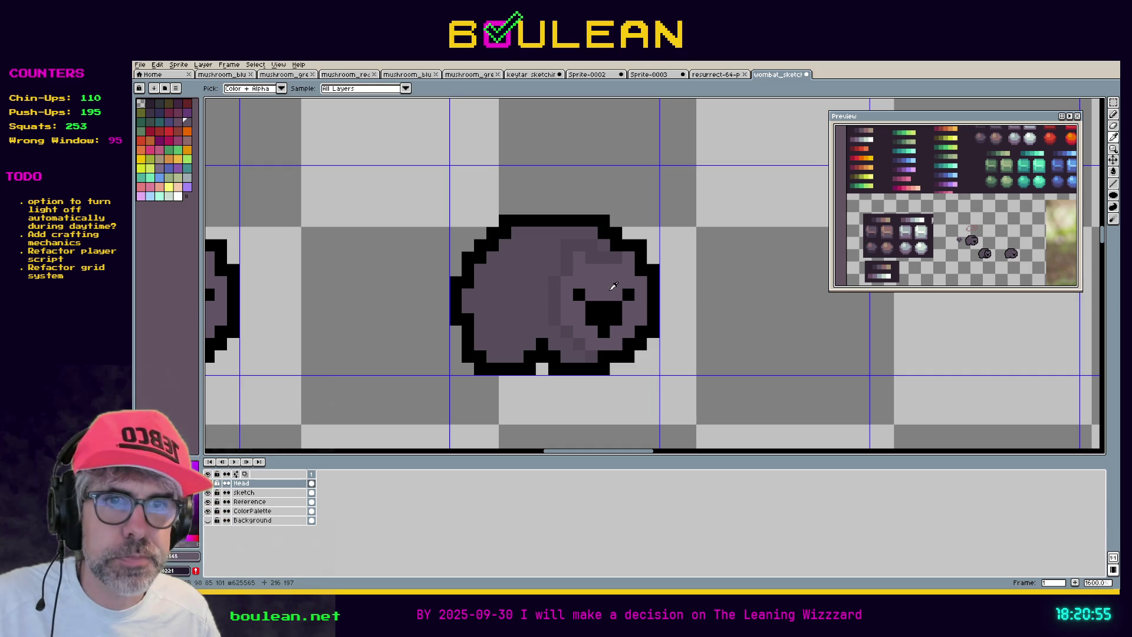
Set the colour's brightness (V) to 60 and test it with a pixel on the cheek
click(182, 558)
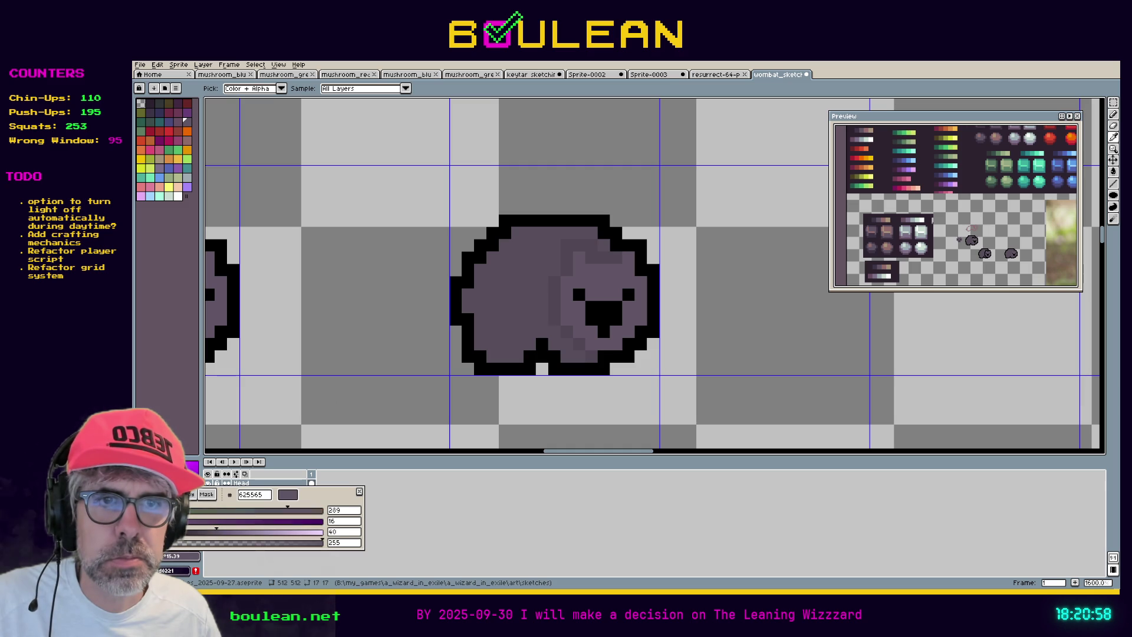
double_click(342, 531)
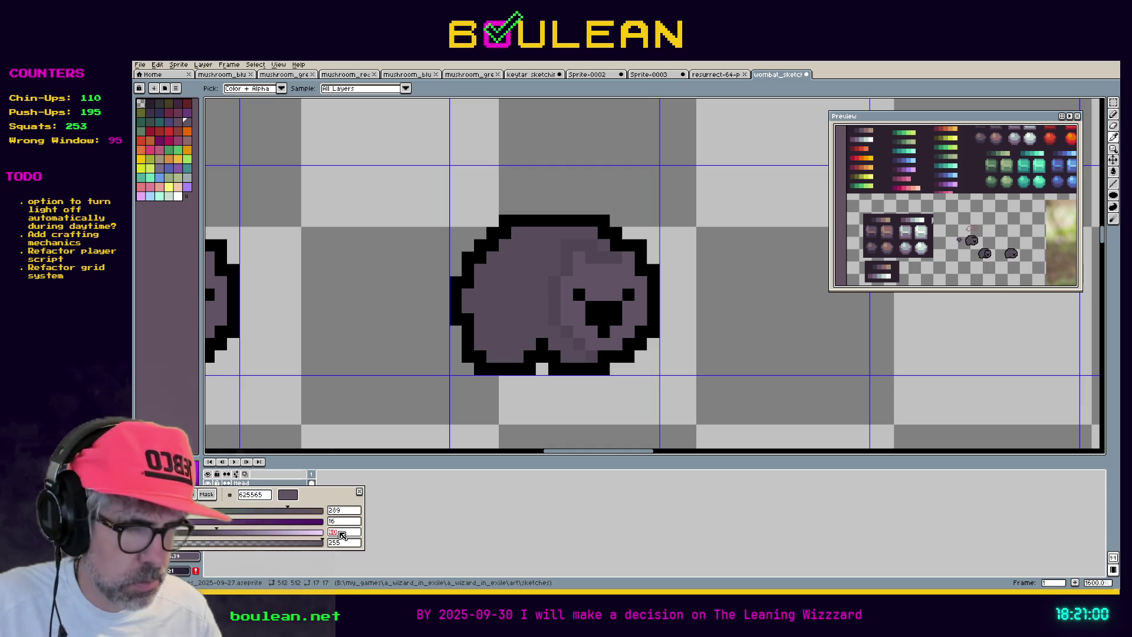
text(60)
key(Return)
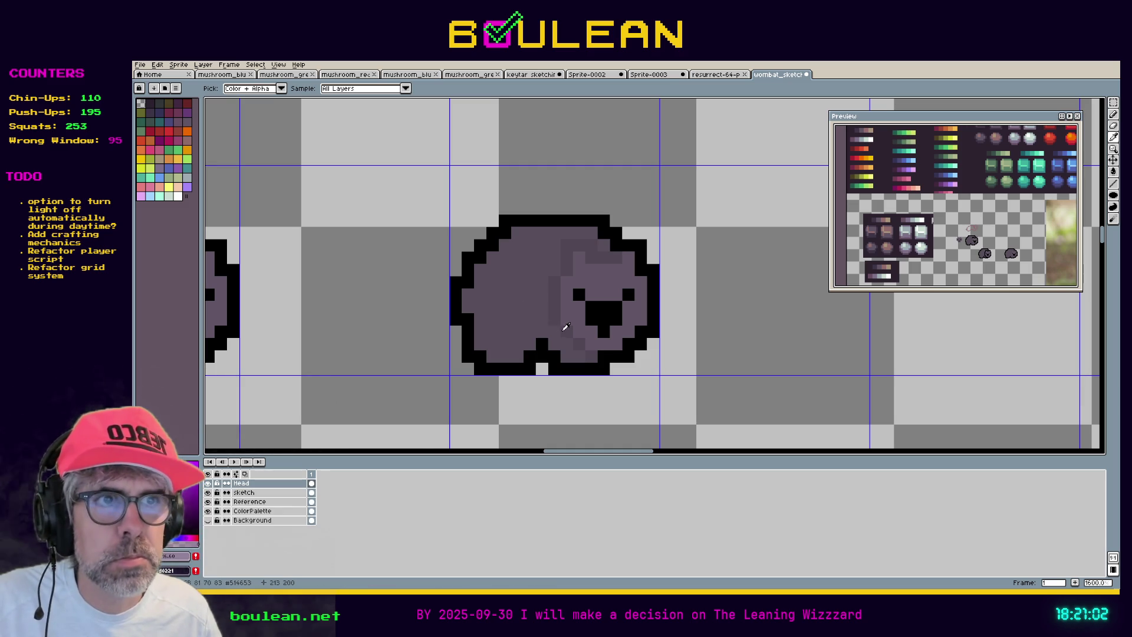
click(567, 331)
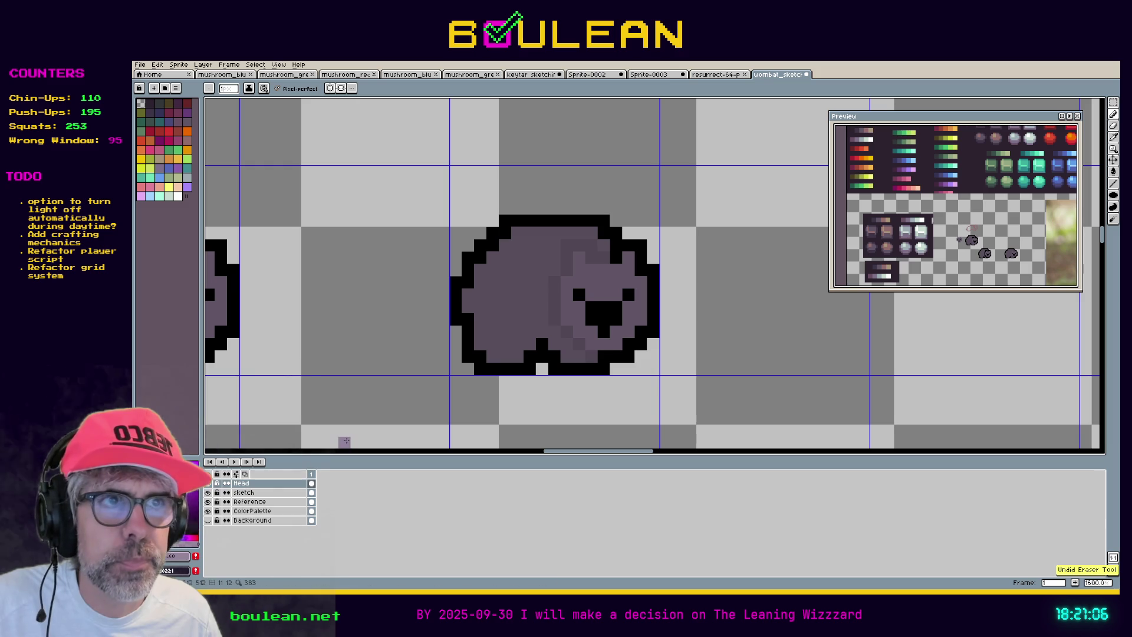
key(ctrl+z)
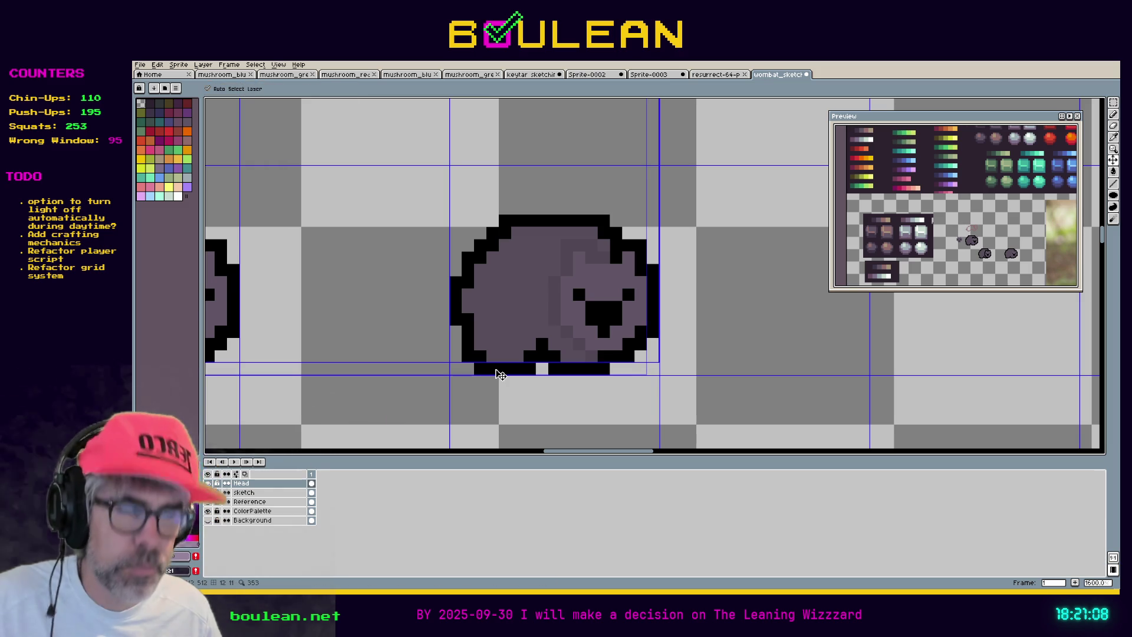
key(ctrl+y)
key(ctrl+y)
key(ctrl+y)
key(ctrl+y)
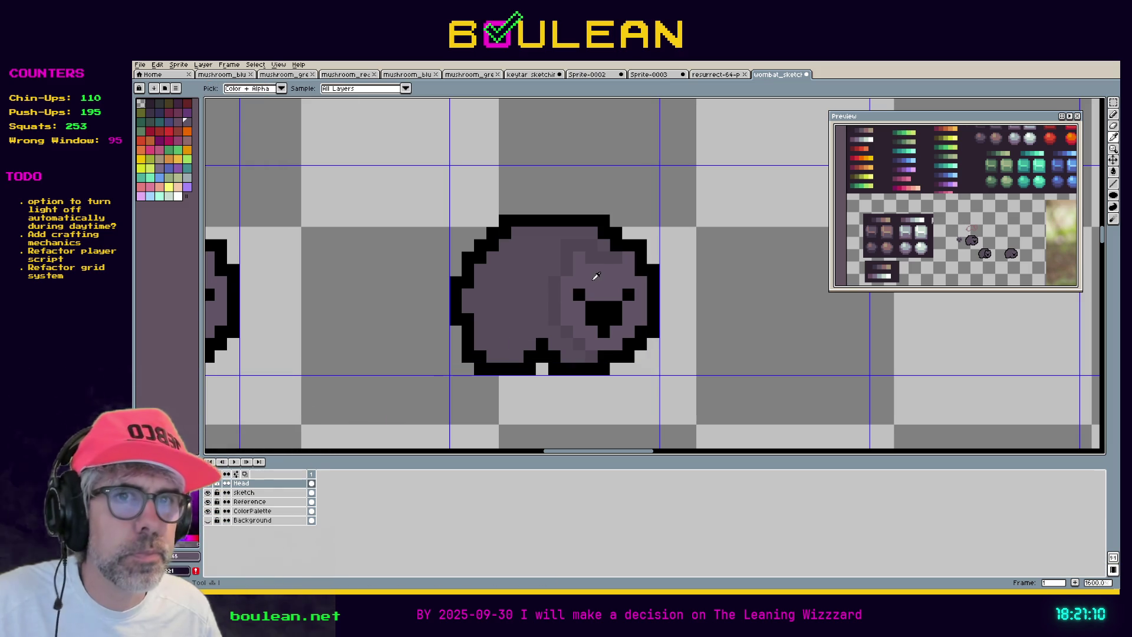
Lower the brightness (V) to 1 and place a dark shading pixel on the lower body
click(182, 555)
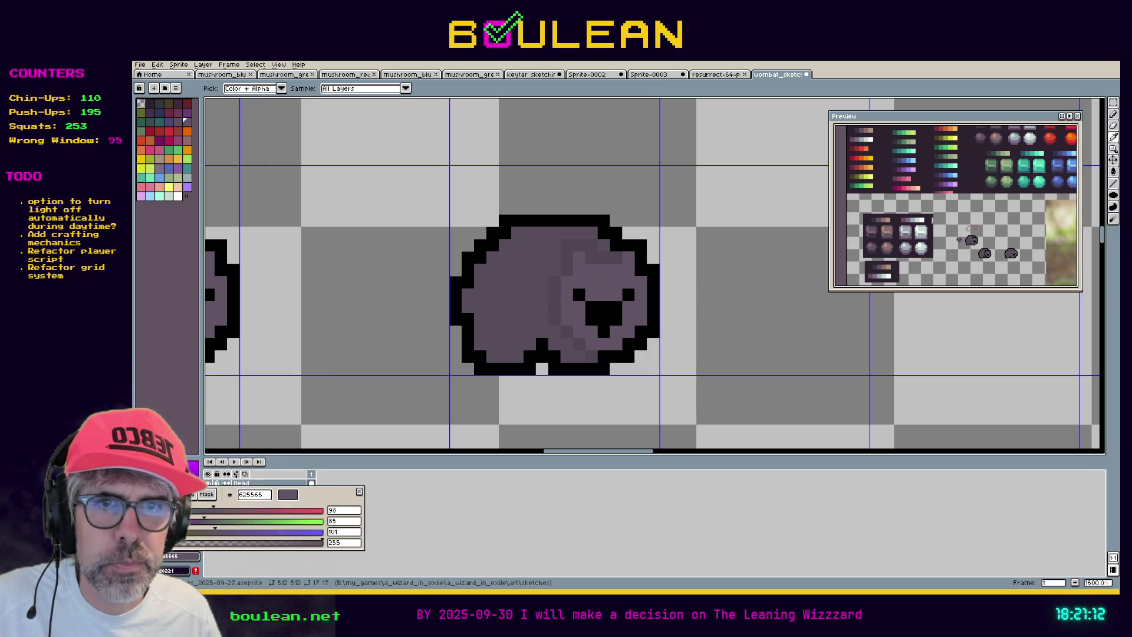
double_click(351, 534)
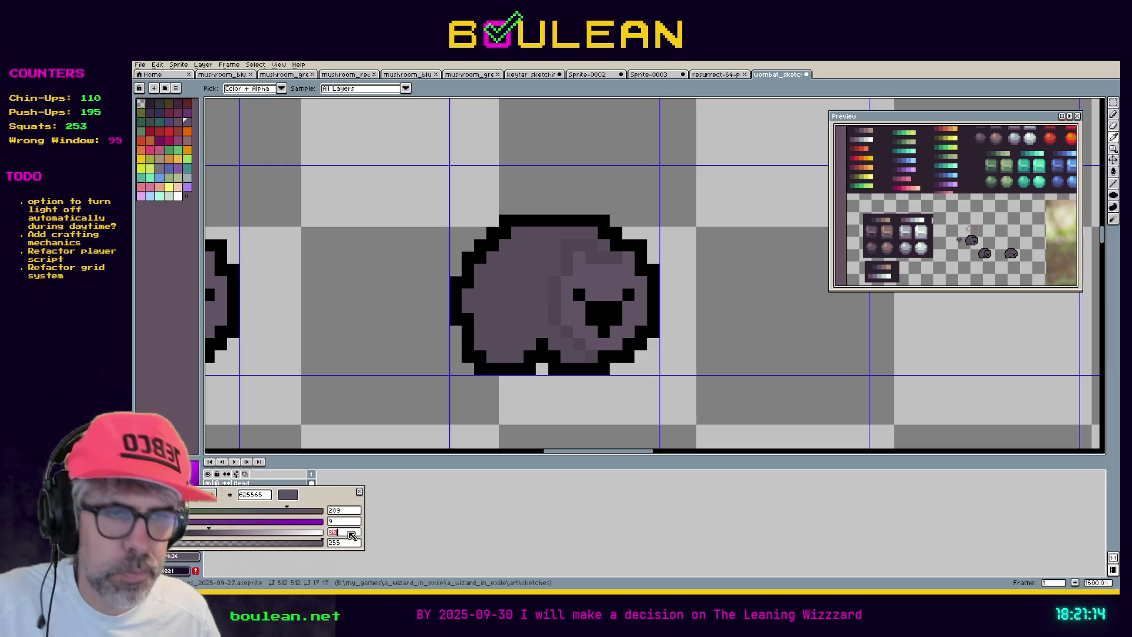
text(1)
key(Return)
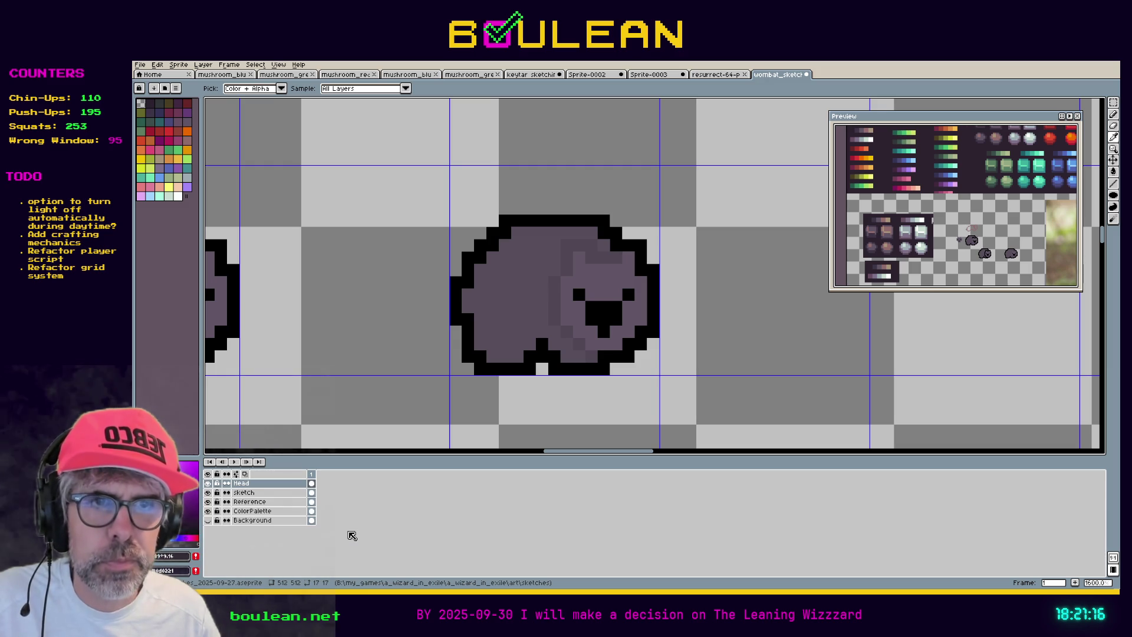
key(b)
click(578, 344)
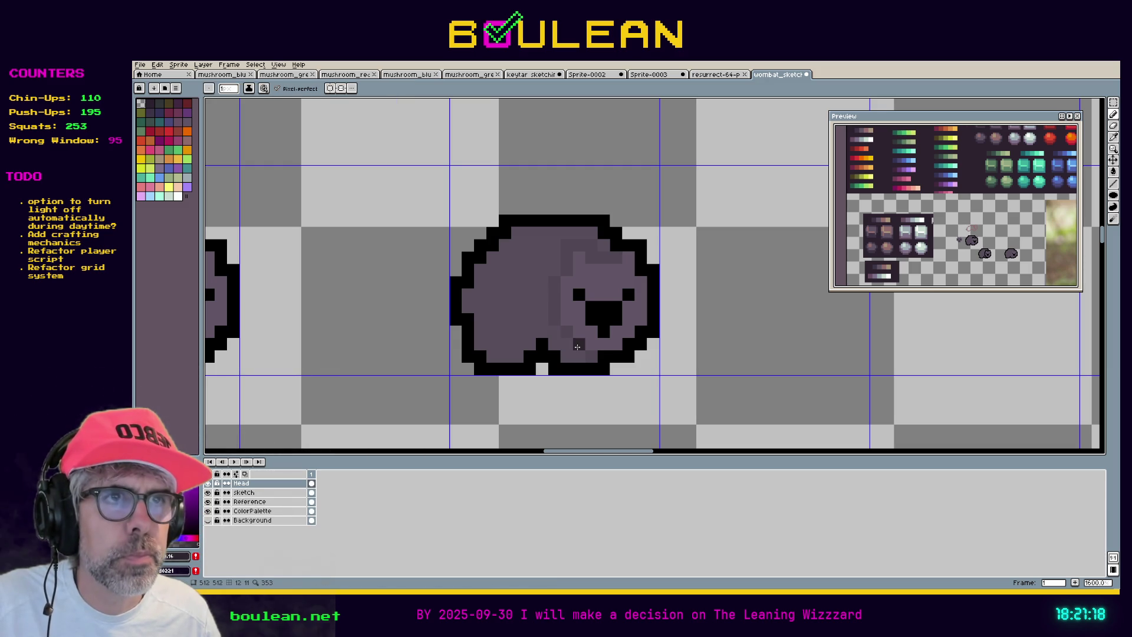
Draw dark pixel lines up the head's left side, across its top, and under the cheek
mouse_move(586, 355)
mouse_down()
mouse_move(554, 320)
mouse_move(567, 244)
mouse_up()
click(593, 253)
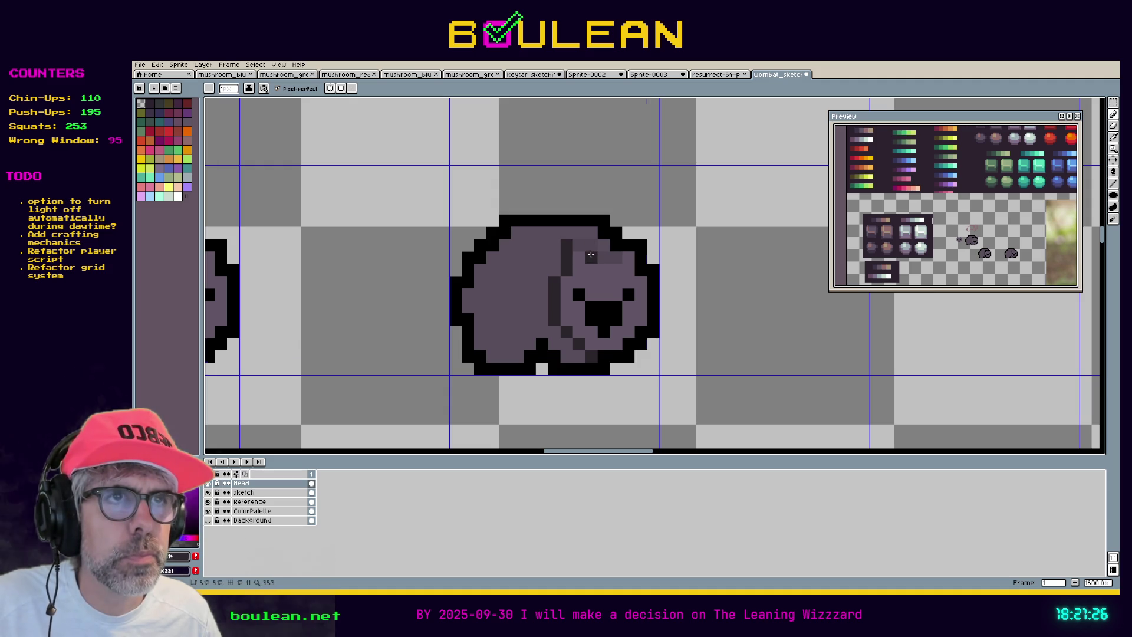
drag(580, 246, 614, 260)
click(592, 257)
click(579, 246)
click(567, 246)
drag(554, 332, 578, 355)
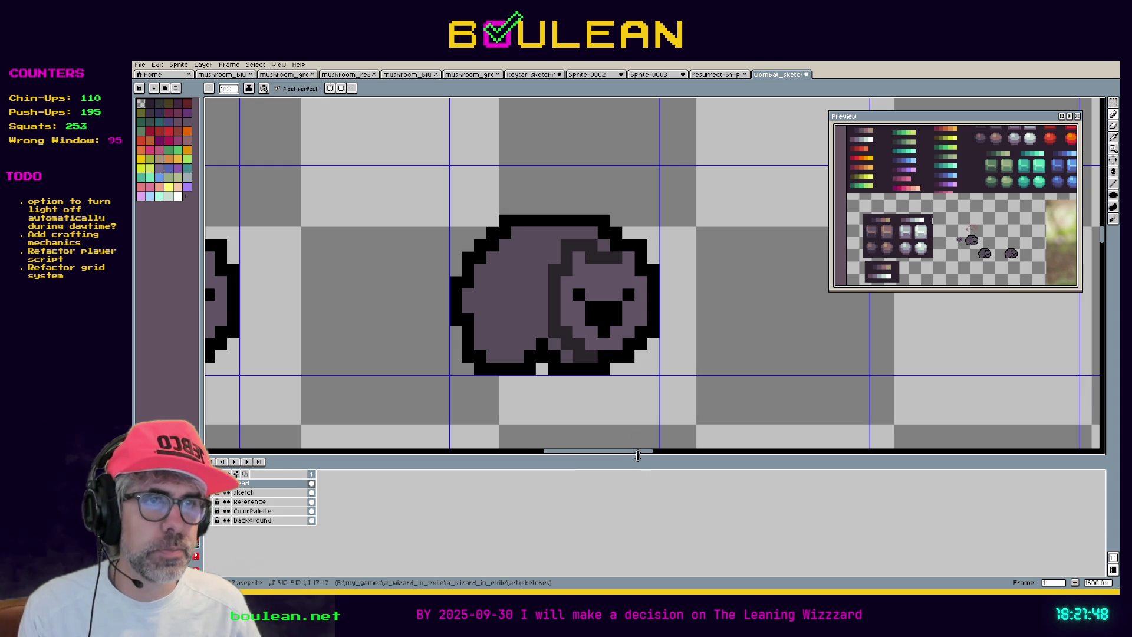
drag(637, 455, 614, 455)
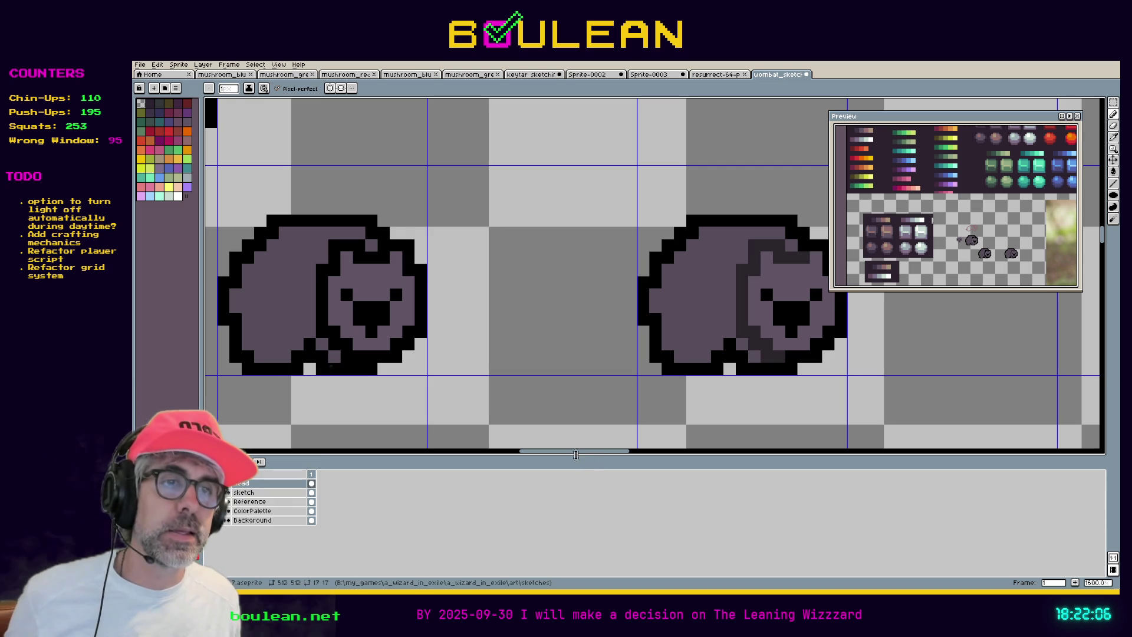
drag(573, 452, 577, 454)
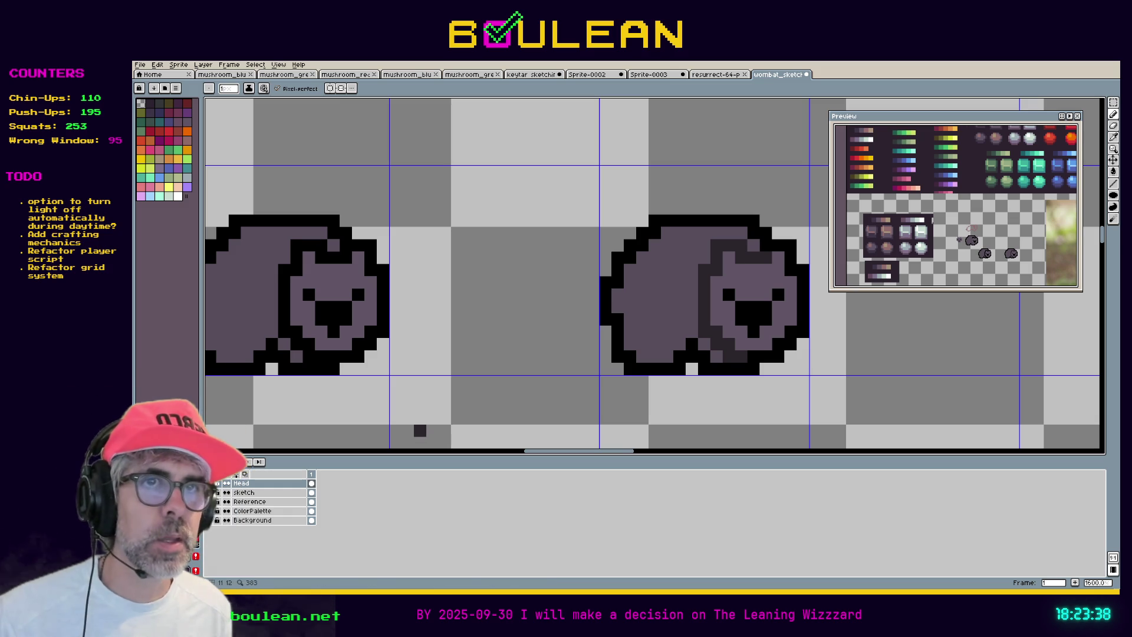
On the sketch layer, add a black pixel that closes the gap in the wombat's lower outline
mouse_move(632, 450)
mouse_down()
mouse_move(591, 450)
mouse_move(608, 451)
mouse_up()
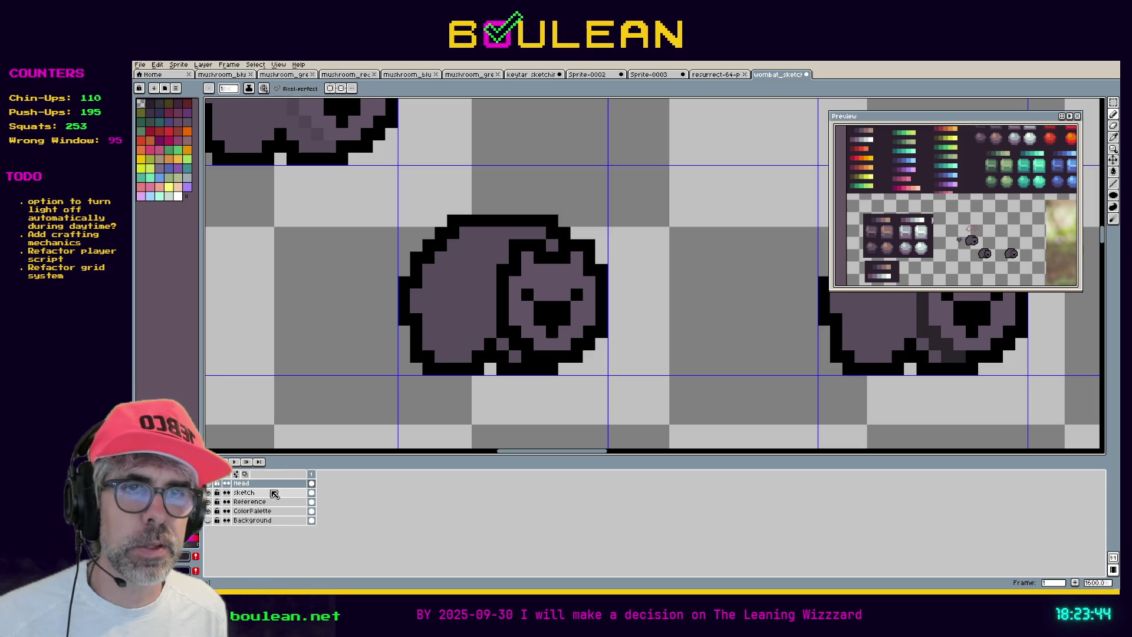
click(295, 492)
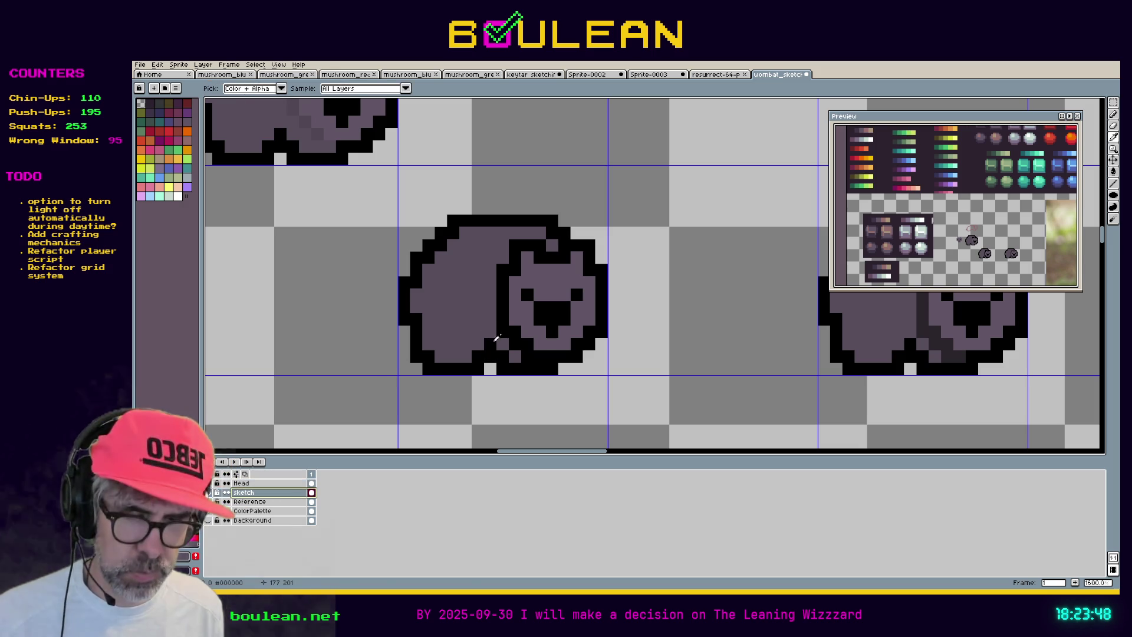
click(489, 345)
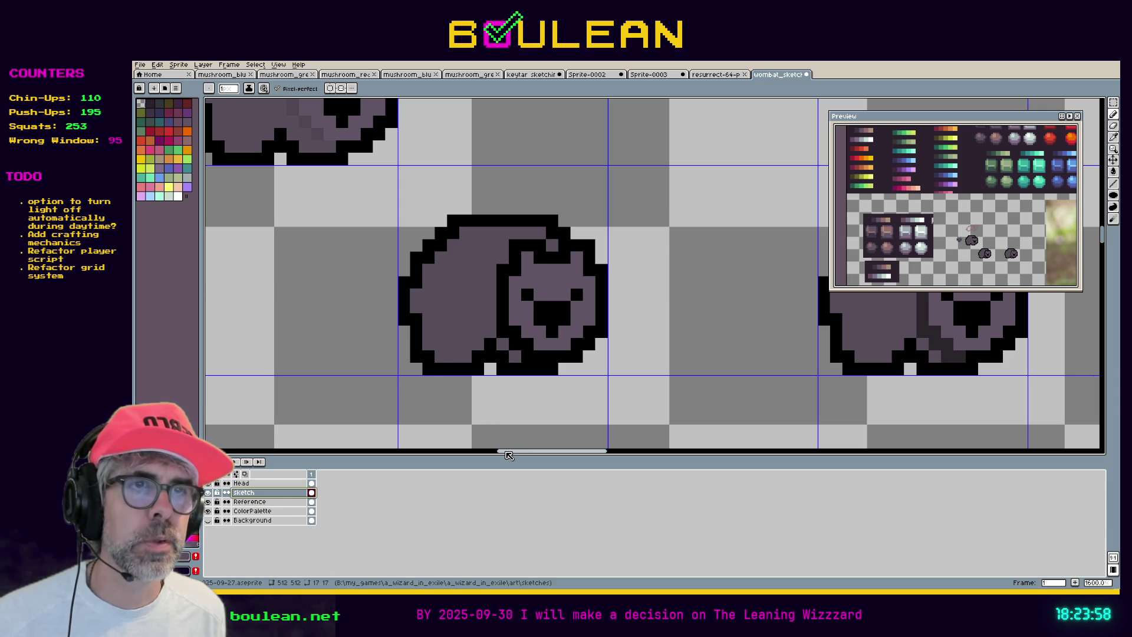
drag(508, 455, 507, 455)
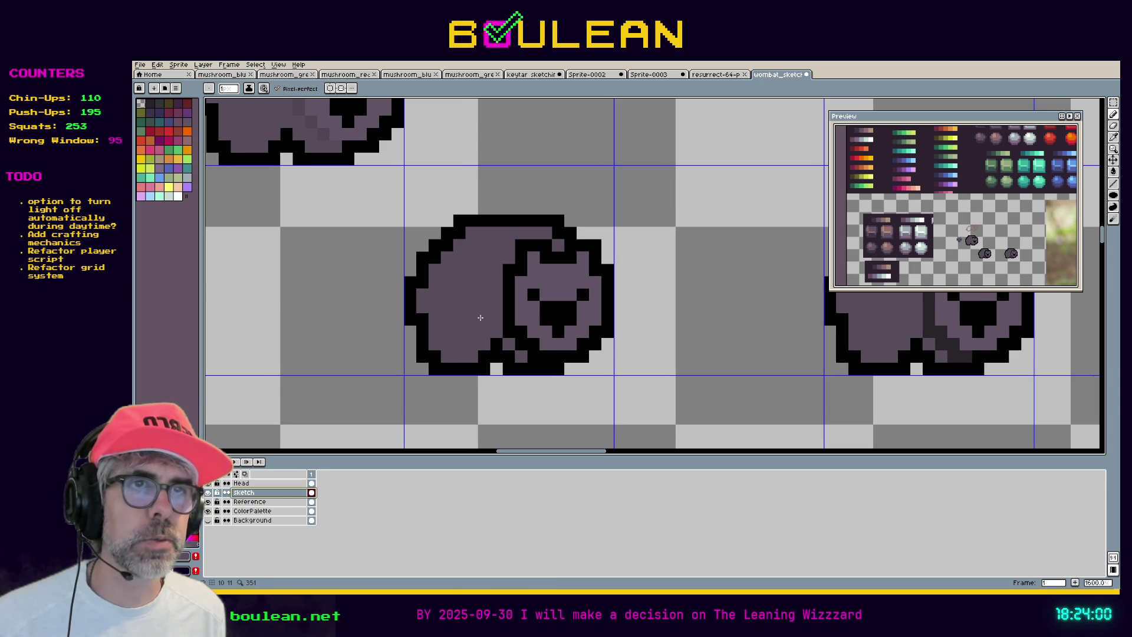
scroll(469, 322, down, 1)
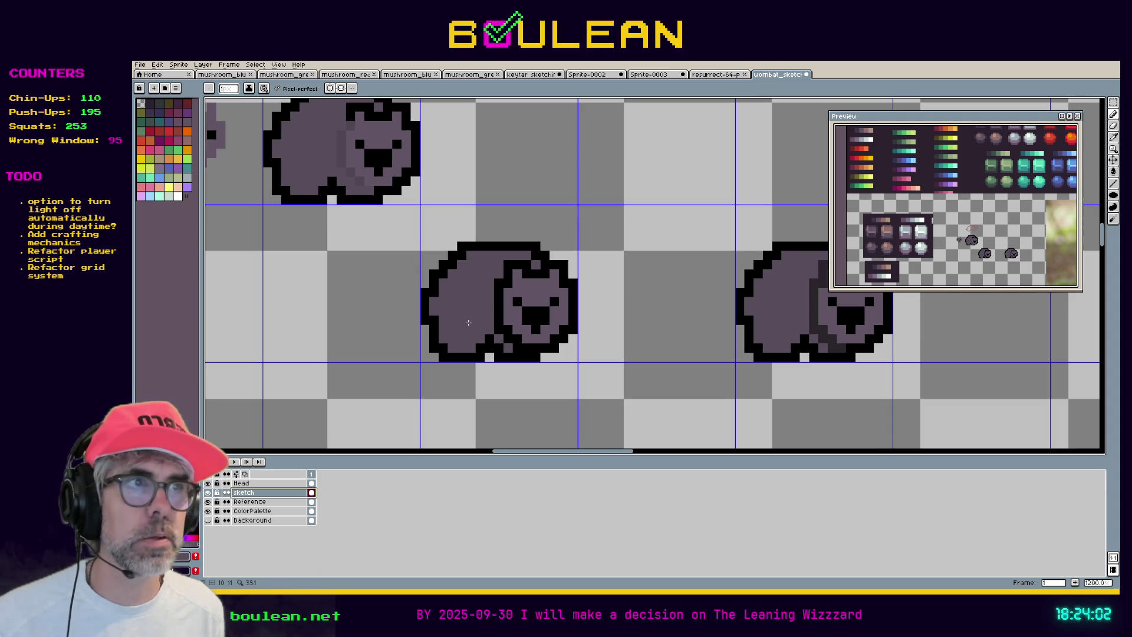
scroll(467, 322, up, 1)
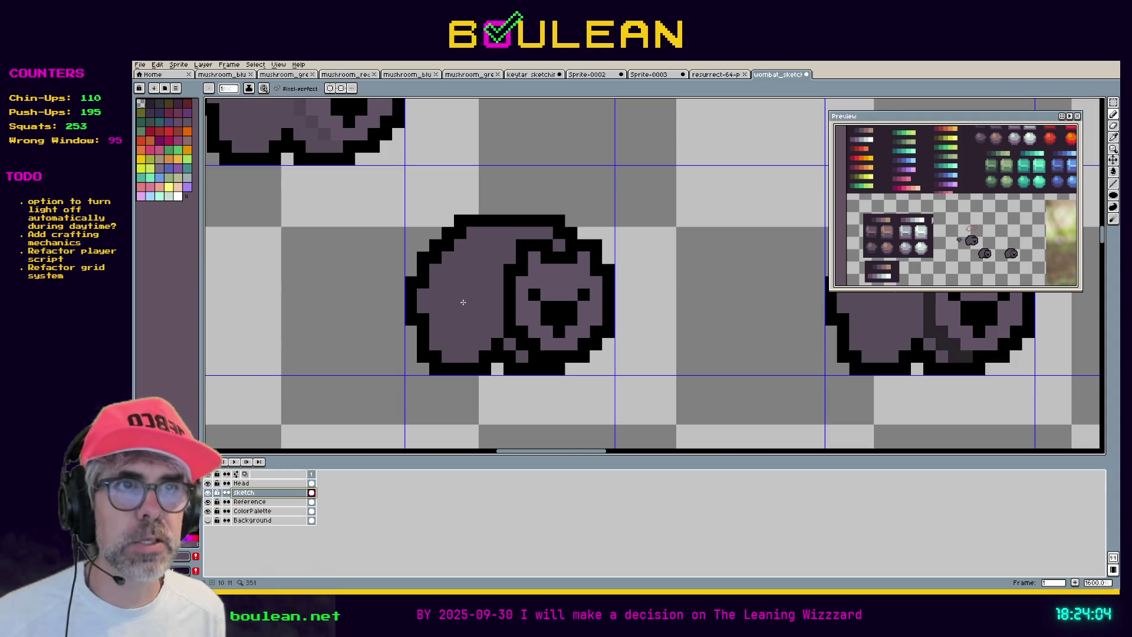
key(i)
scroll(358, 364, down, 1)
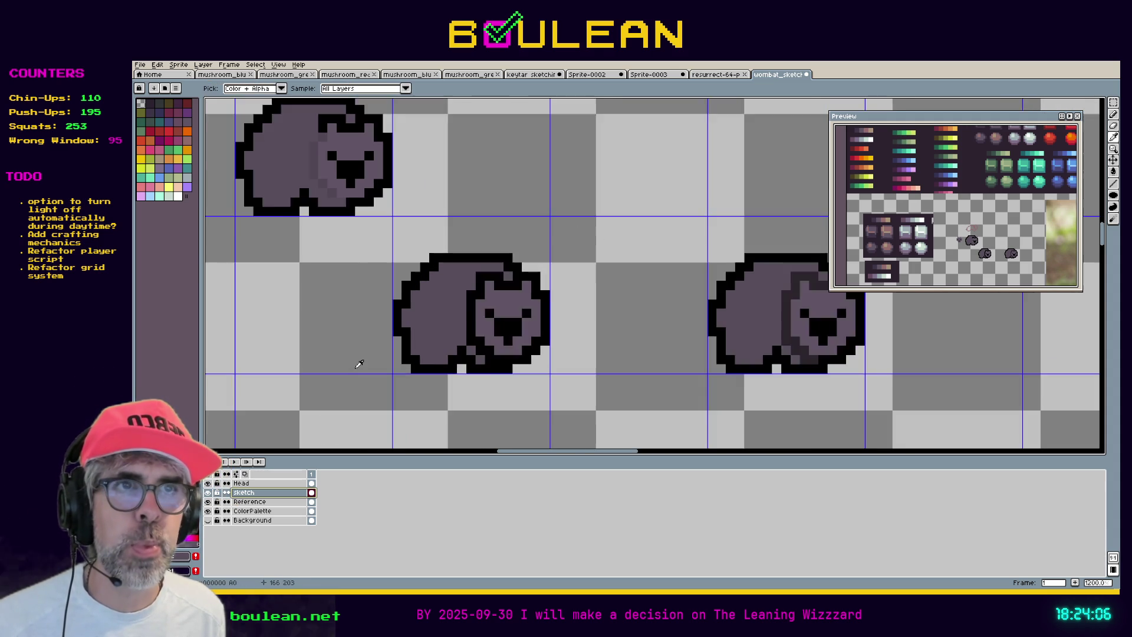
scroll(359, 363, down, 1)
key(h)
mouse_move(295, 328)
mouse_down()
mouse_move(541, 387)
mouse_move(671, 398)
mouse_up()
drag(480, 384, 606, 366)
key(i)
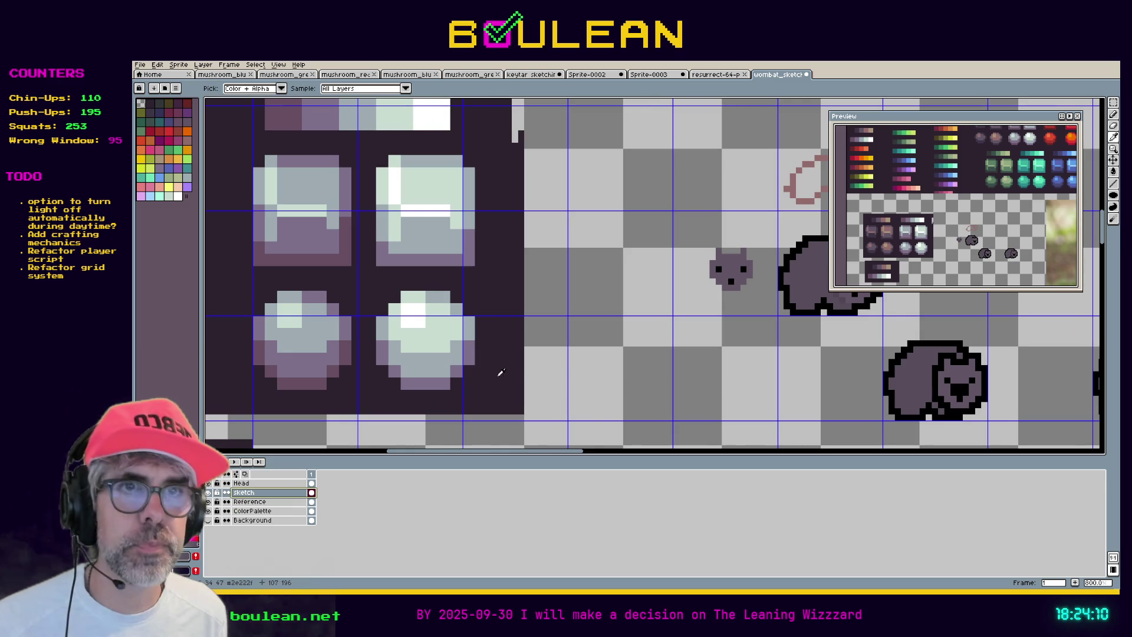
key(h)
mouse_move(669, 379)
mouse_down()
mouse_move(447, 359)
mouse_move(618, 325)
mouse_move(715, 331)
mouse_move(719, 346)
mouse_move(450, 366)
mouse_up()
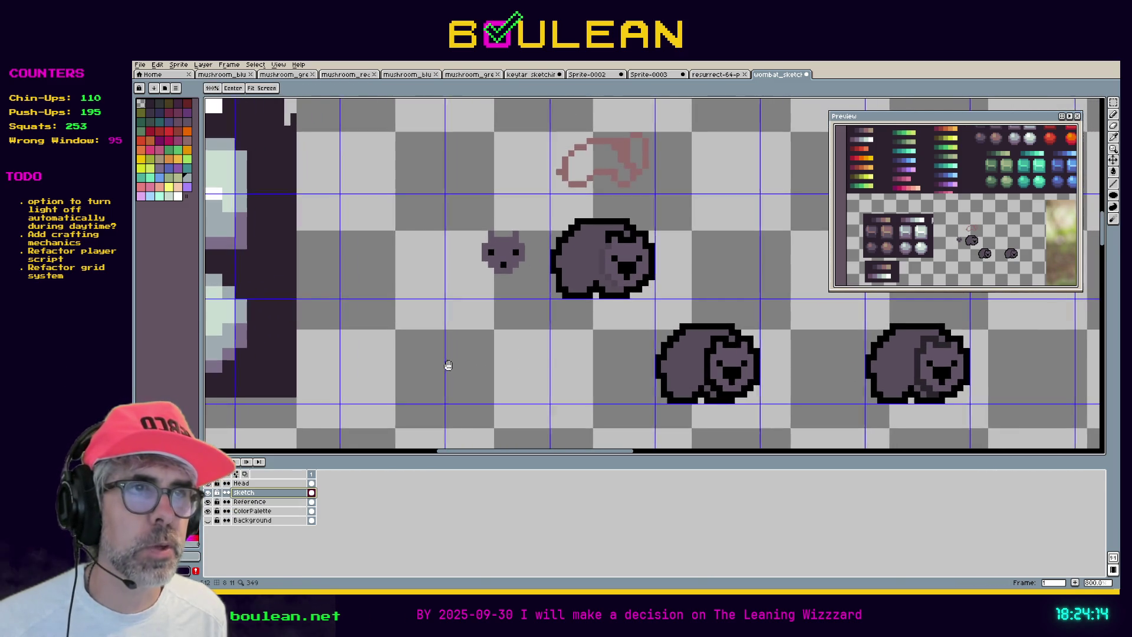
scroll(681, 352, up, 1)
key(i)
scroll(682, 352, up, 1)
key(b)
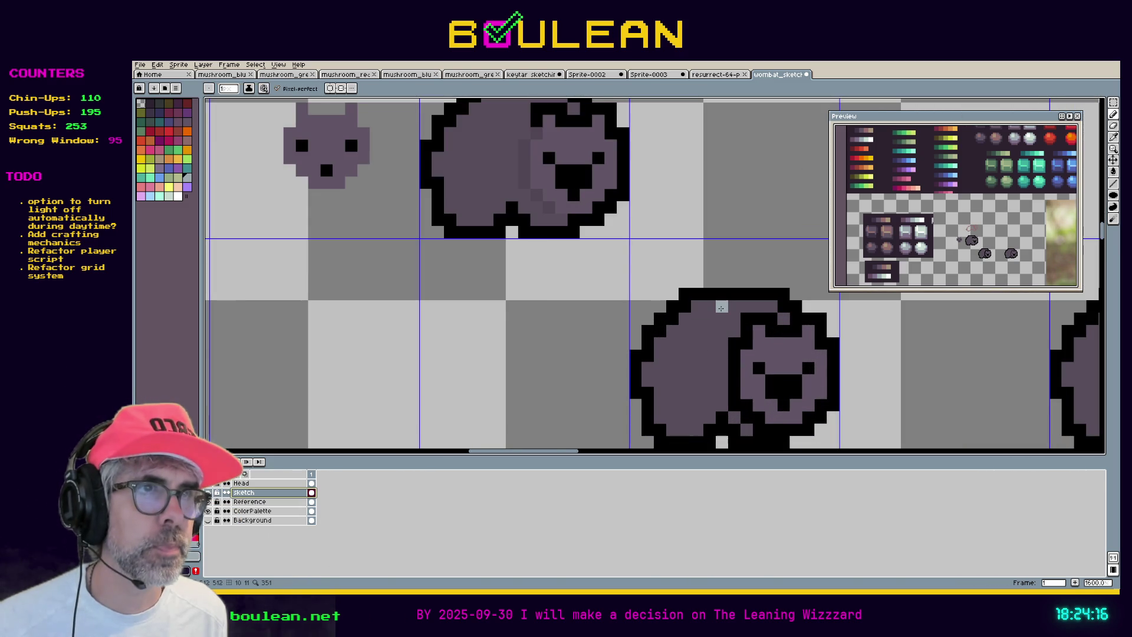
scroll(709, 319, down, 2)
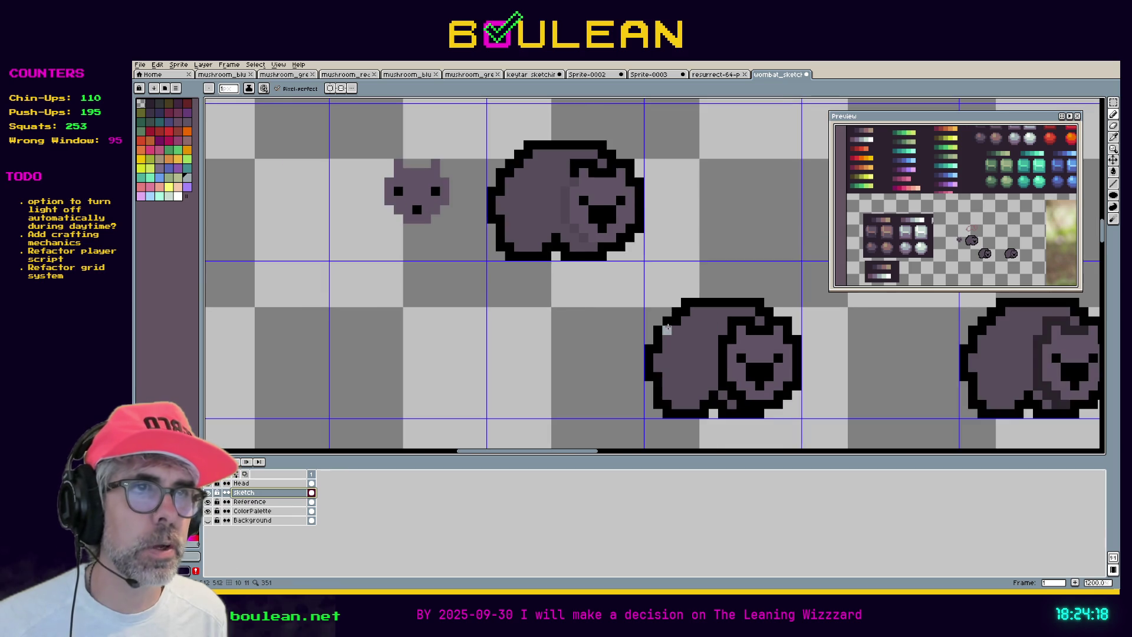
key(i)
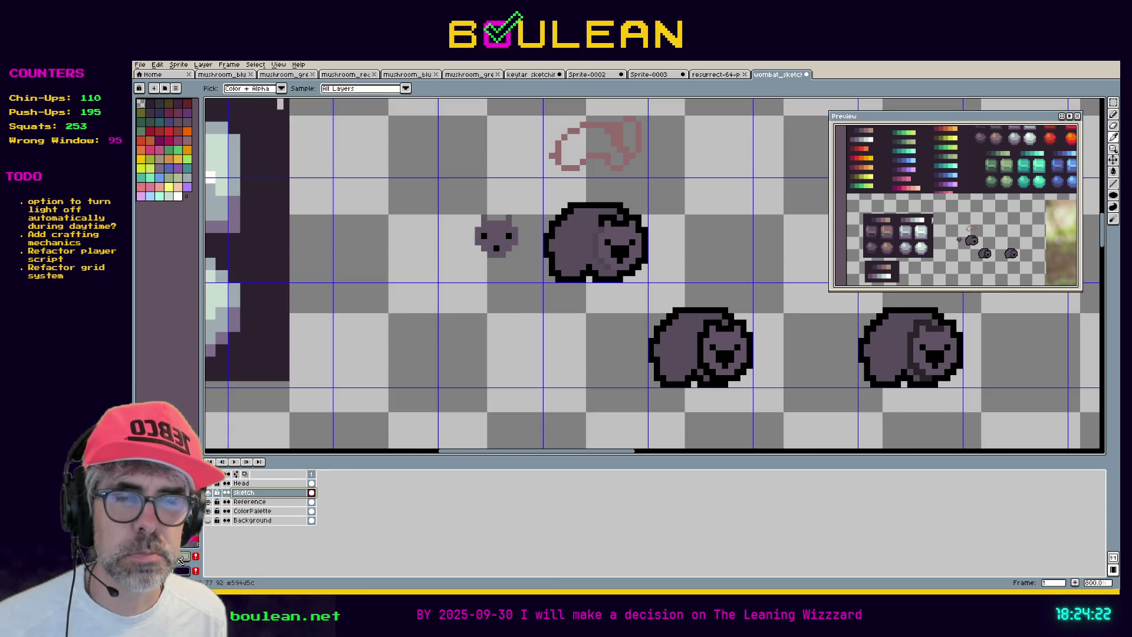
Adjust the drawing colour's HSV brightness, then return to the pencil
click(187, 556)
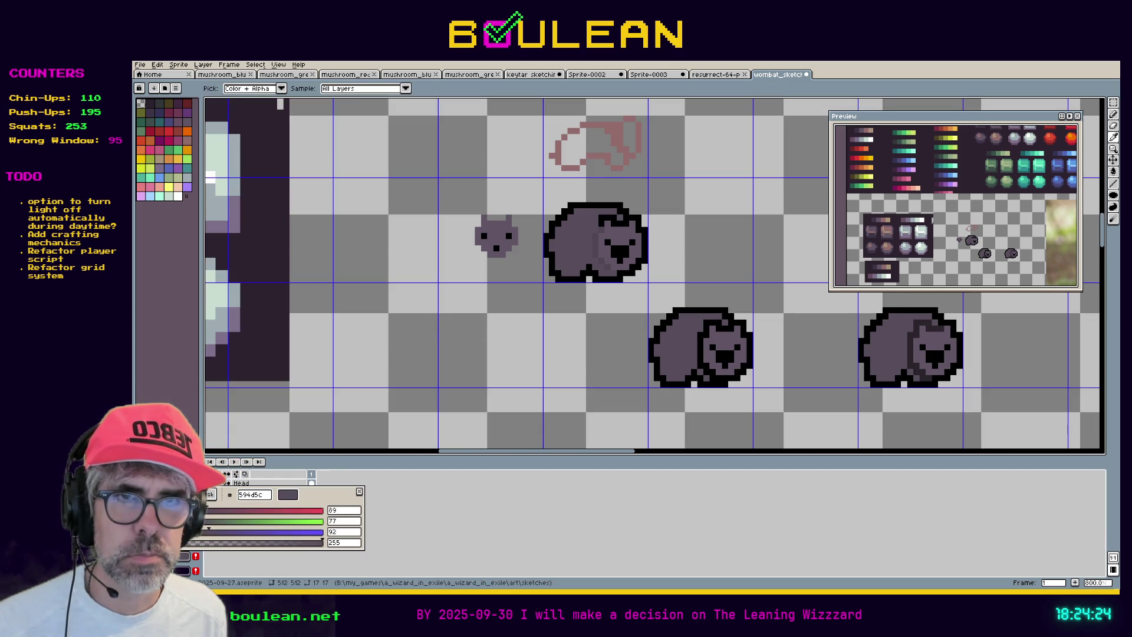
click(148, 494)
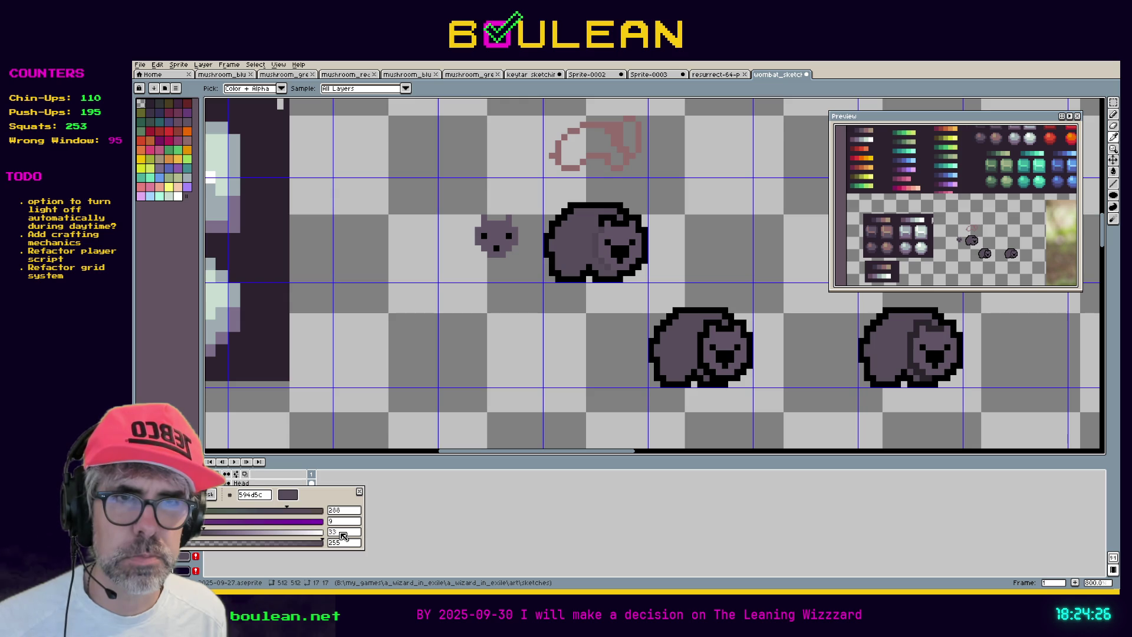
double_click(343, 532)
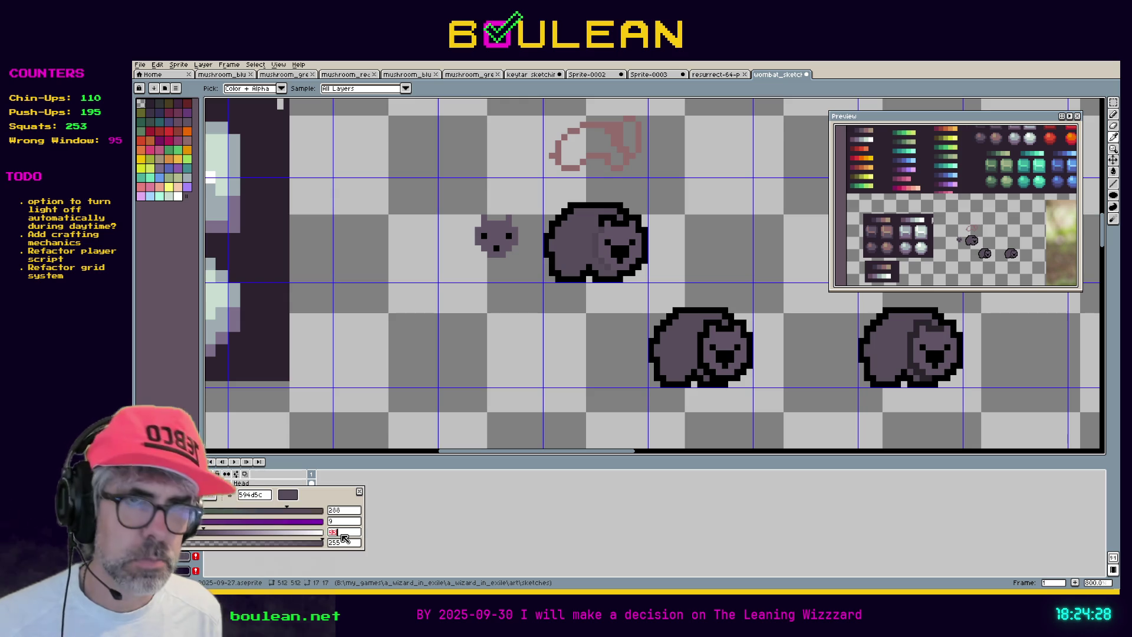
text(39)
key(Return)
scroll(684, 354, up, 1)
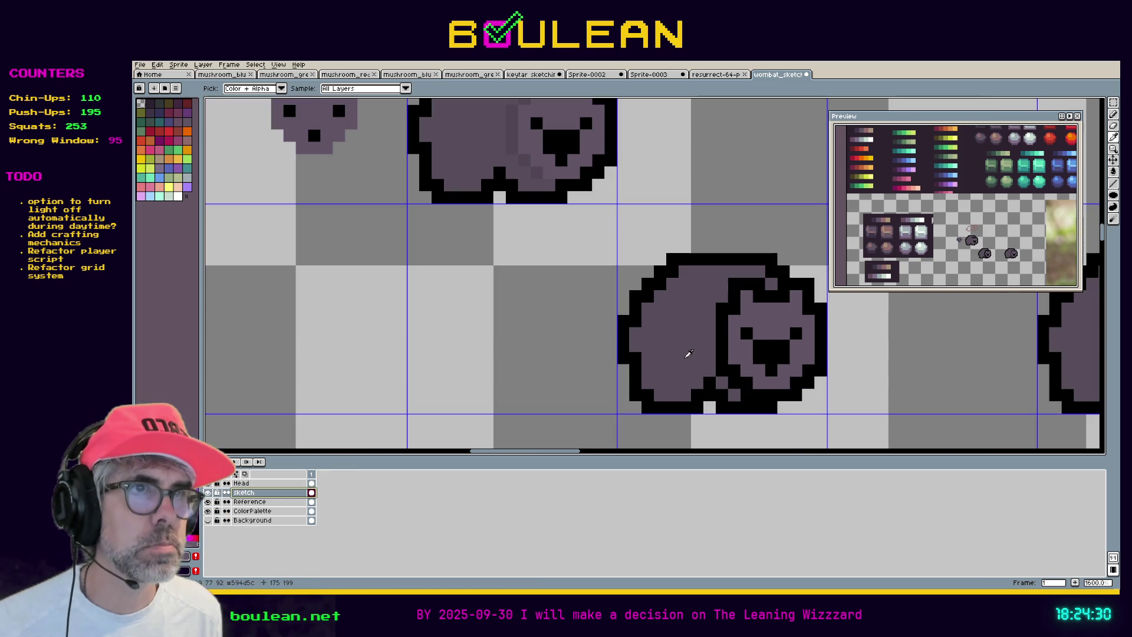
key(b)
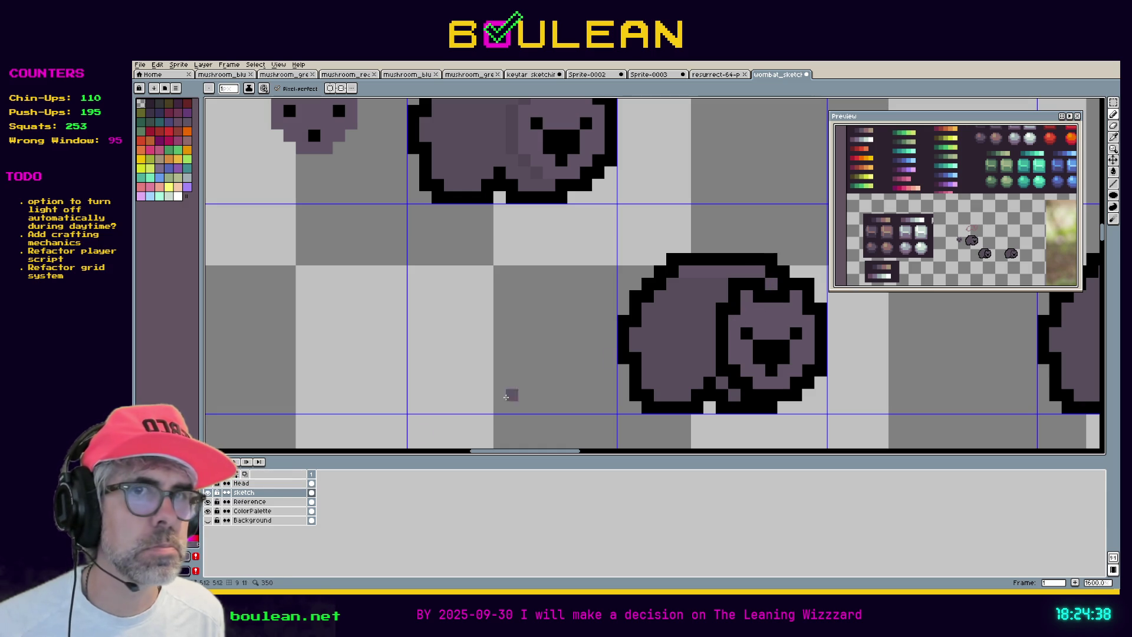
On the Head layer, darken the colour and add dark pixels along the head's top outline
click(250, 483)
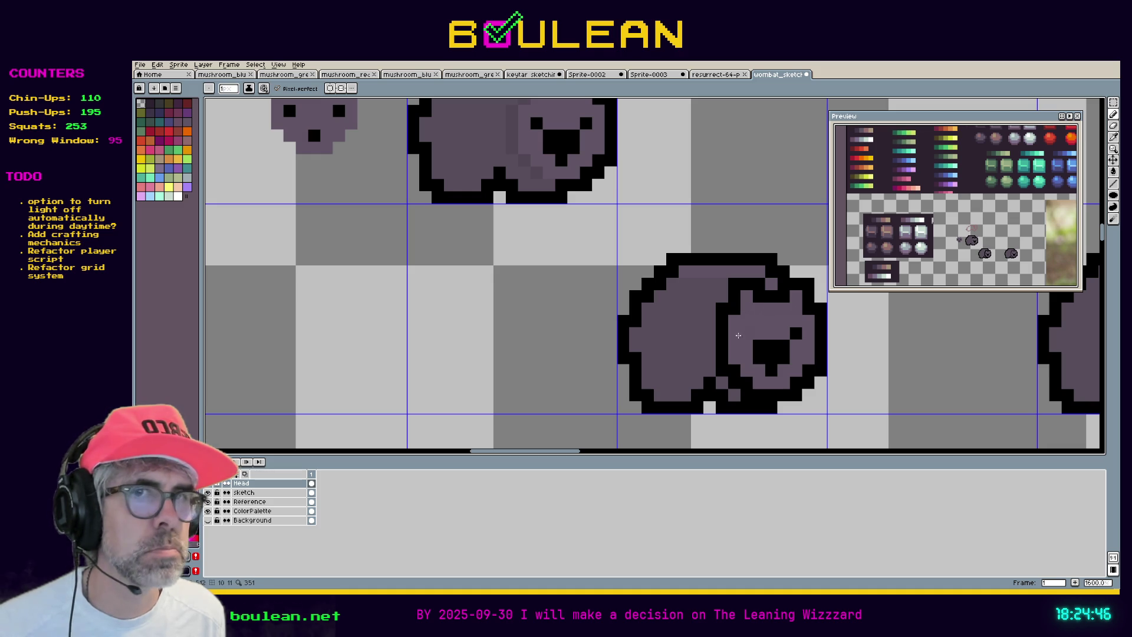
click(186, 556)
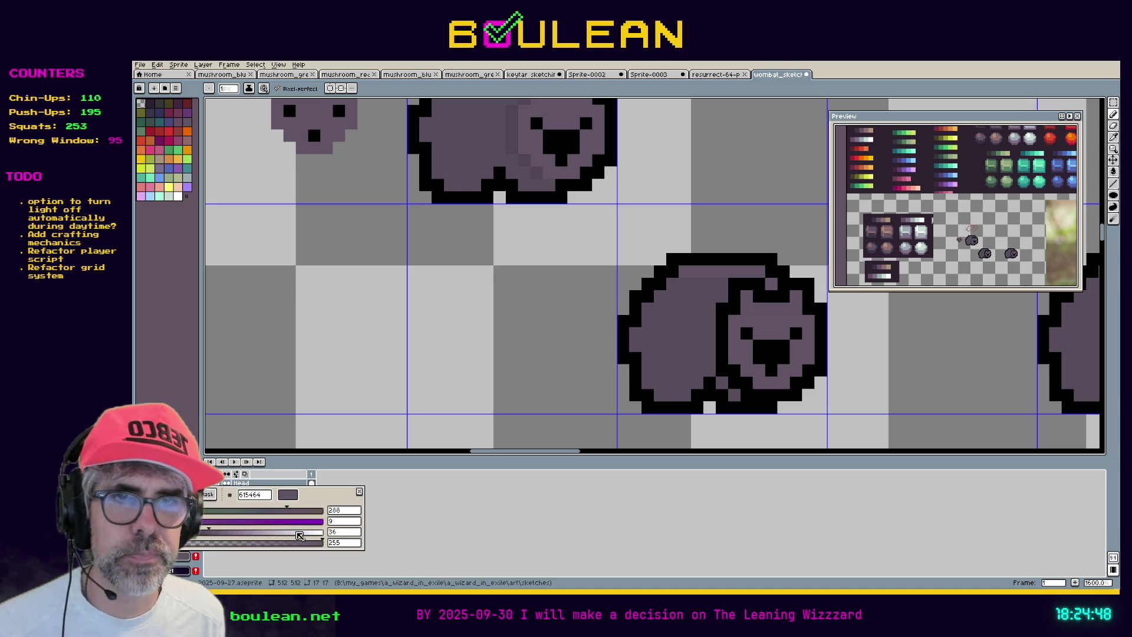
click(338, 532)
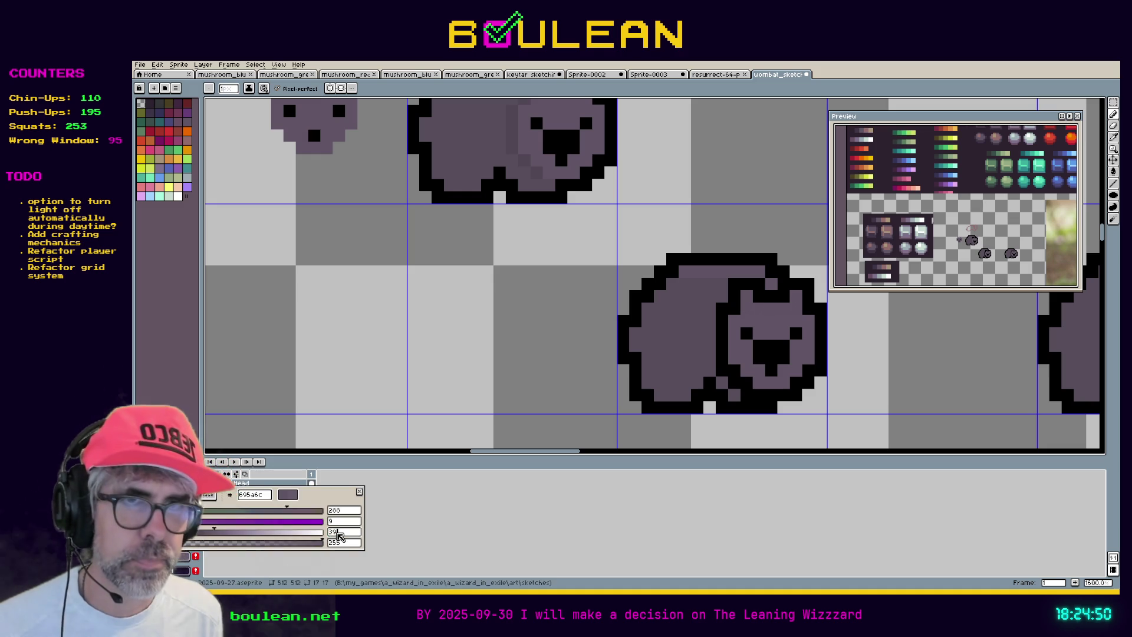
key(Return)
click(734, 286)
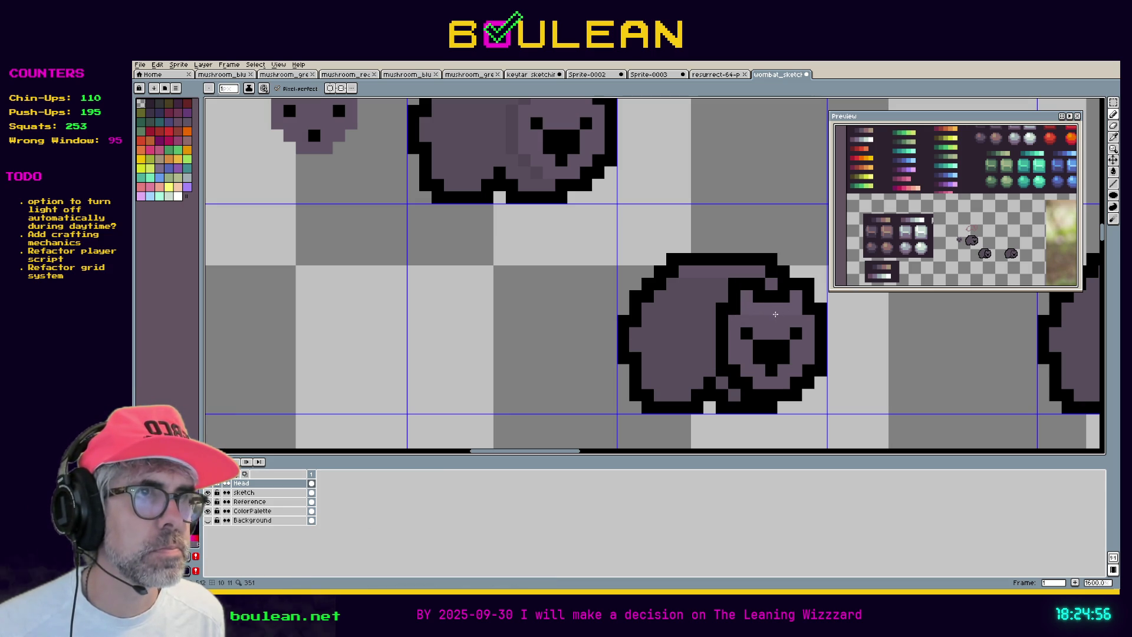
click(749, 295)
On the sketch layer, place four light purple highlight pixels along the wombat's upper-left back
click(271, 493)
click(768, 286)
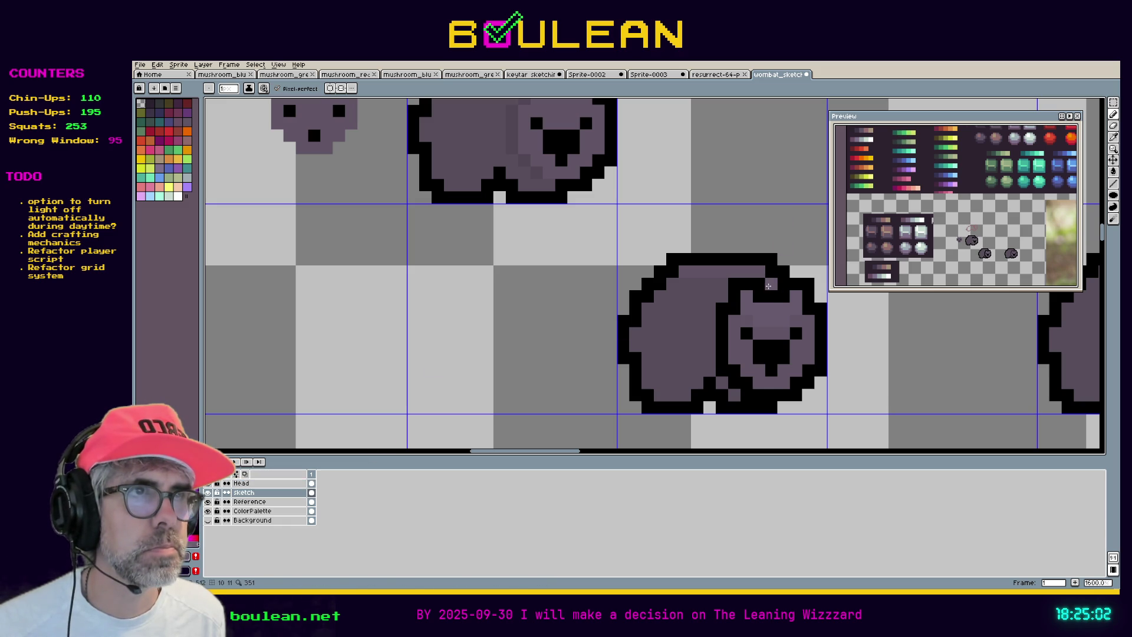
click(677, 273)
key(ctrl+z)
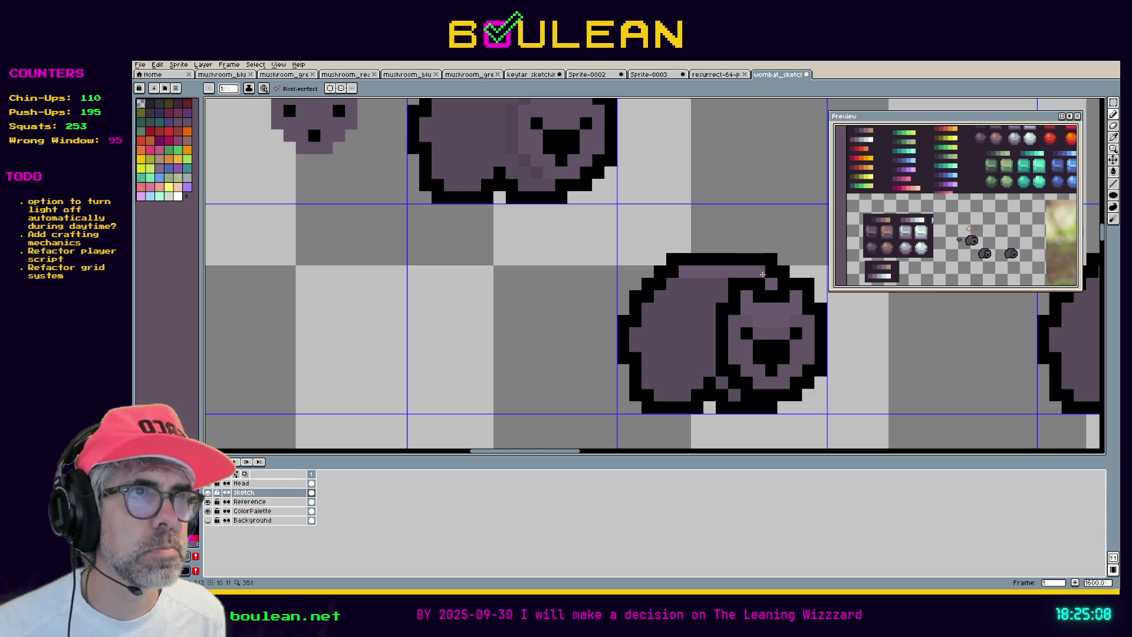
click(673, 284)
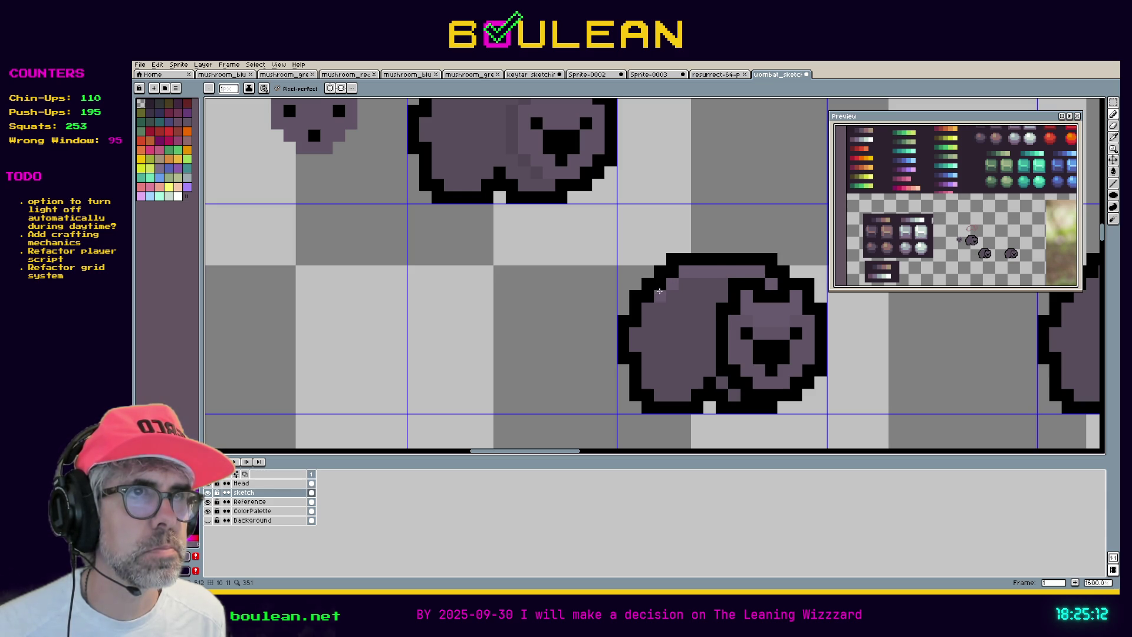
click(648, 308)
click(672, 295)
click(696, 283)
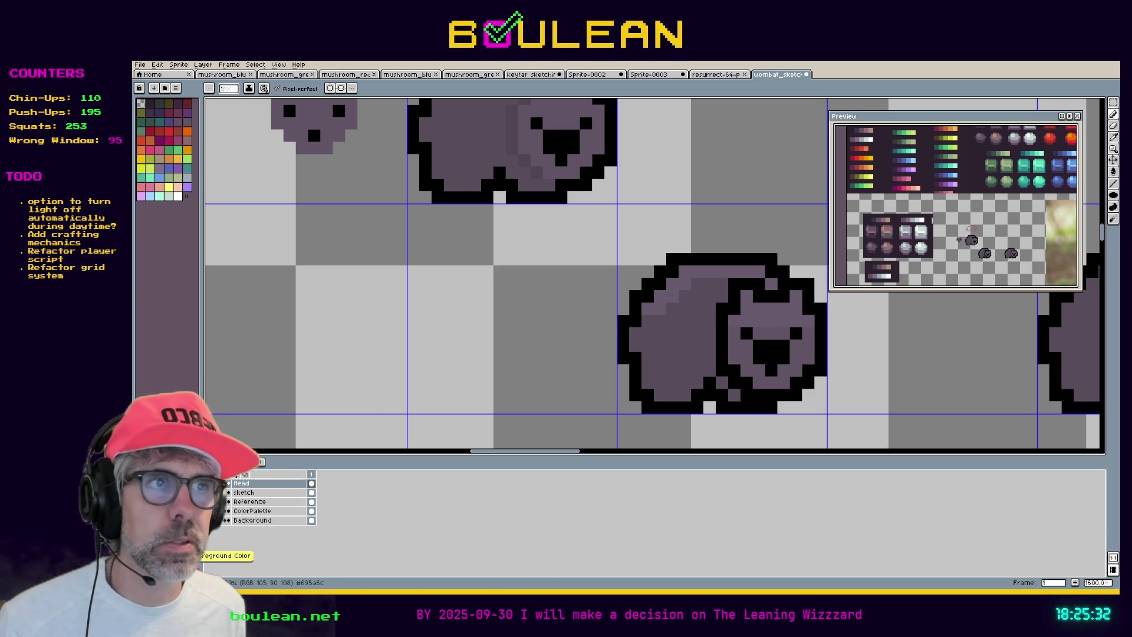
key(i)
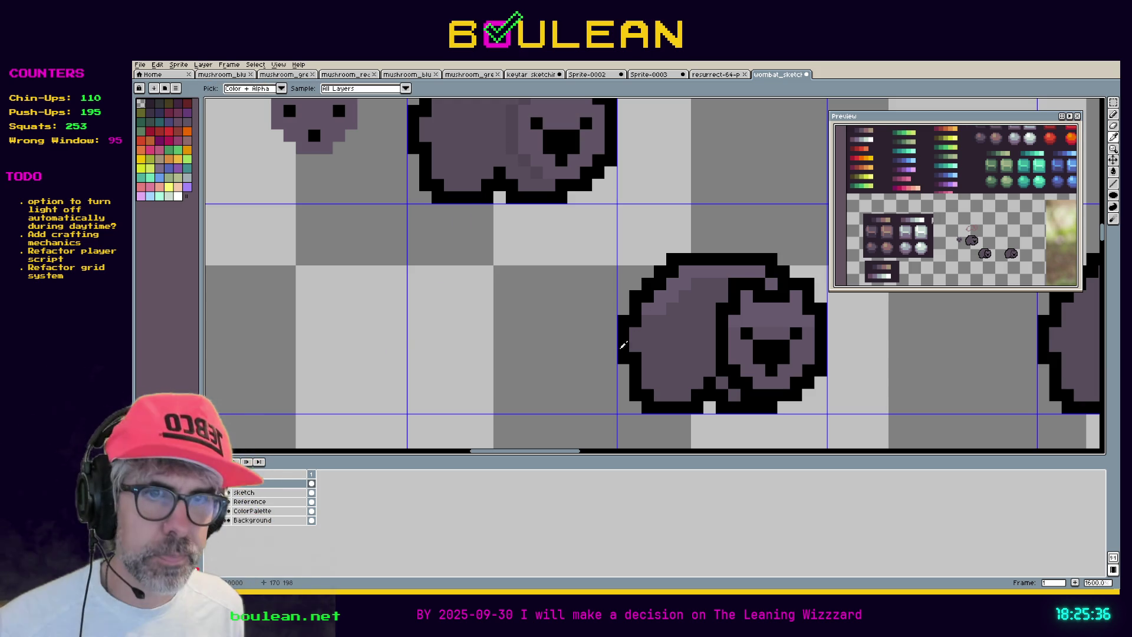
key(v)
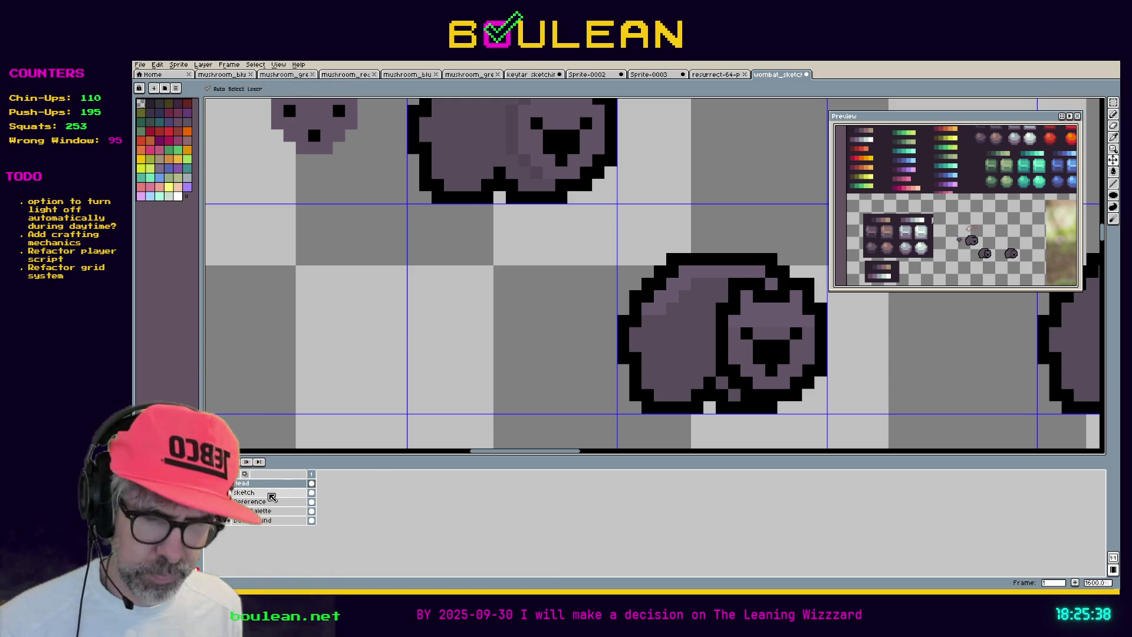
click(271, 493)
key(b)
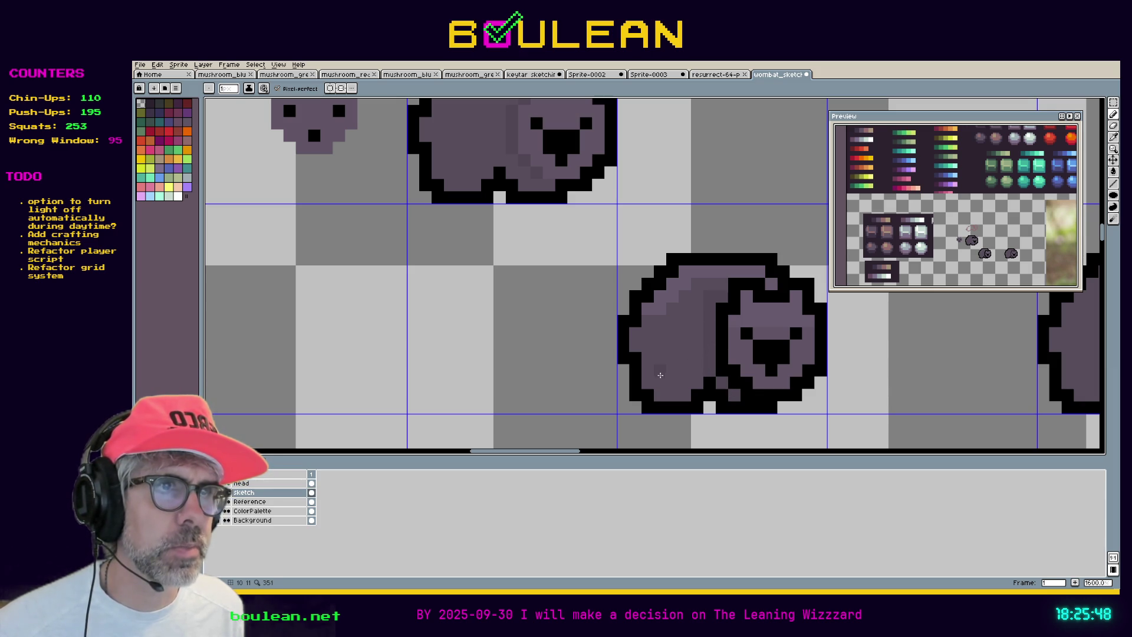
key(ctrl+z)
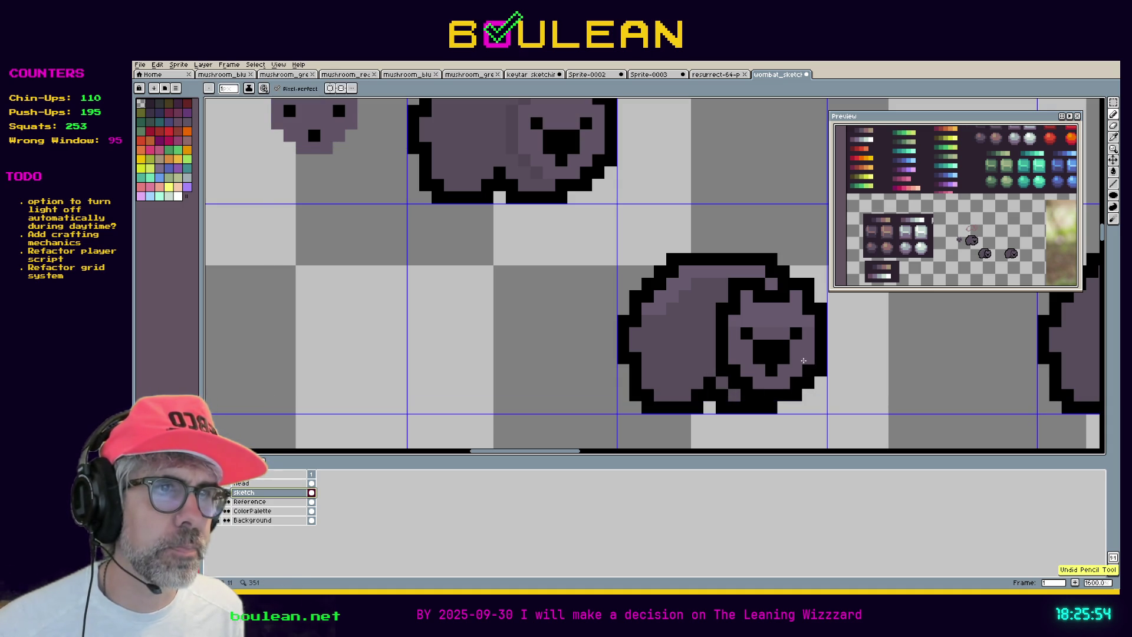
key(ctrl+z)
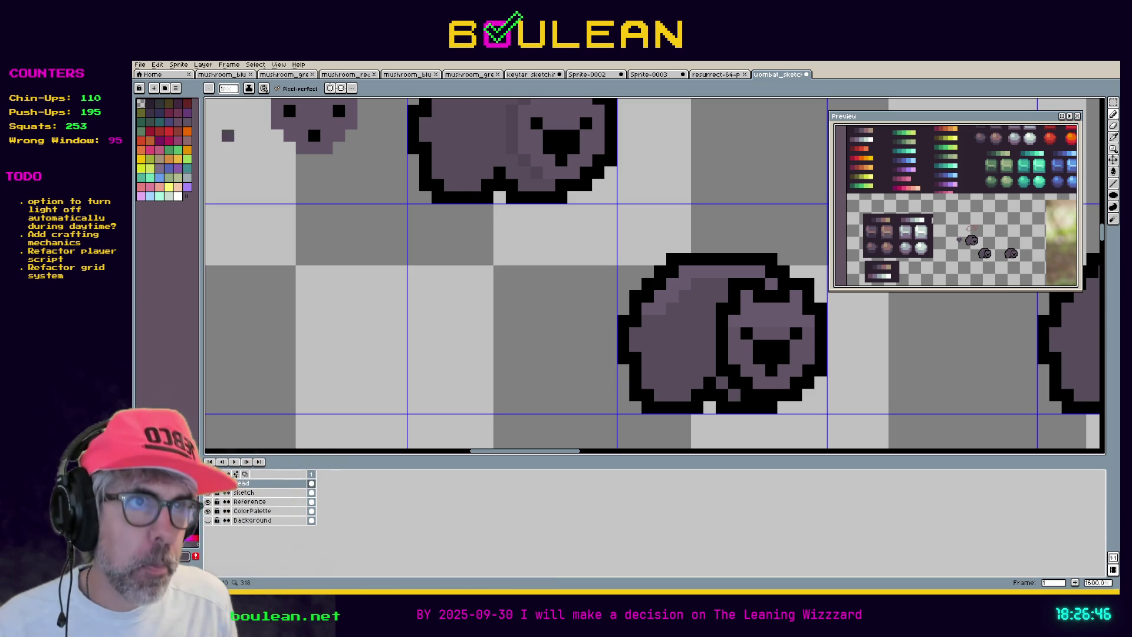
key(Down)
key(i)
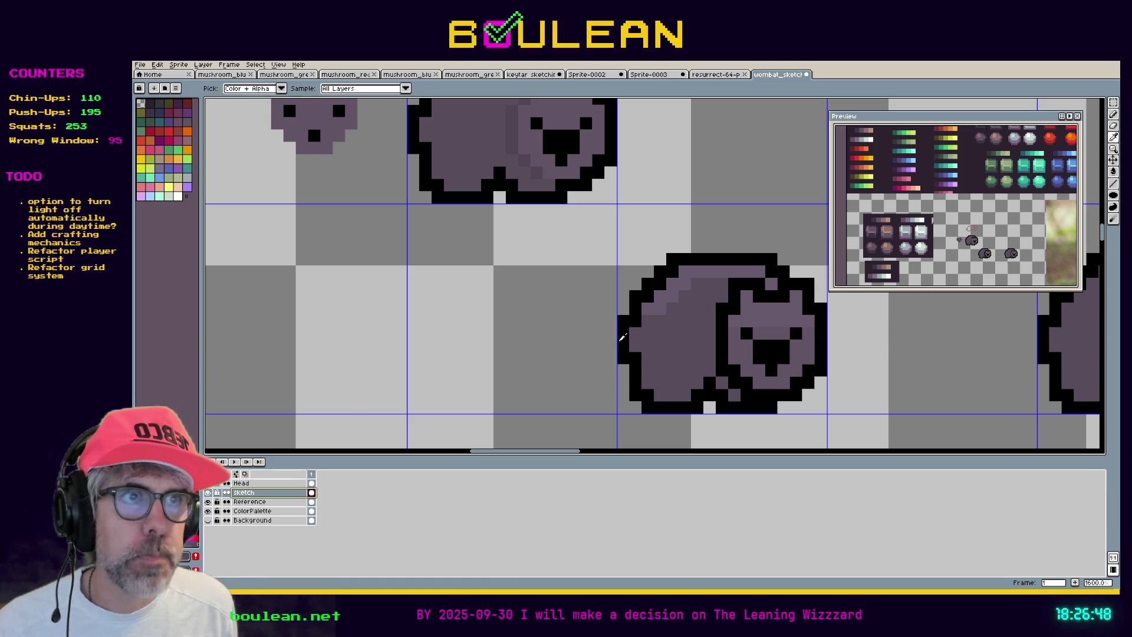
key(b)
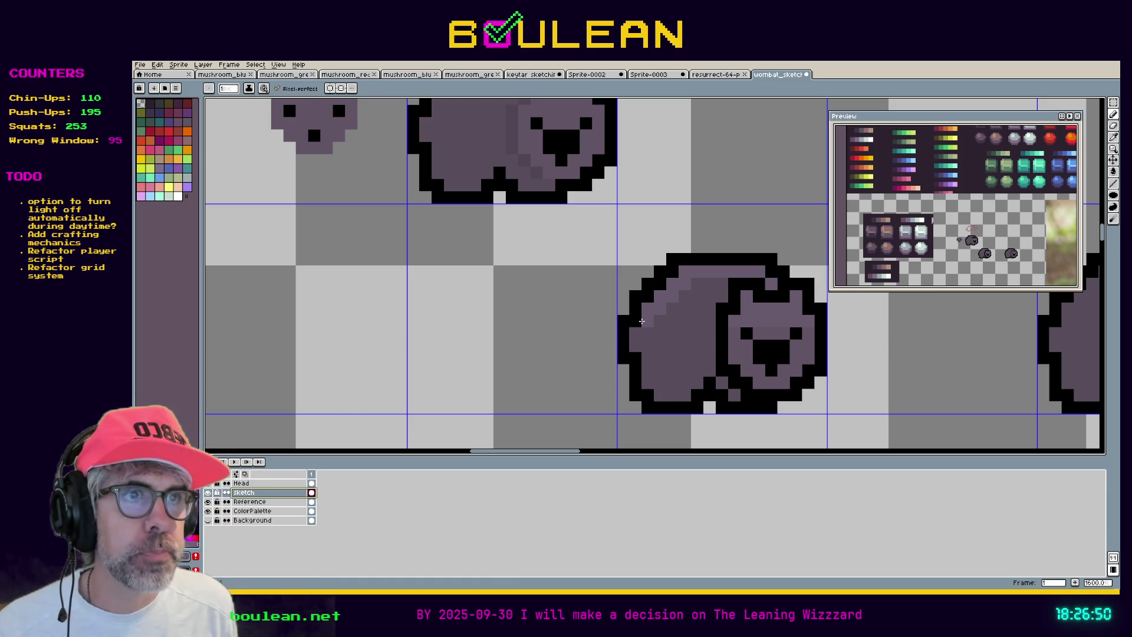
key(ctrl+z)
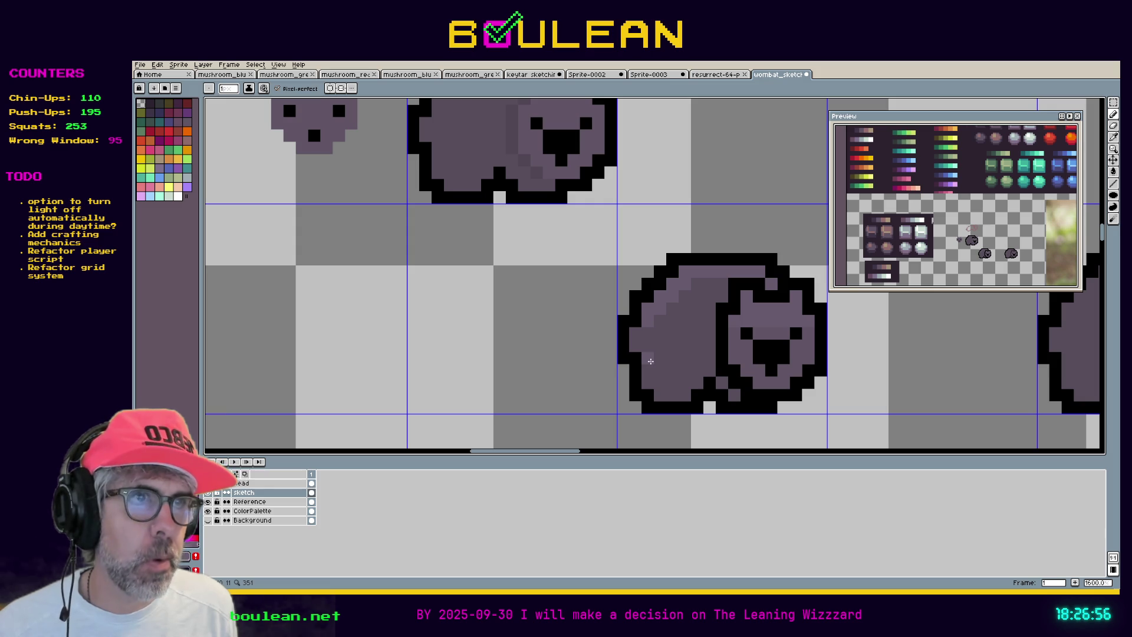
scroll(546, 361, down, 1)
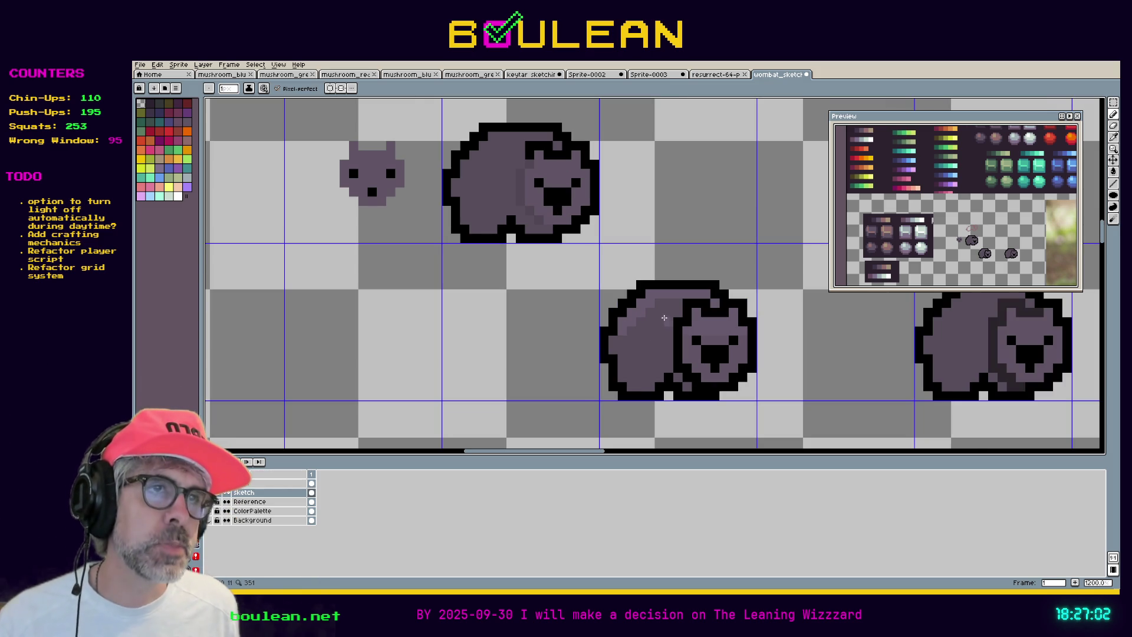
Paint a lighter diagonal shading stroke down the wombat's back
drag(658, 318, 637, 342)
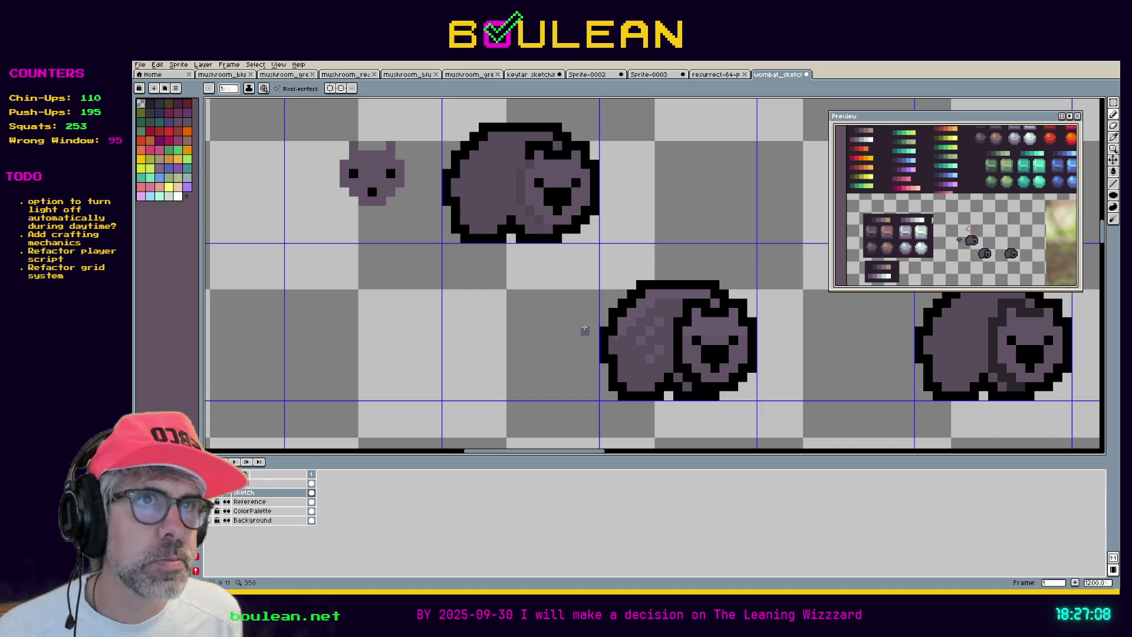
key(i)
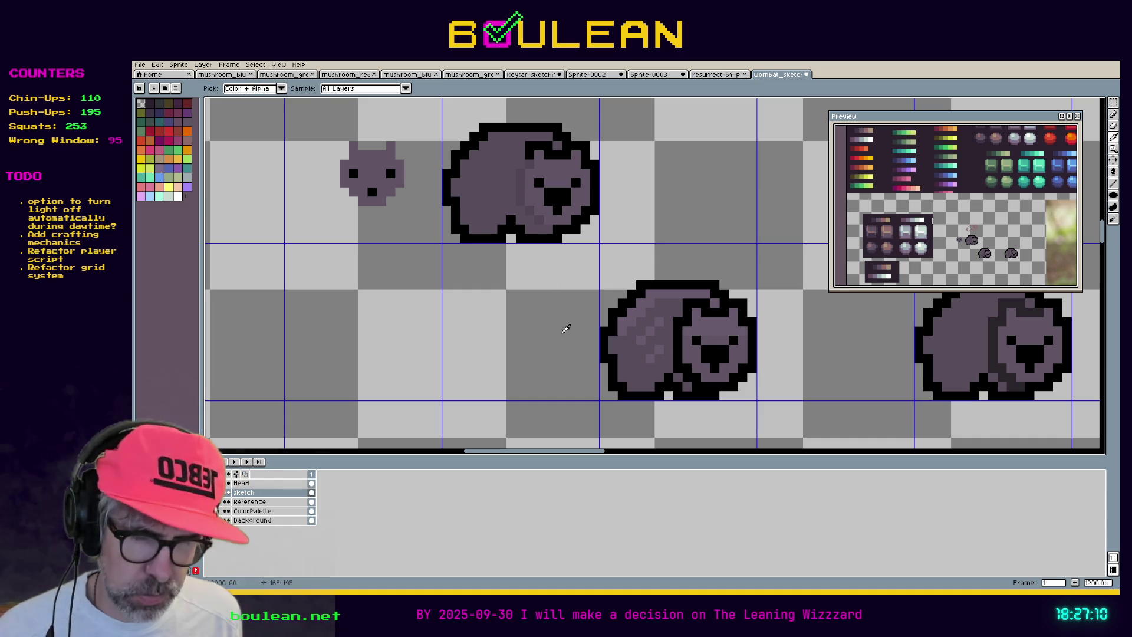
key(b)
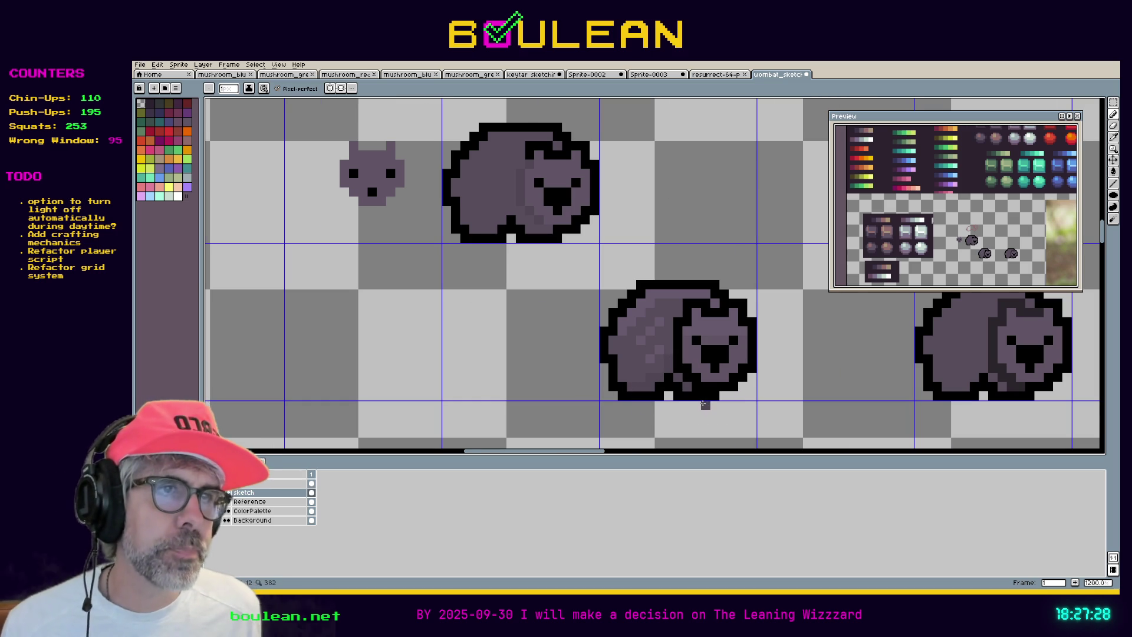
scroll(705, 404, up, 1)
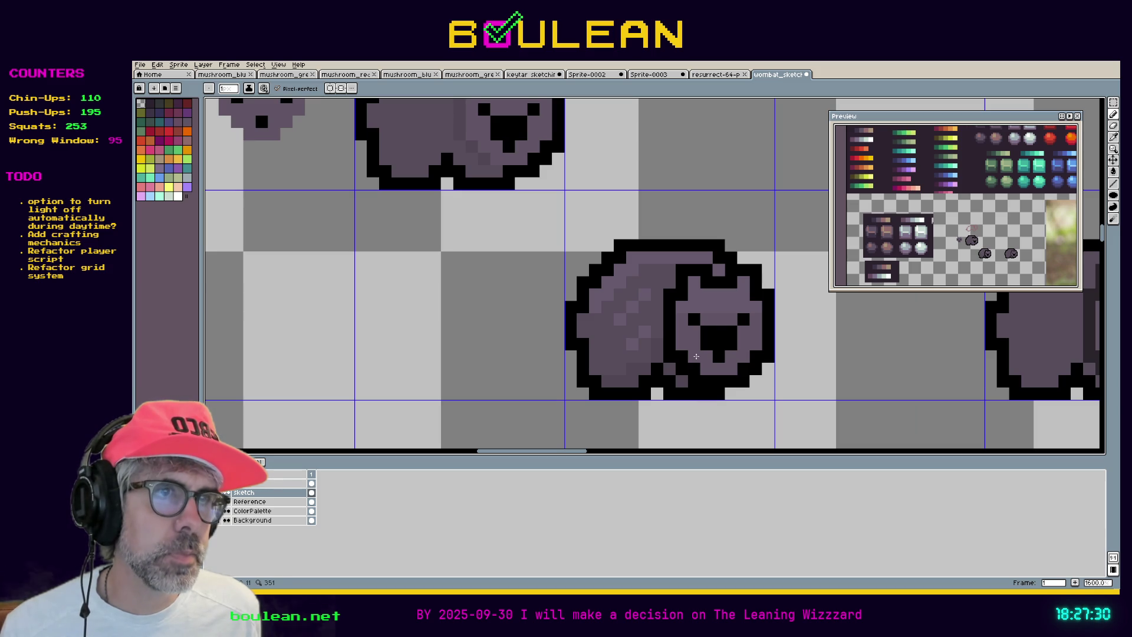
On the Head layer, try darkening the left cheek pixels, then undo them
key(alt+Up)
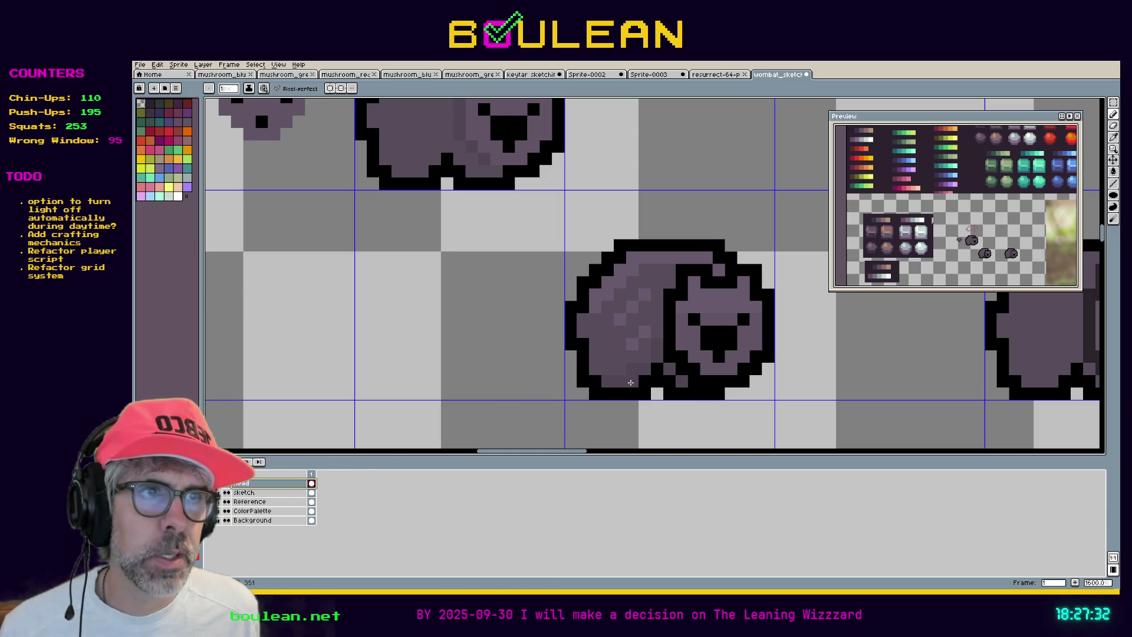
click(689, 345)
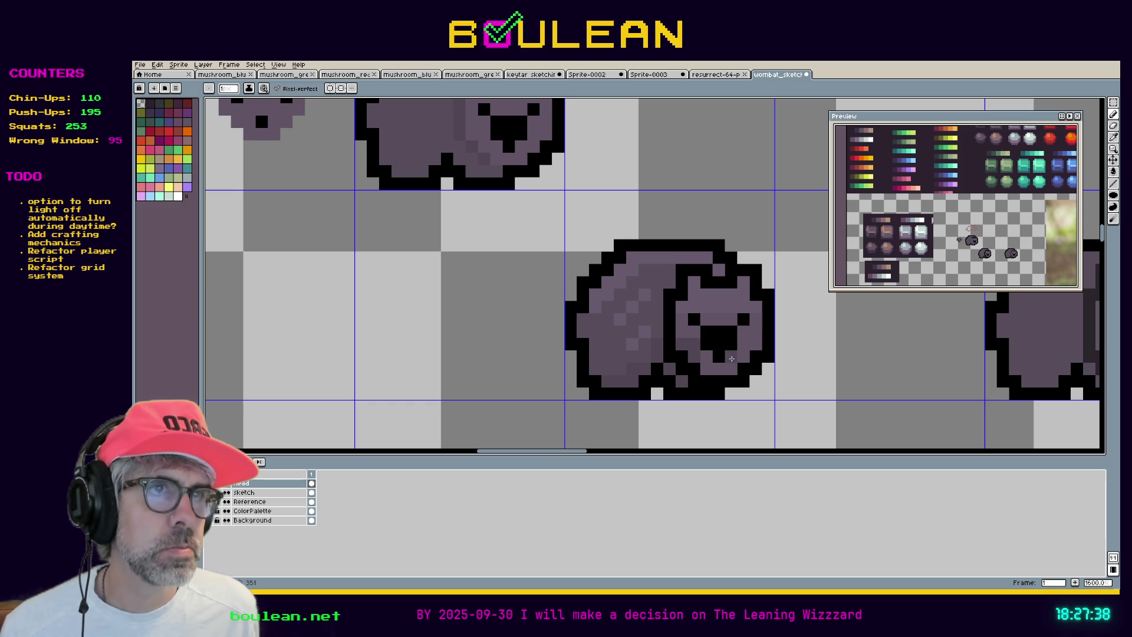
key(ctrl+z)
key(ctrl+z)
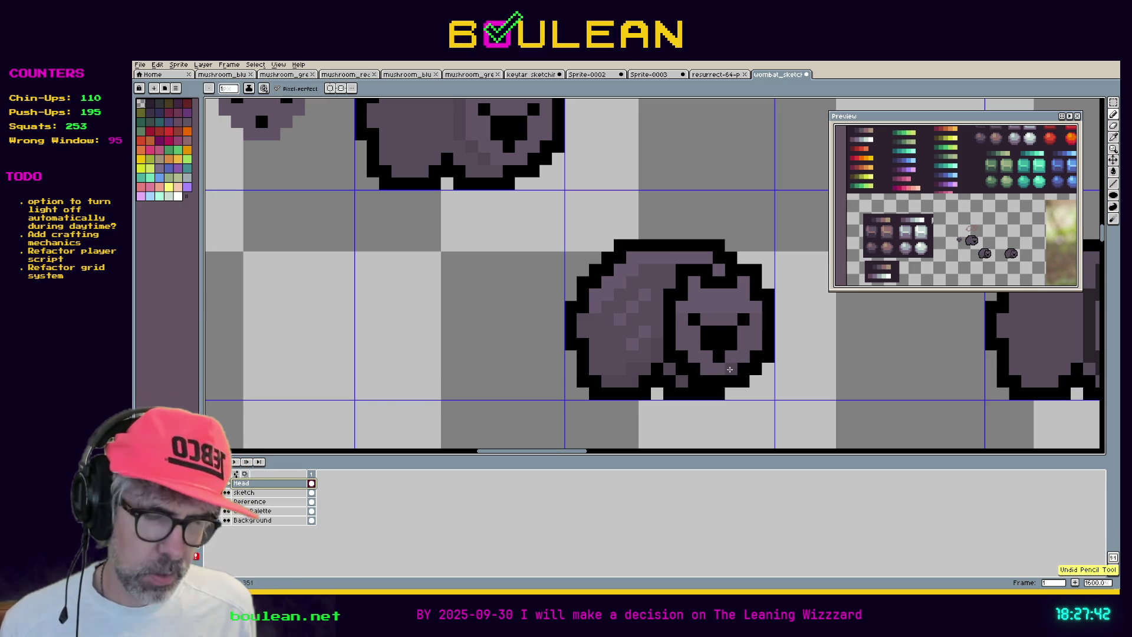
key(alt)
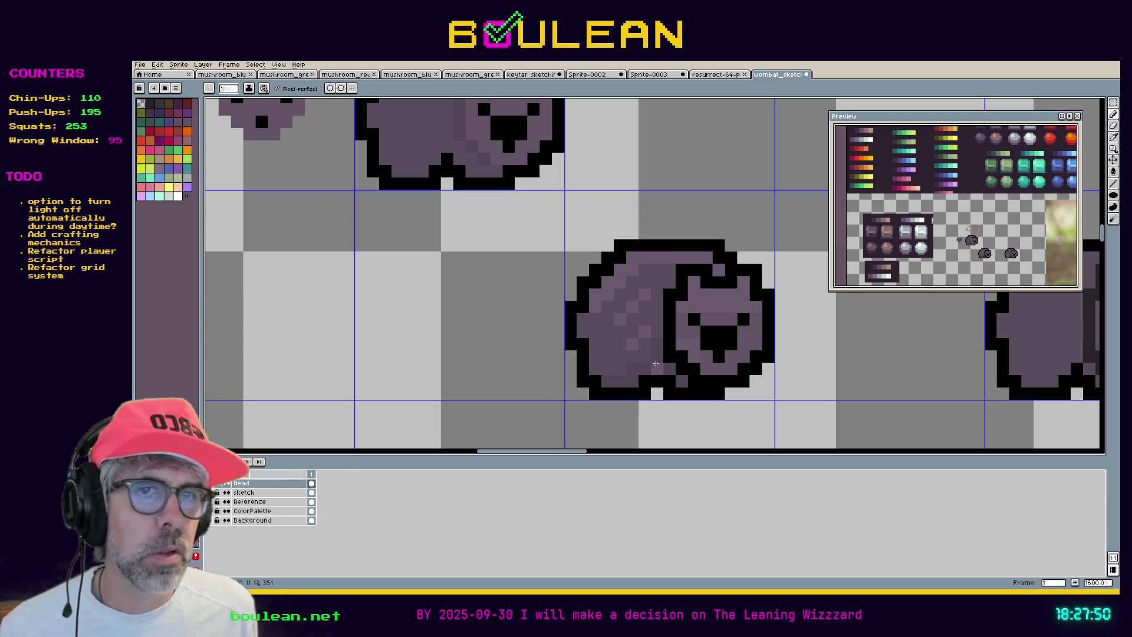
click(191, 543)
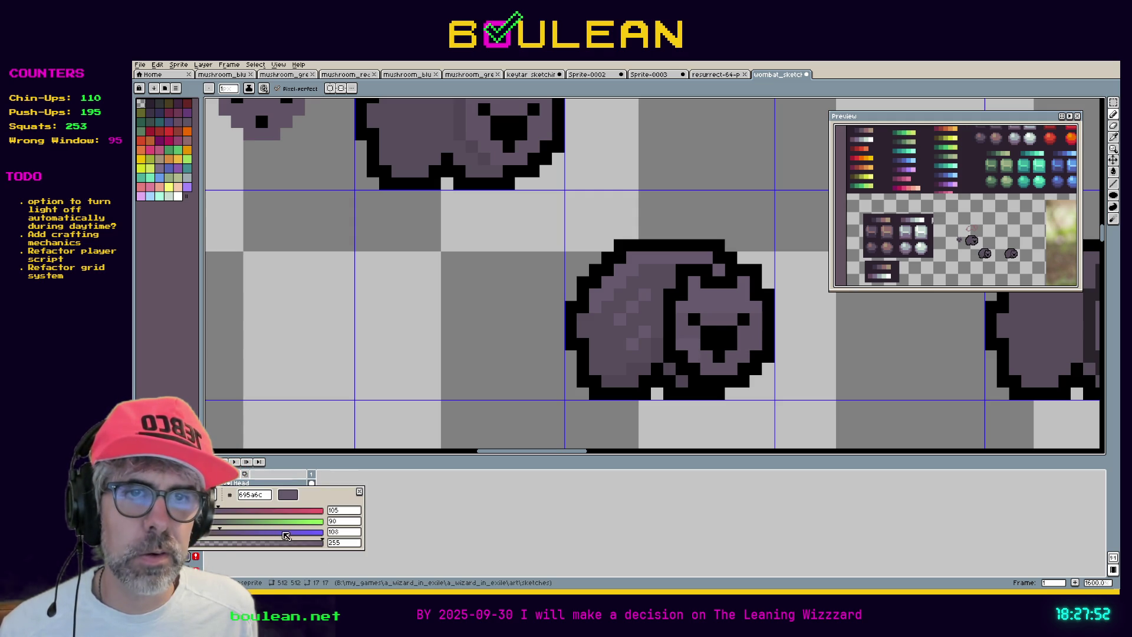
Edit the colour's HSV value, then sample purples from the wombat's body
click(206, 494)
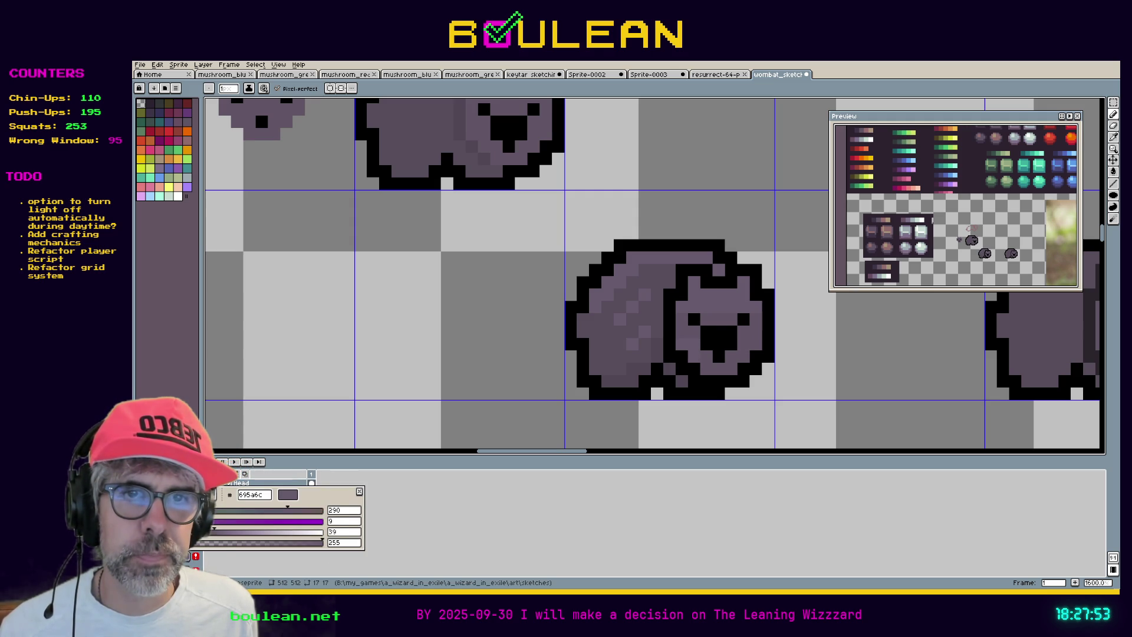
click(340, 533)
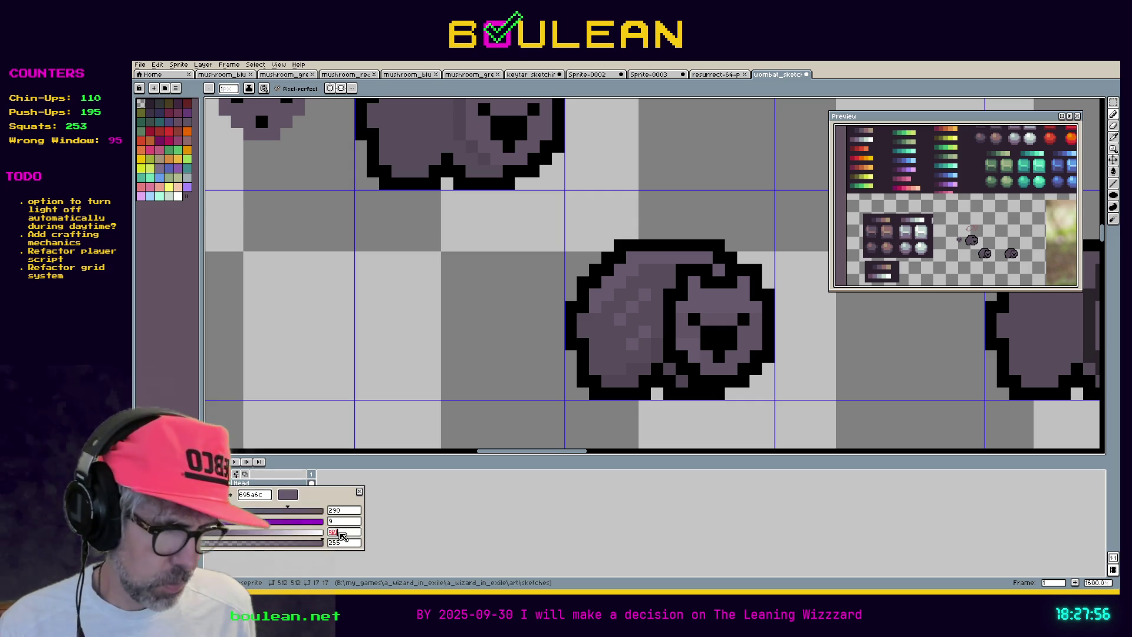
key(Return)
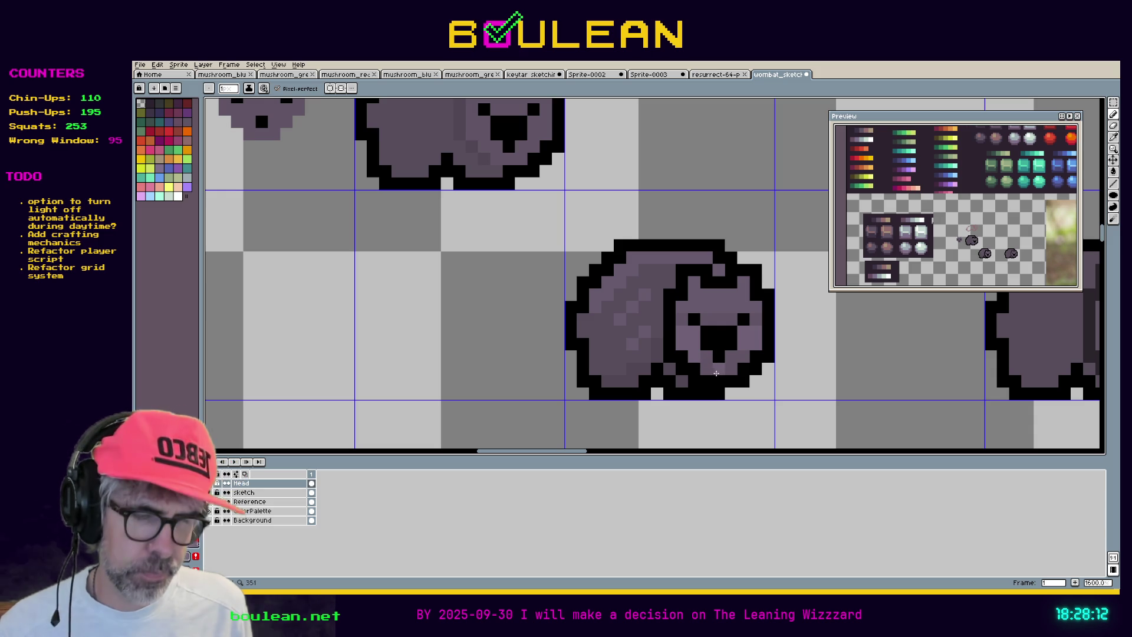
key(i)
alt+click(696, 358)
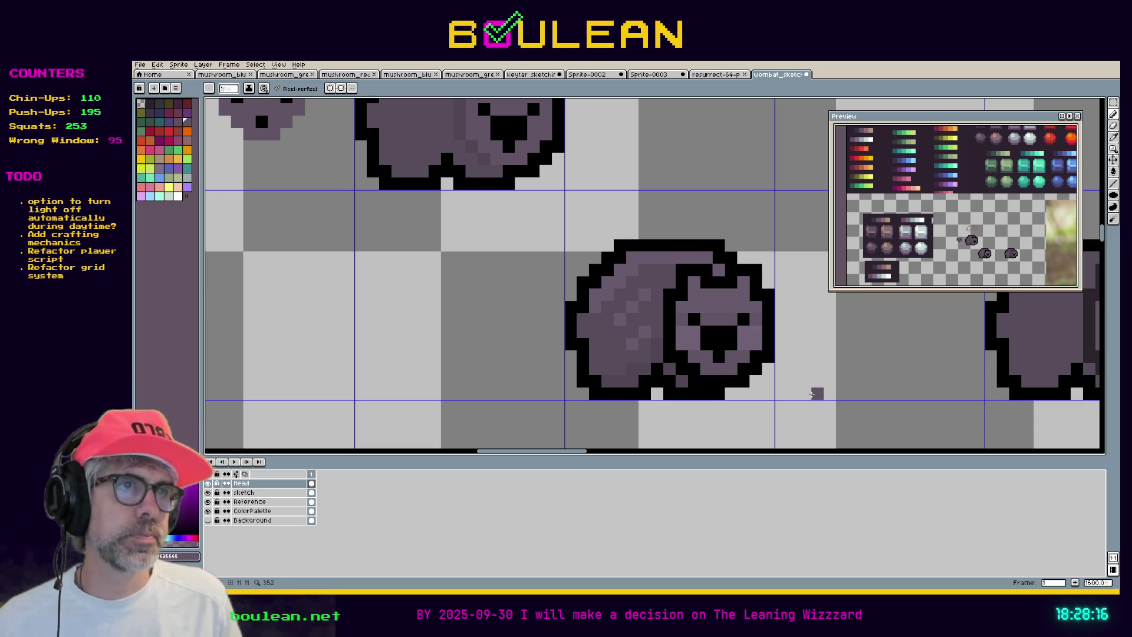
key(alt)
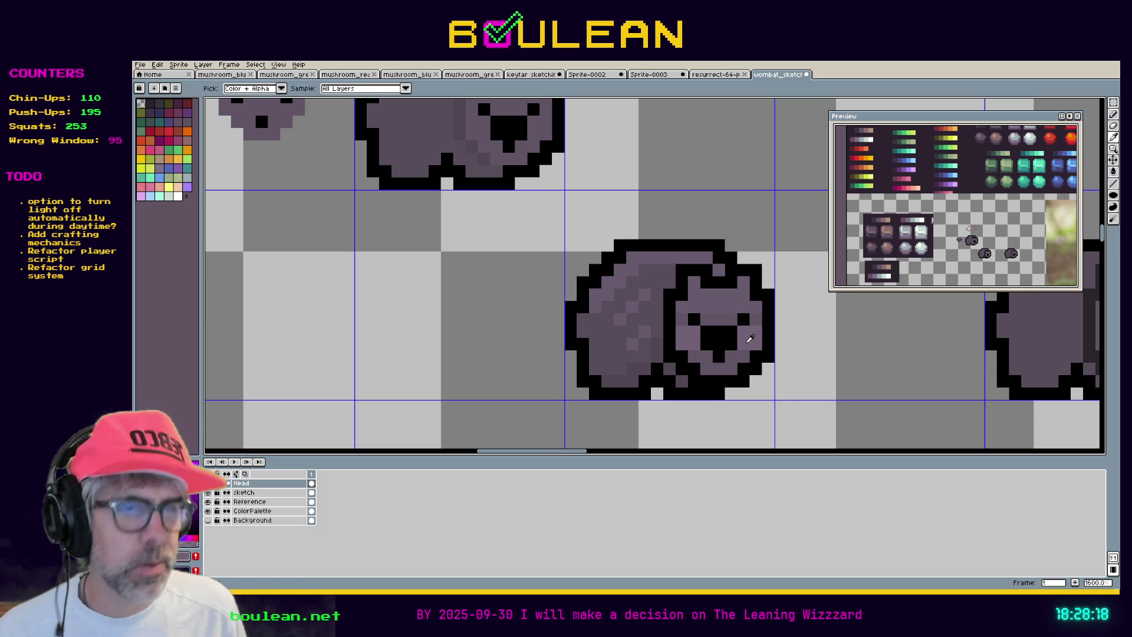
alt+click(749, 357)
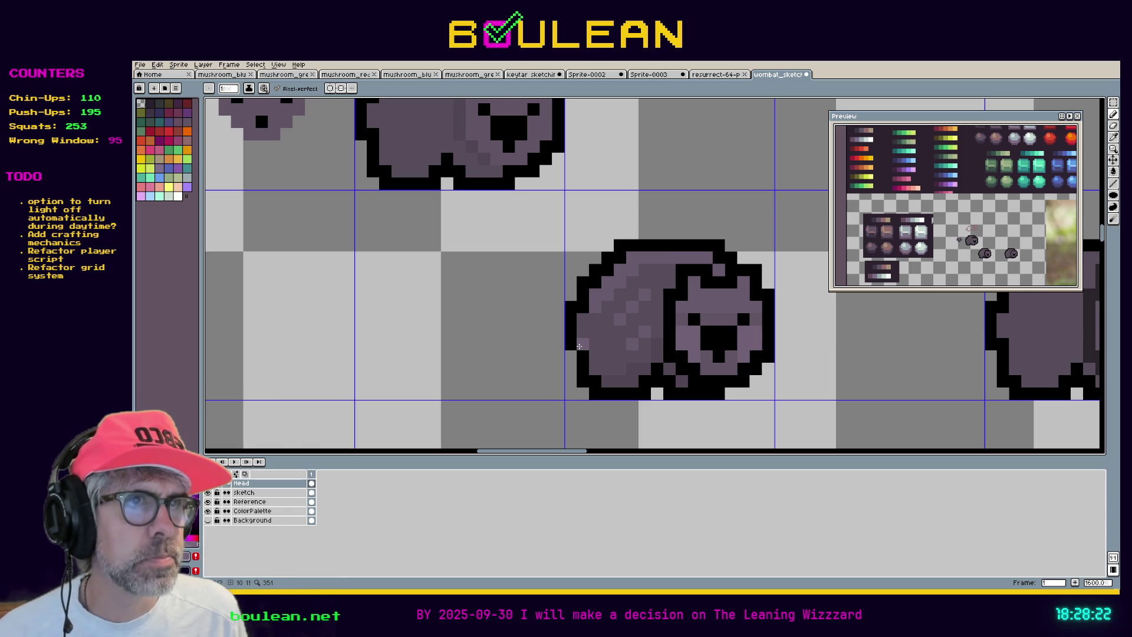
Adjust the value again to get the paler purple 726175
scroll(579, 346, down, 1)
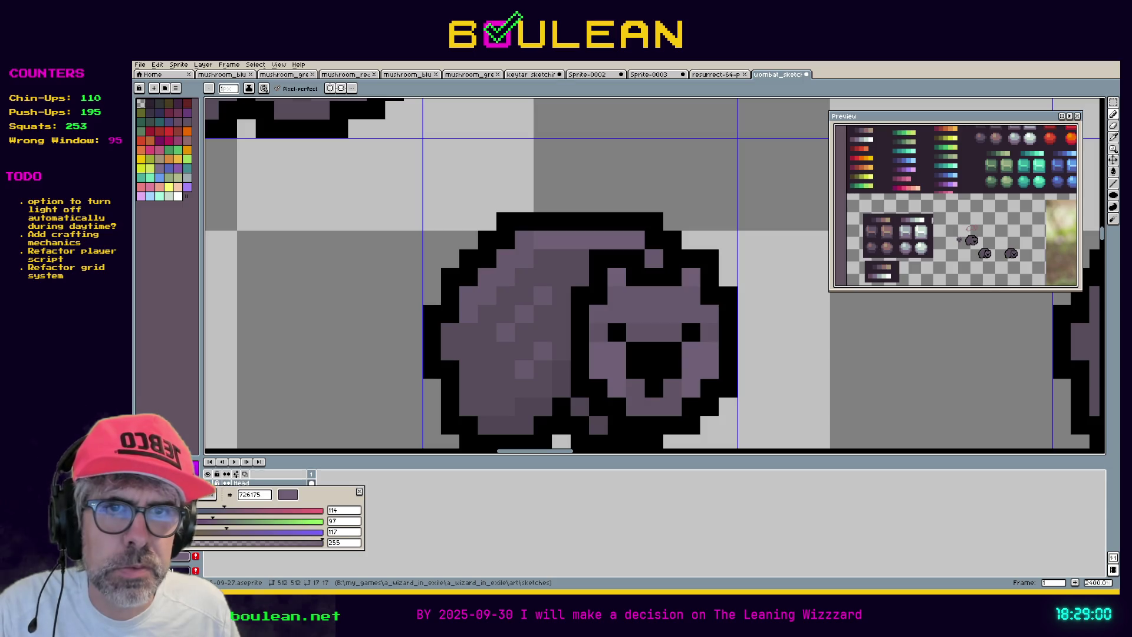
click(339, 532)
key(Return)
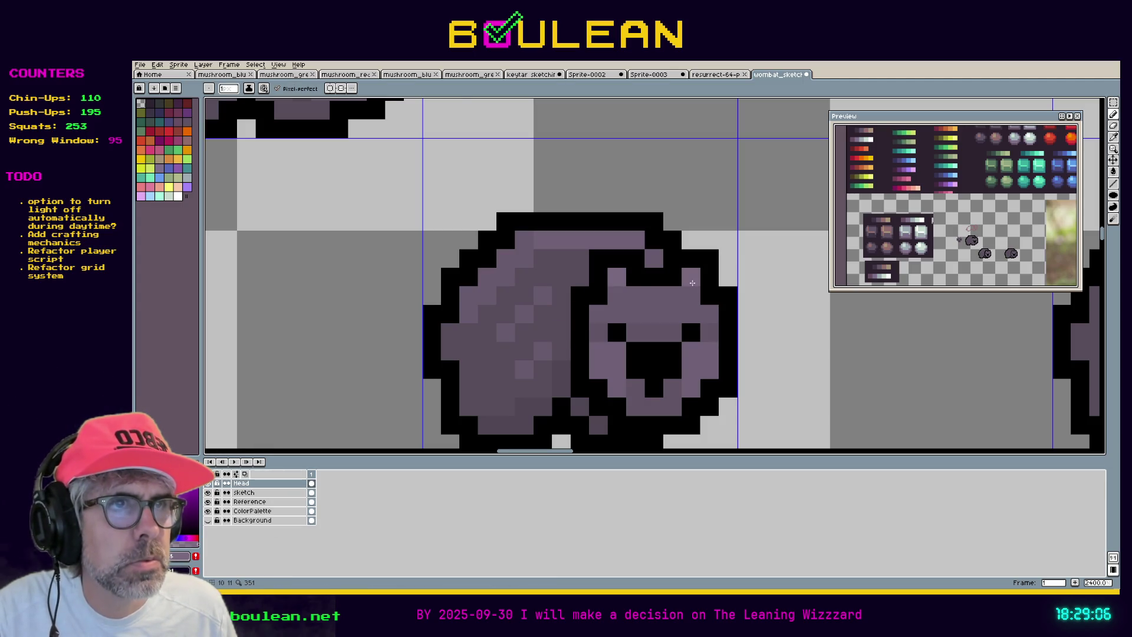
scroll(482, 354, down, 3)
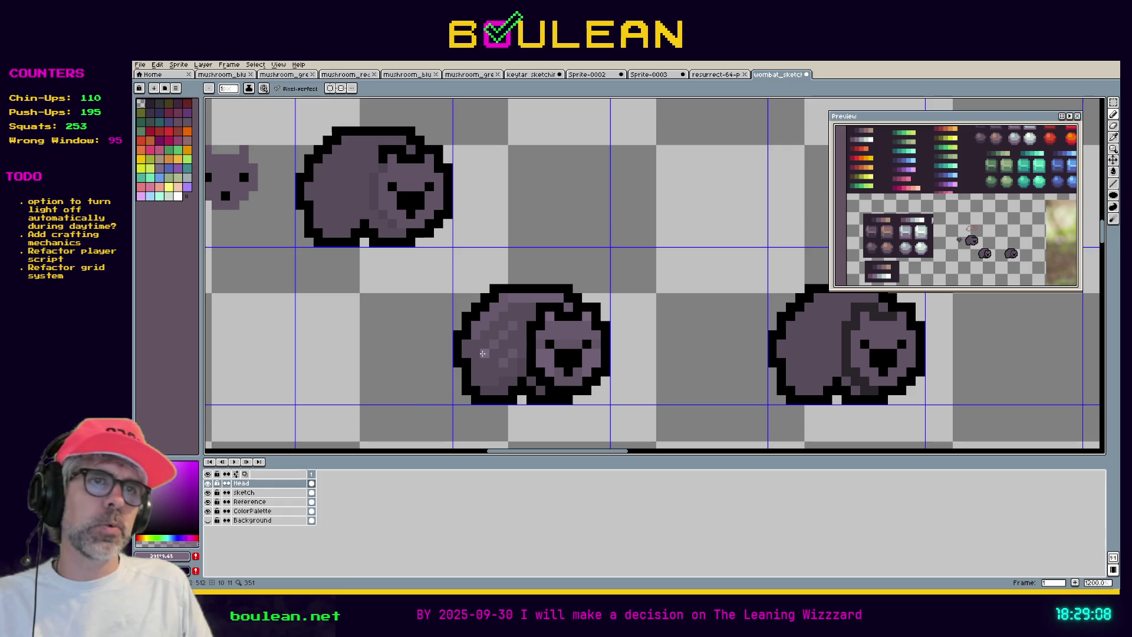
Sample the muted purple #625565 from the reference swatches, return to the wombats, and select the sketch layer
scroll(475, 360, down, 1)
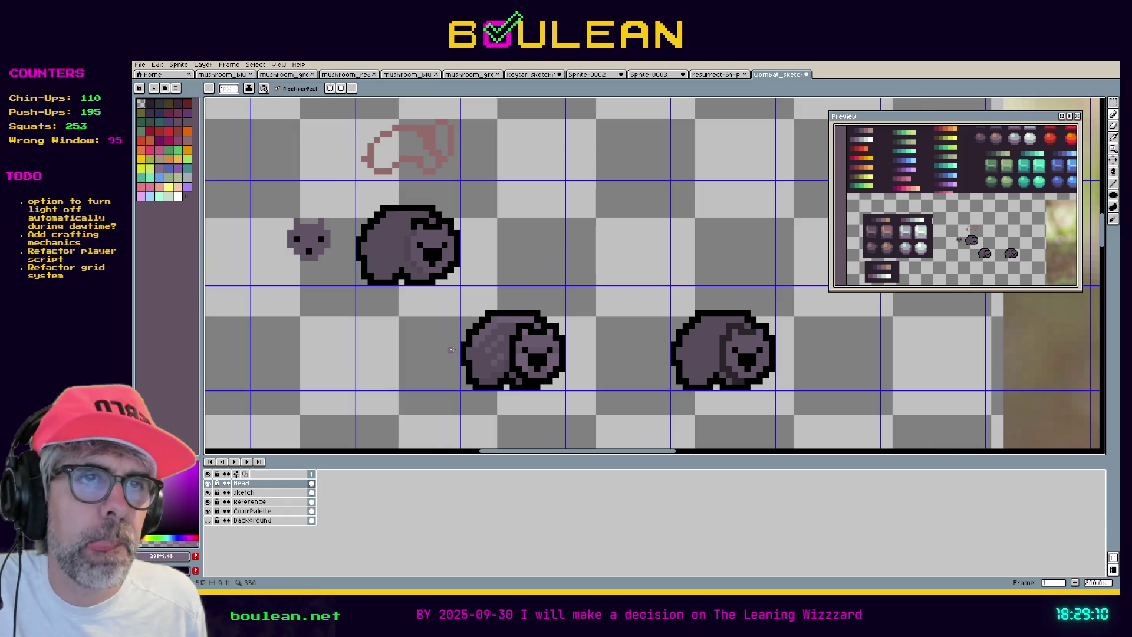
scroll(362, 338, down, 1)
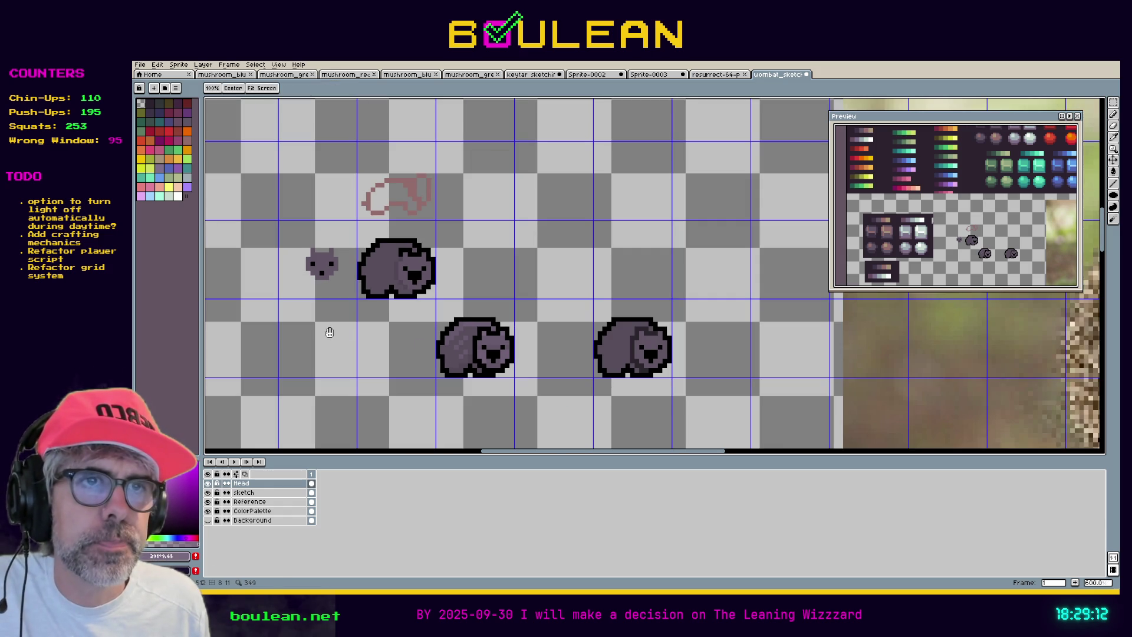
drag(304, 328, 828, 360)
drag(592, 346, 478, 324)
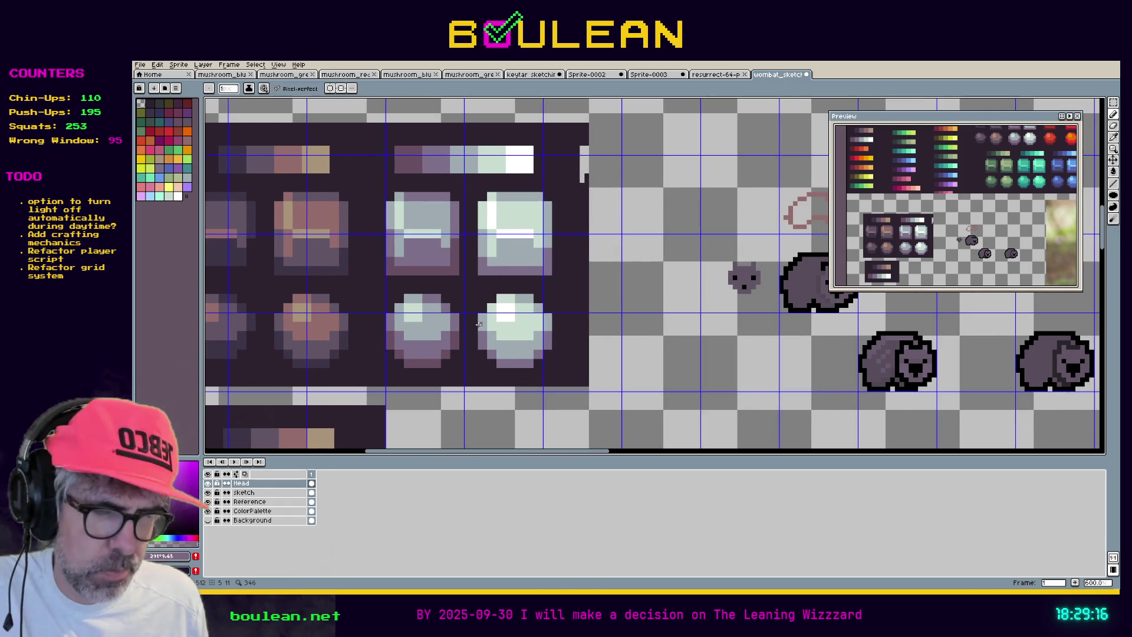
alt+click(322, 345)
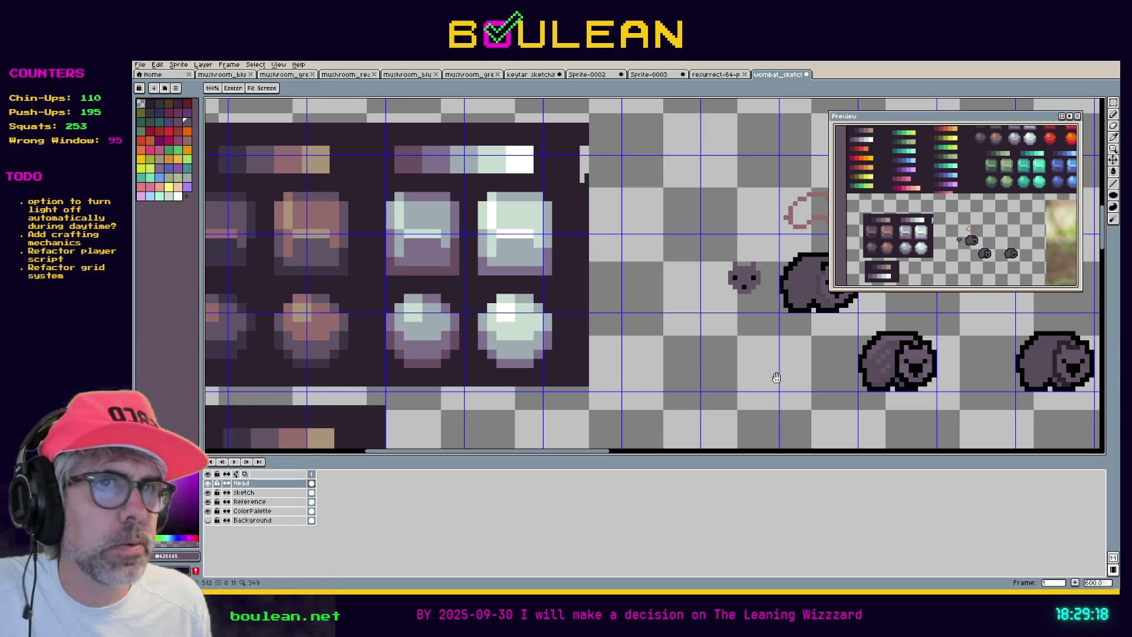
drag(749, 371, 416, 384)
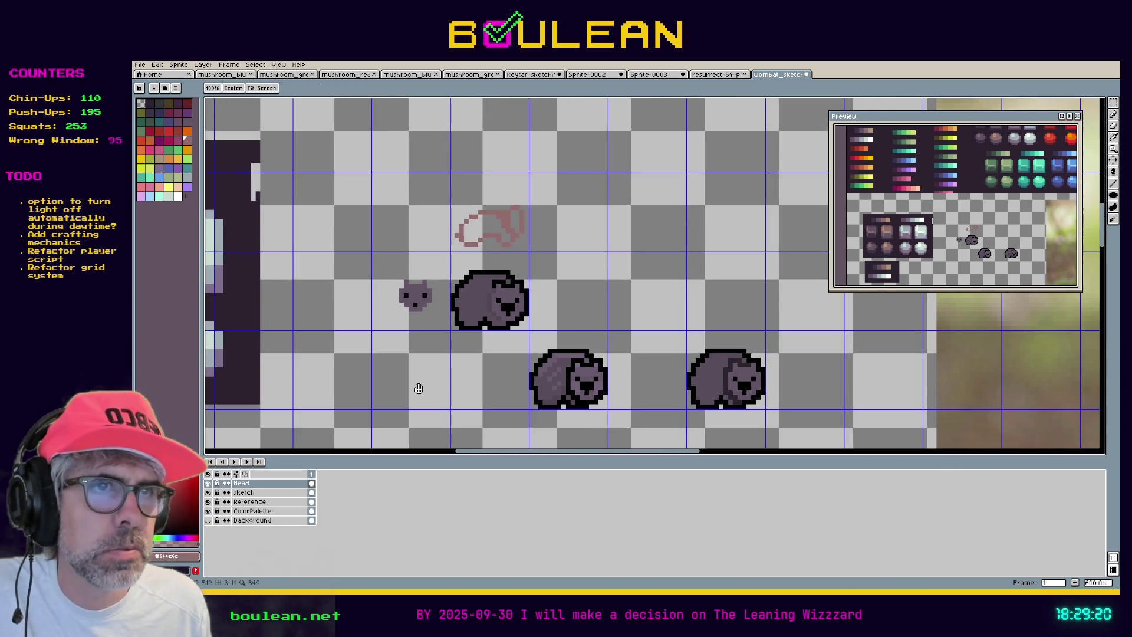
scroll(548, 385, up, 1)
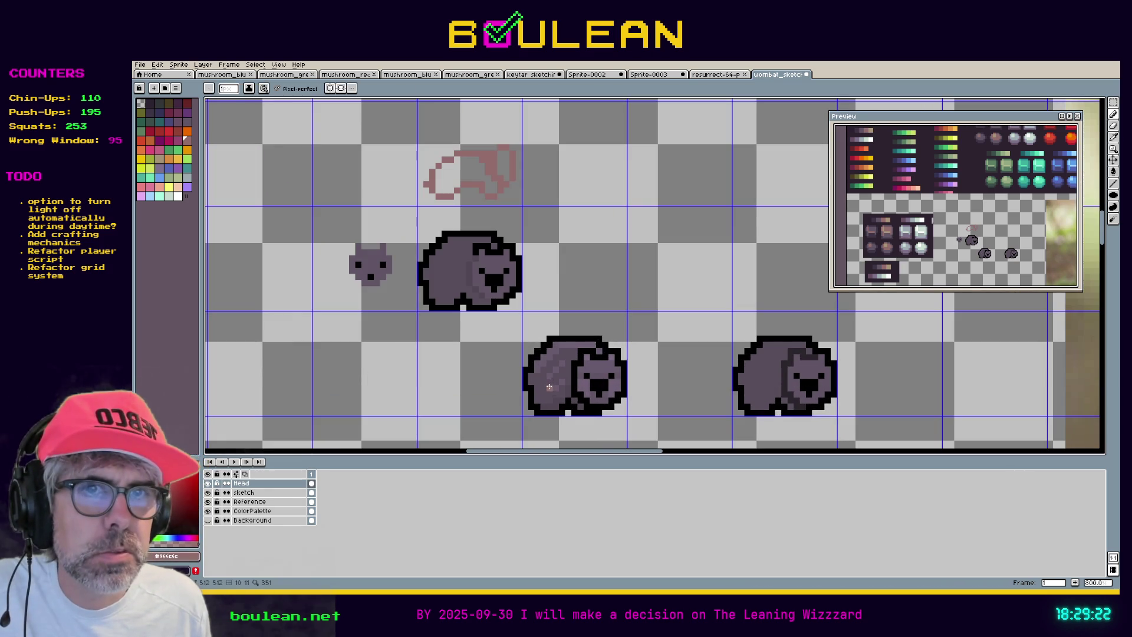
click(245, 492)
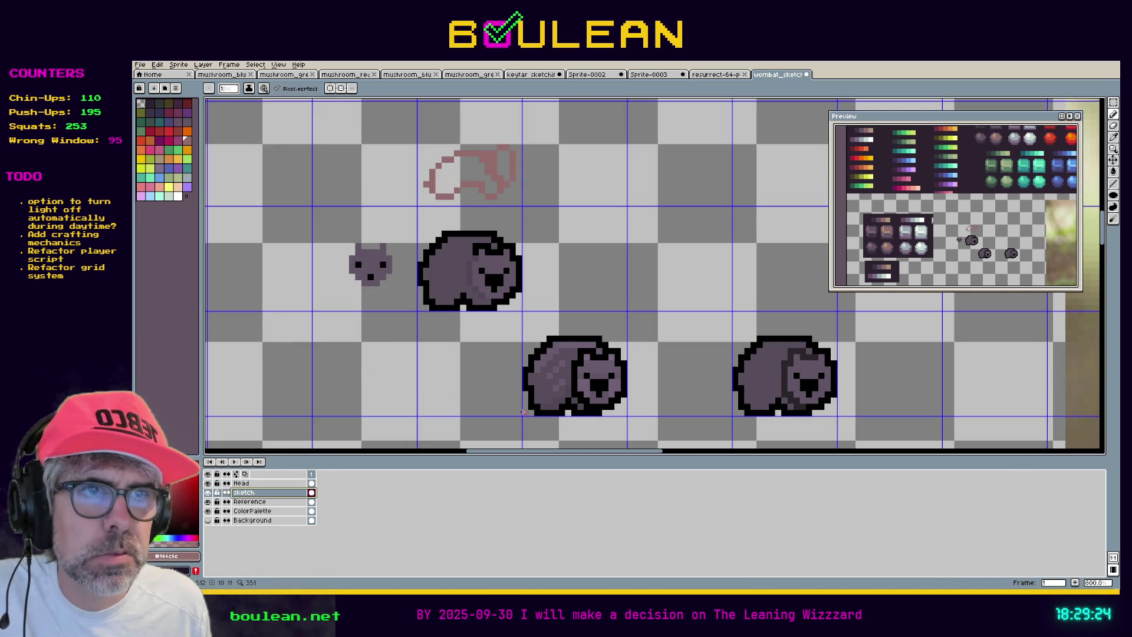
Draw trial pinkish strokes on the wombat, then cover the salmon patch with a sampled darker purple
drag(547, 376, 563, 362)
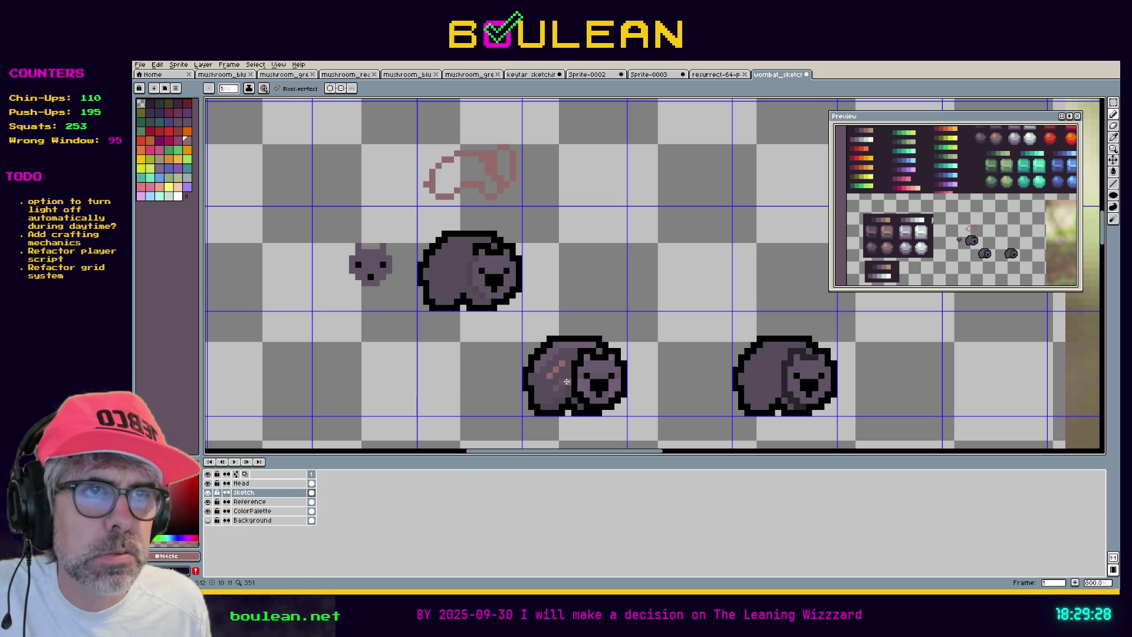
drag(552, 388, 546, 394)
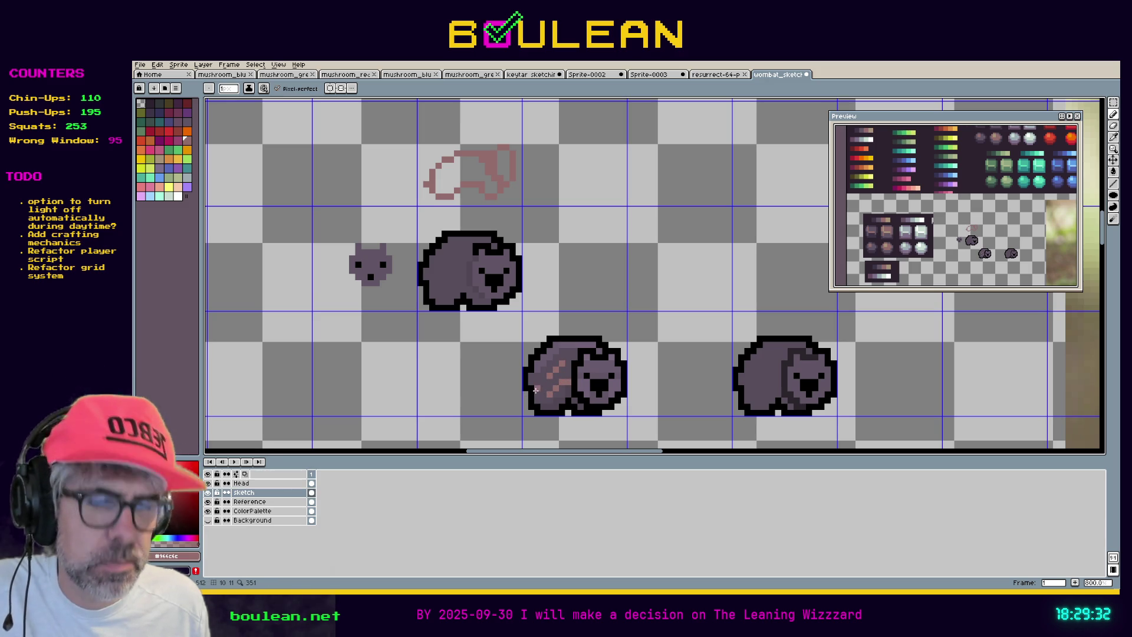
alt+click(551, 353)
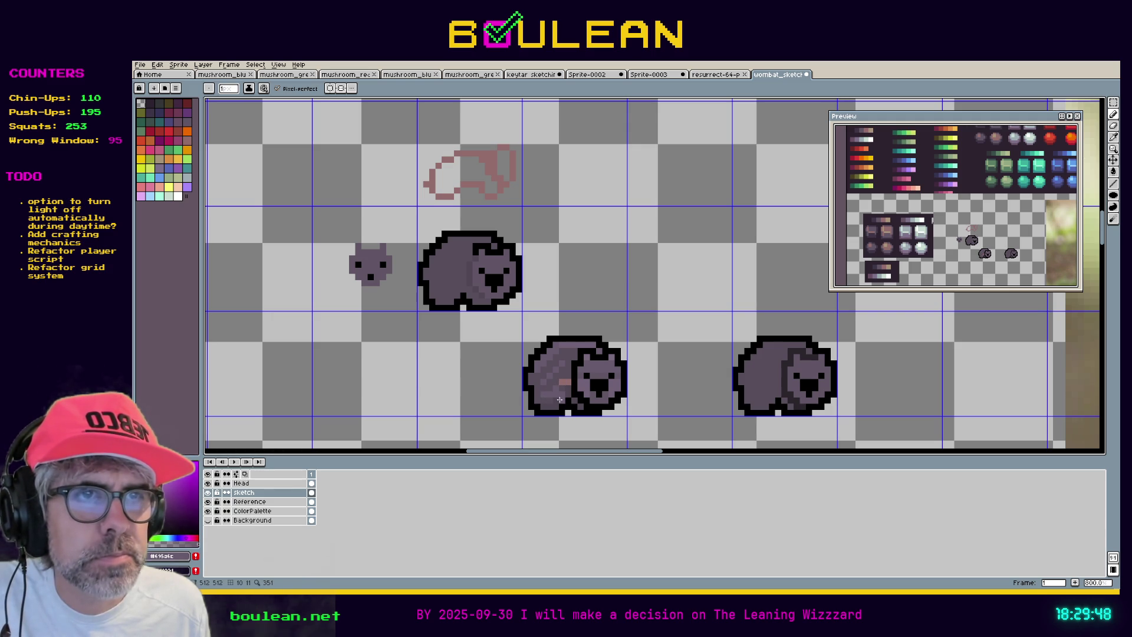
key(i)
click(554, 399)
scroll(555, 399, up, 3)
key(b)
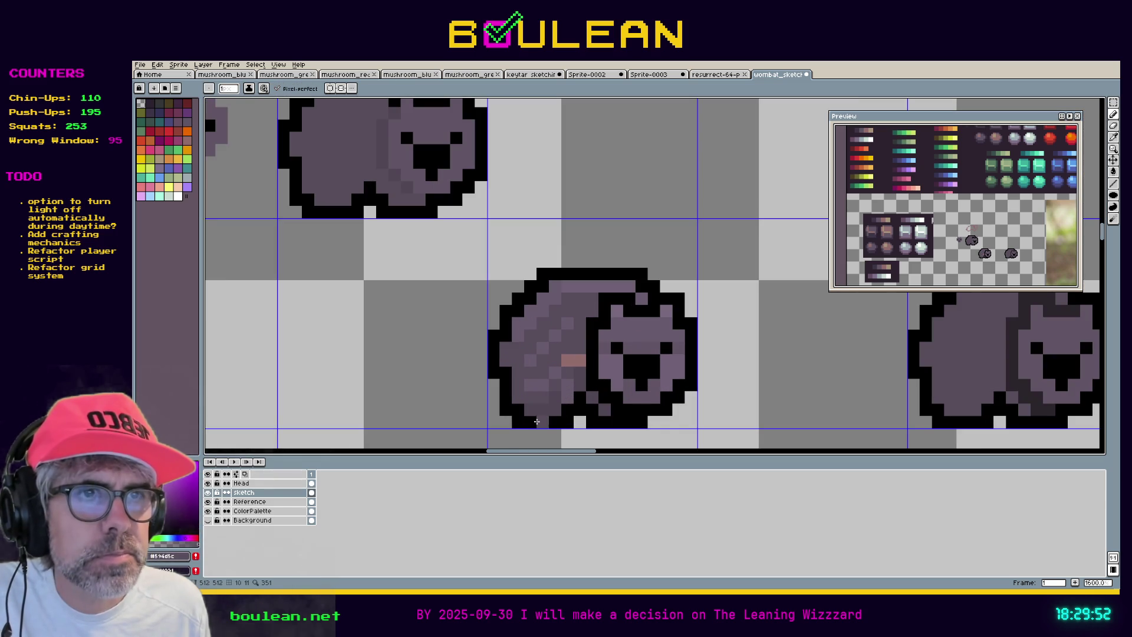
click(561, 383)
click(579, 360)
click(569, 361)
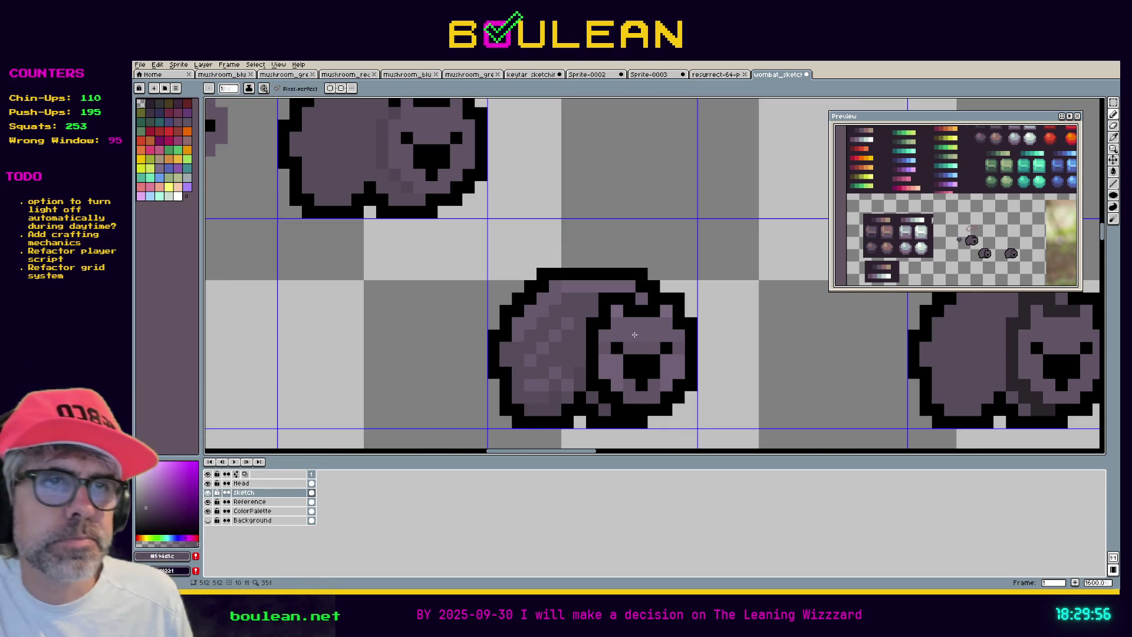
Sample a lighter purple and lighten a pixel on the wombat's body
alt+click(536, 384)
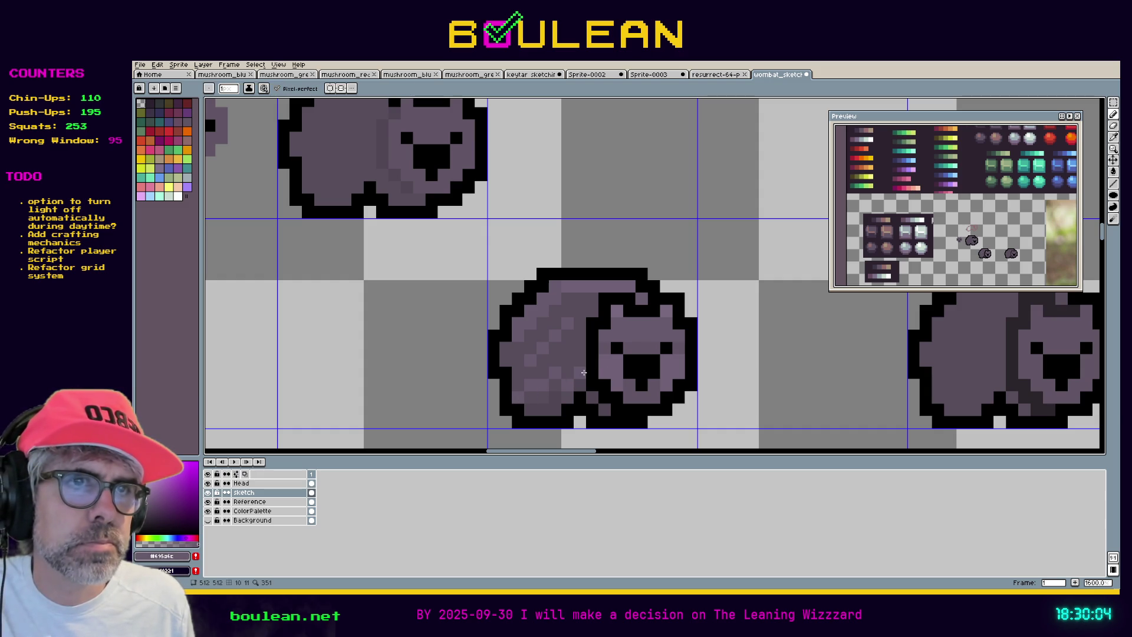
alt+click(624, 309)
click(501, 353)
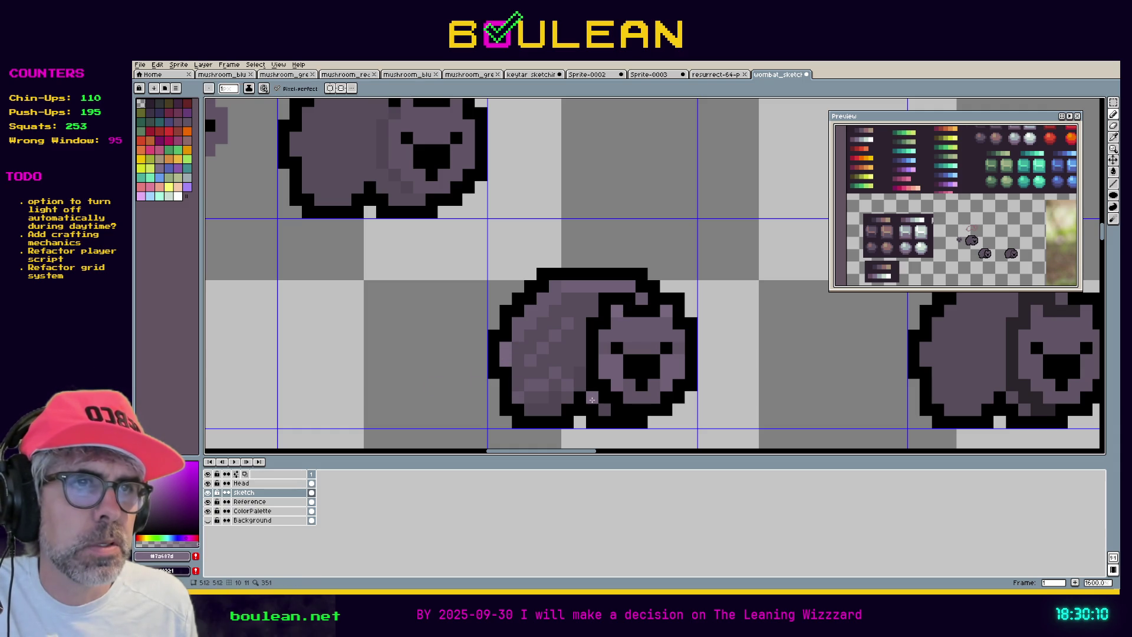
key(alt)
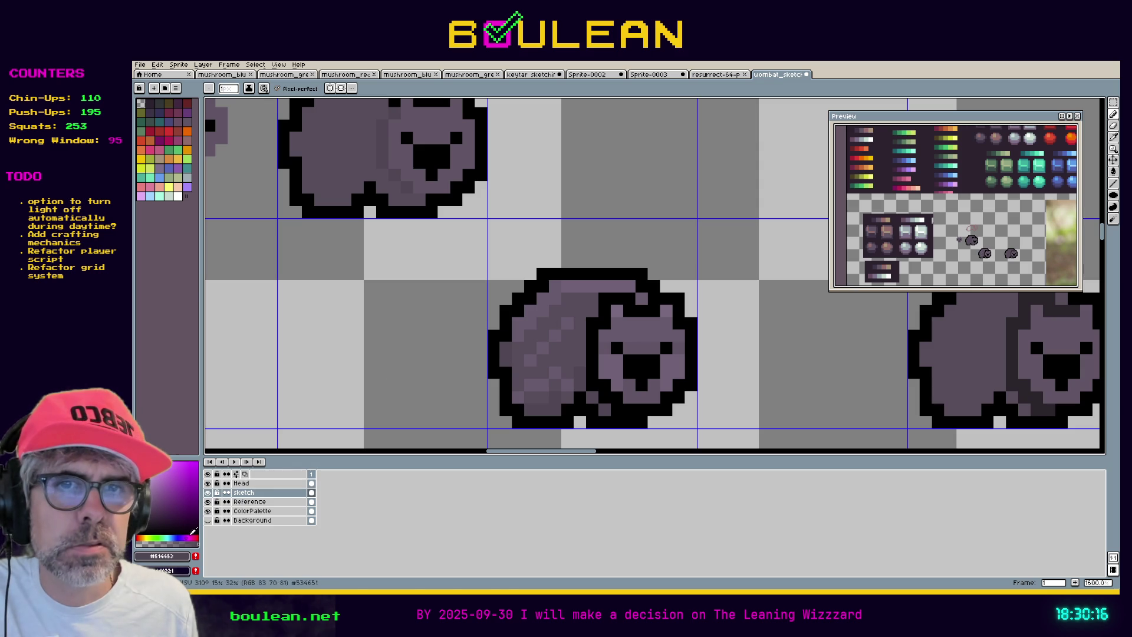
Set the foreground colour's HSV brightness value to 28
click(168, 560)
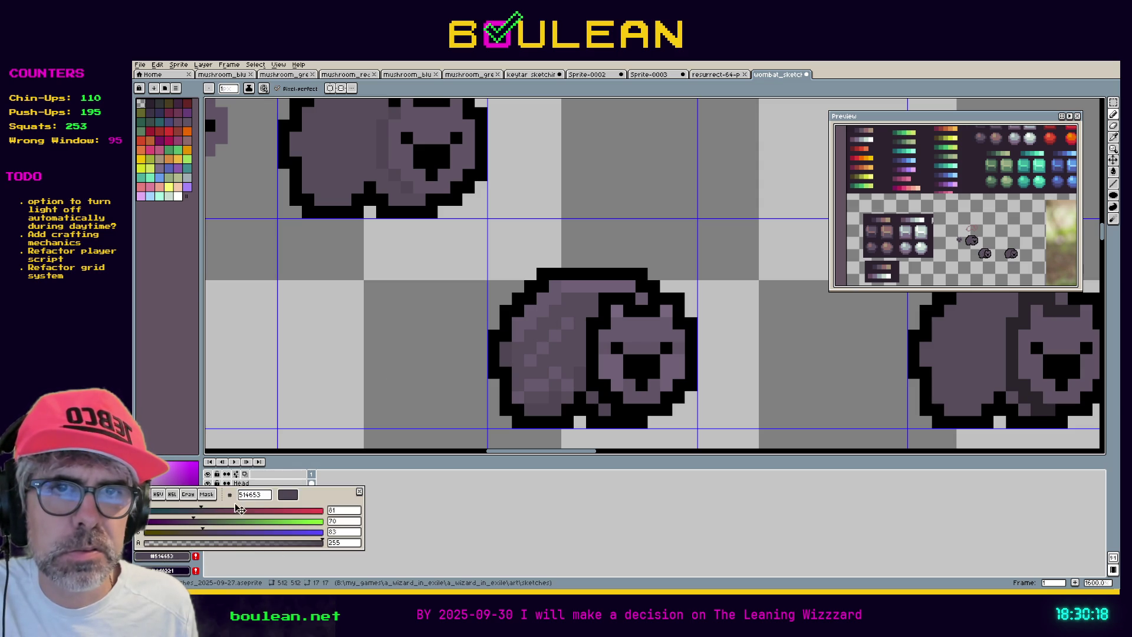
click(159, 496)
click(345, 532)
text(28)
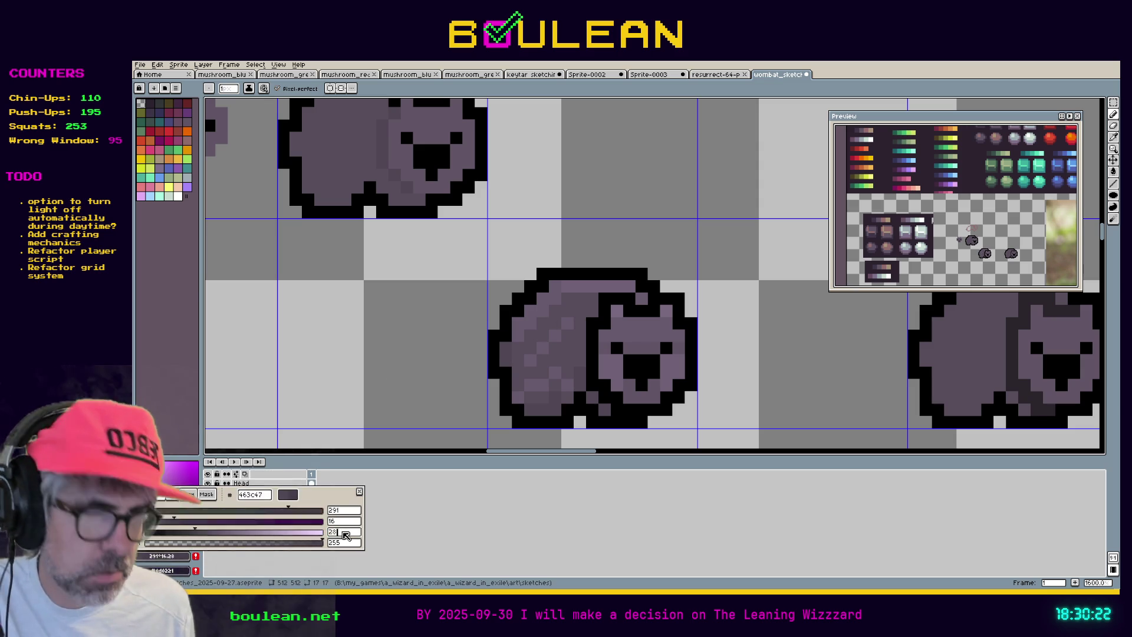
key(Return)
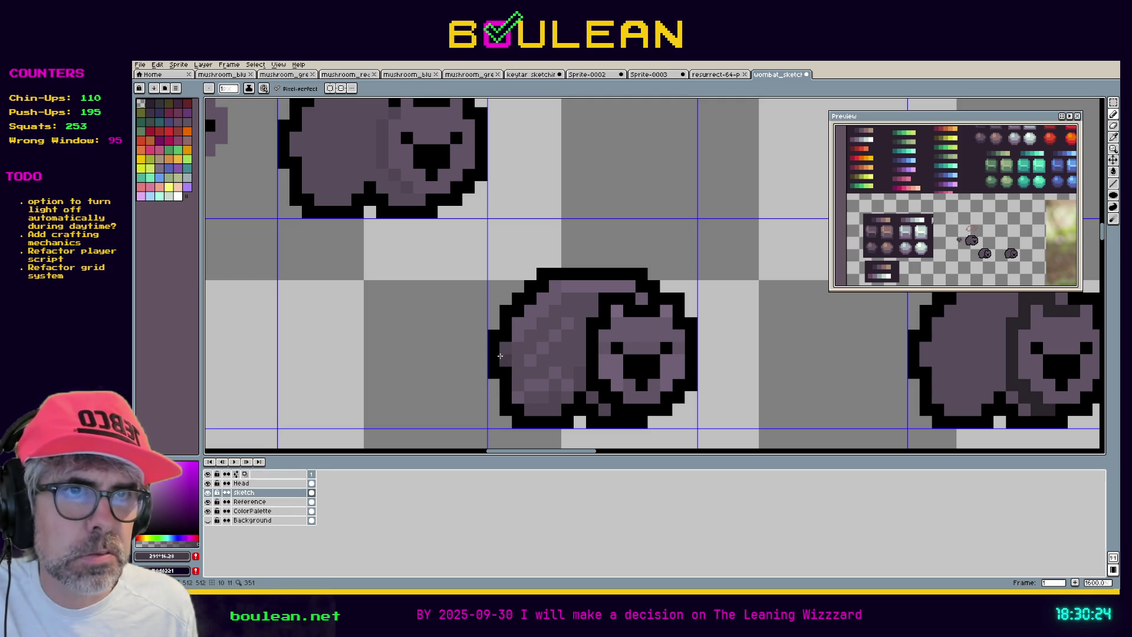
scroll(418, 384, down, 1)
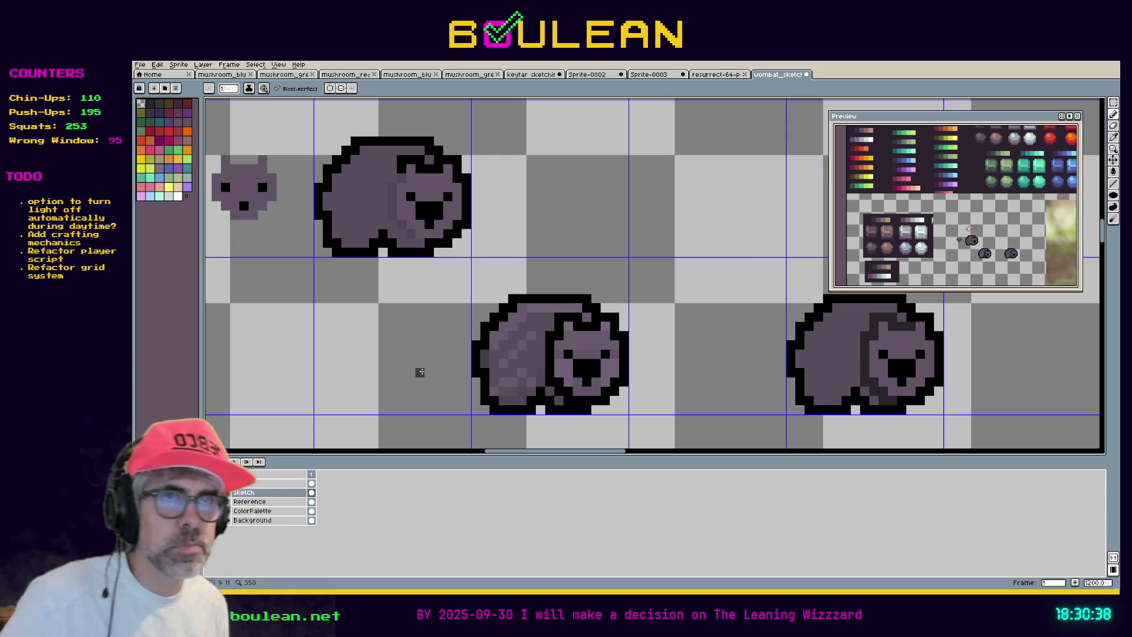
key(i)
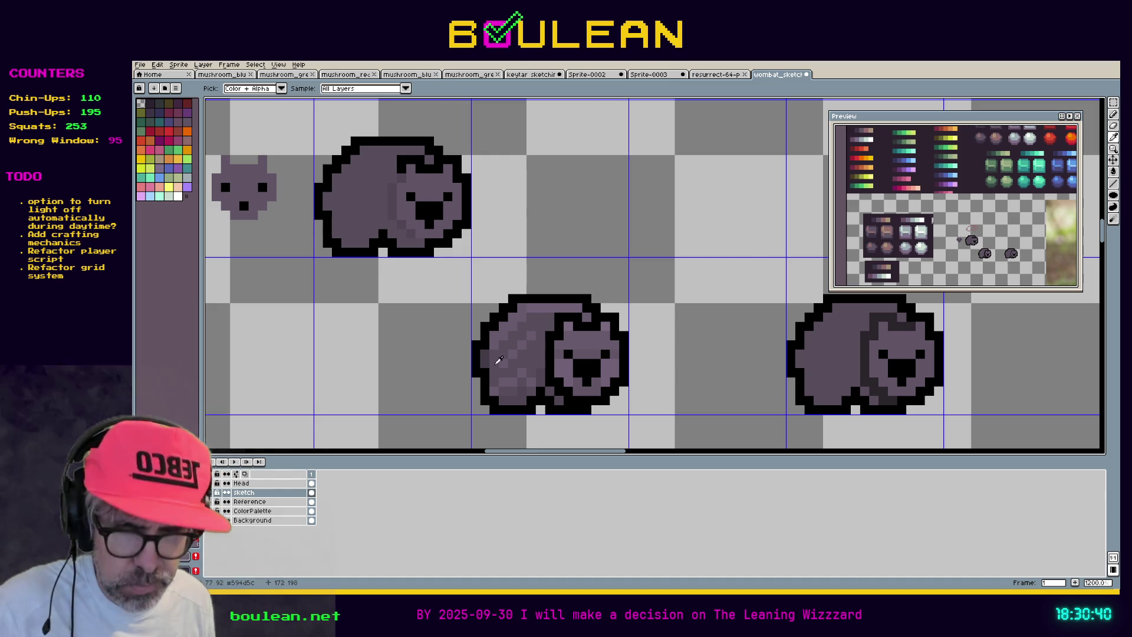
key(b)
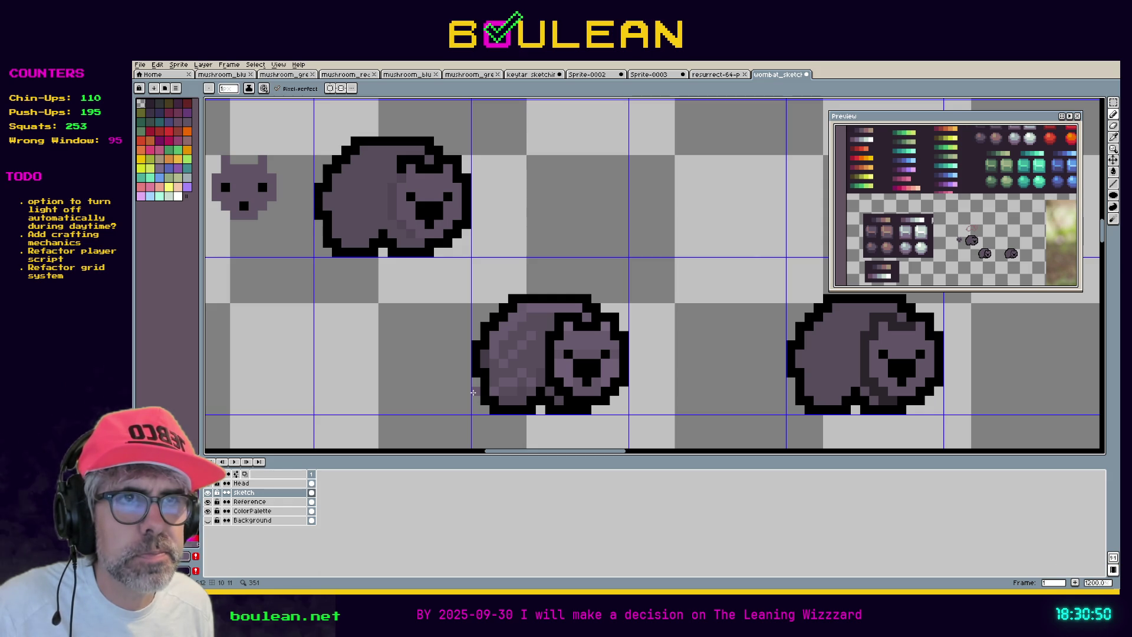
key(ctrl+z)
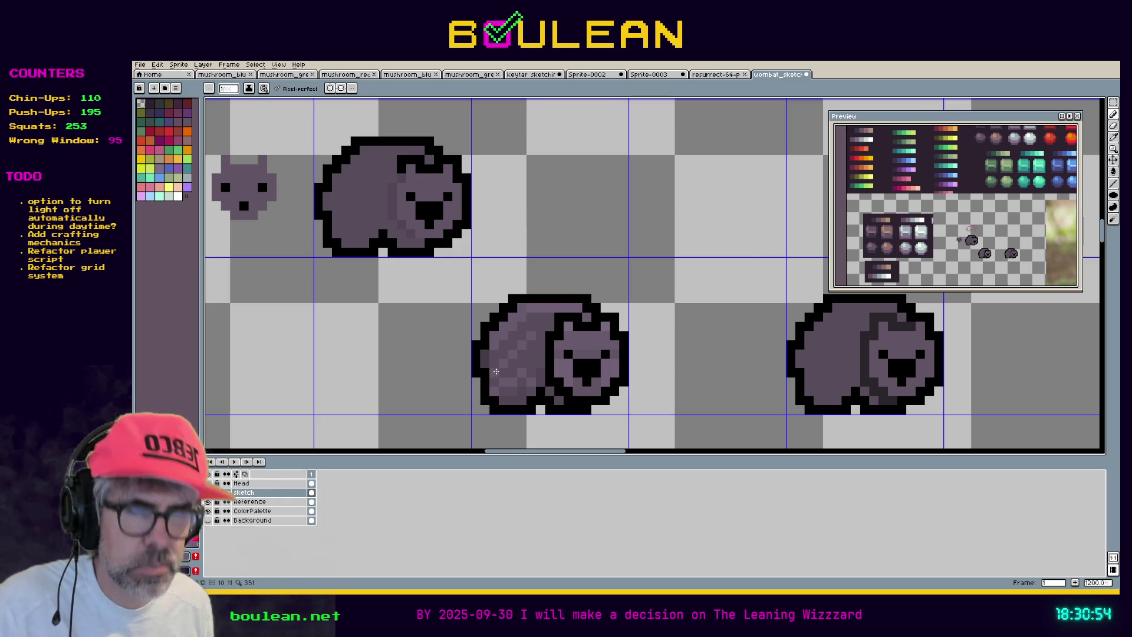
key(alt)
alt+click(497, 352)
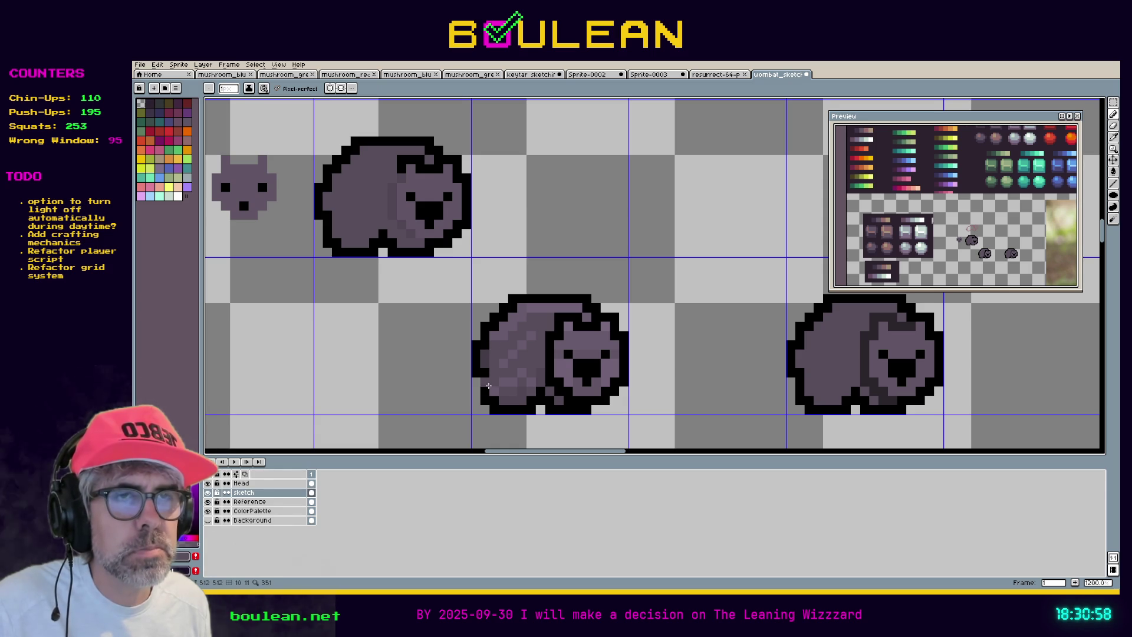
scroll(616, 375, down, 3)
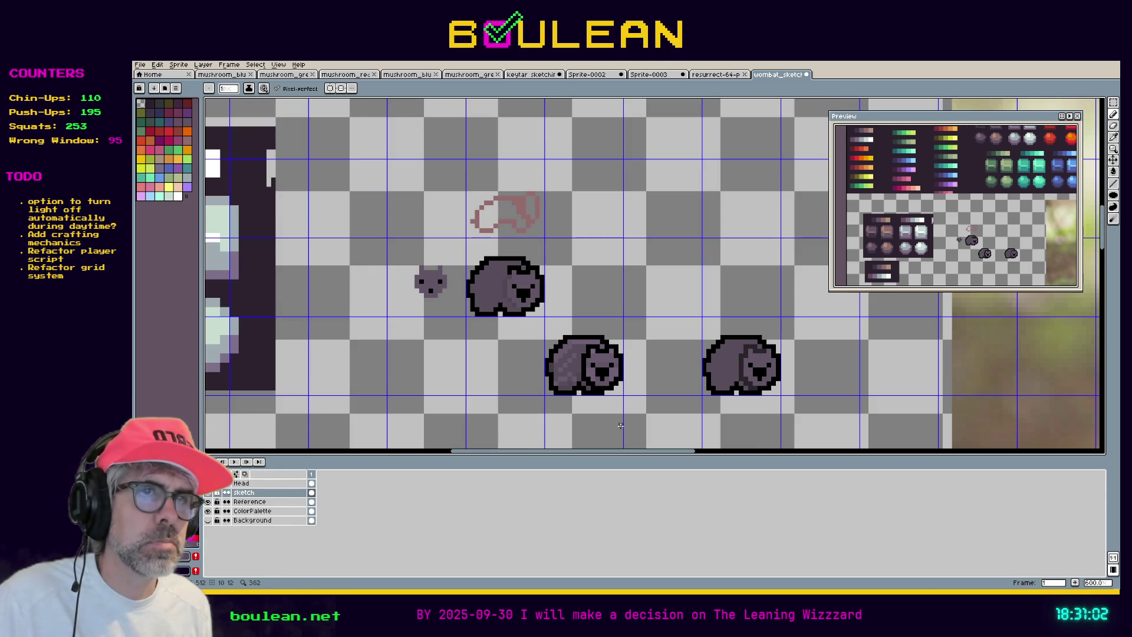
scroll(593, 376, up, 4)
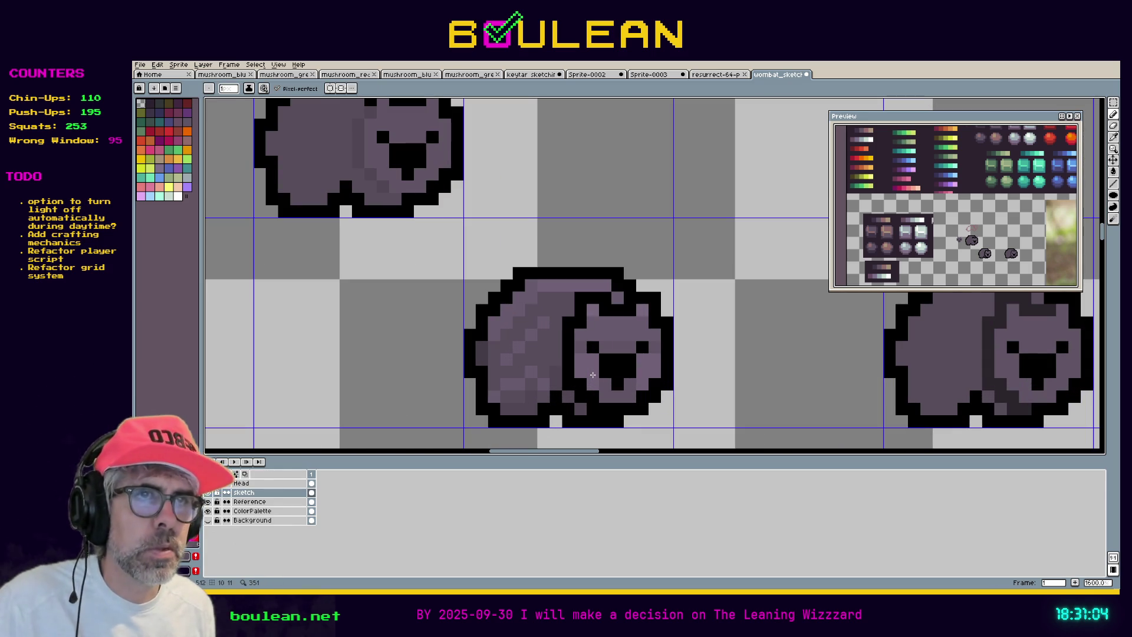
key(i)
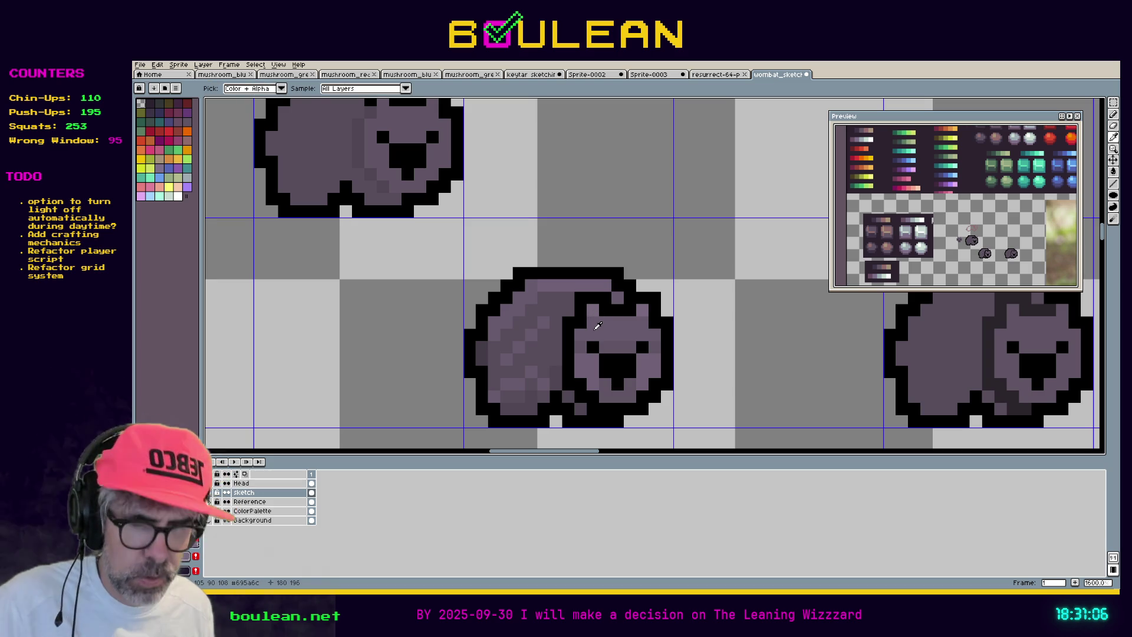
key(b)
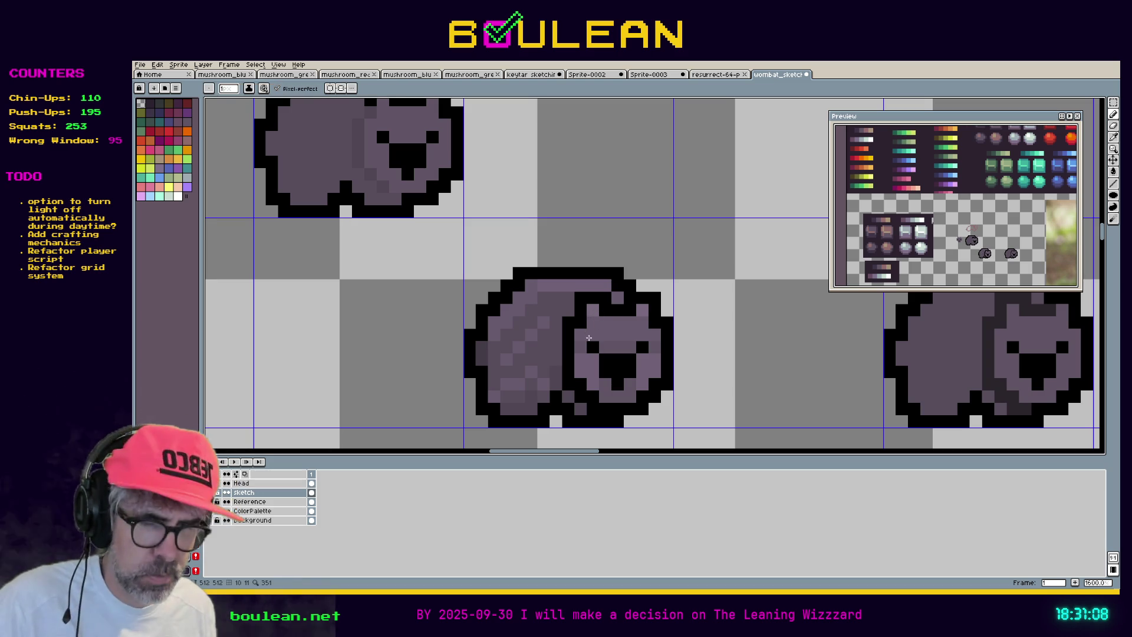
key(i)
key(b)
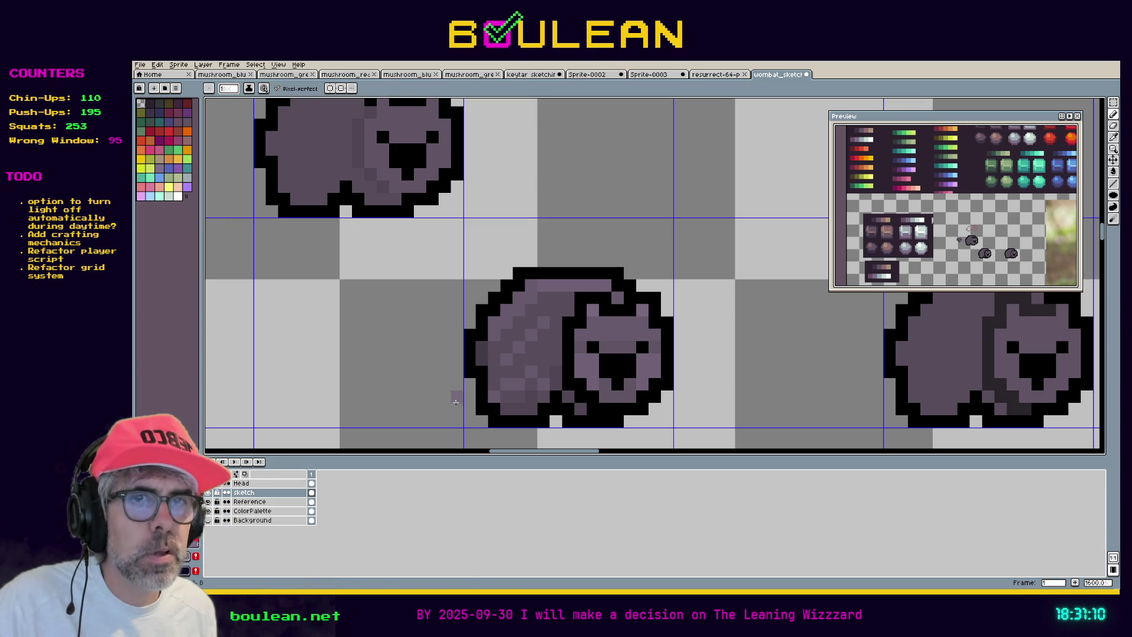
click(251, 484)
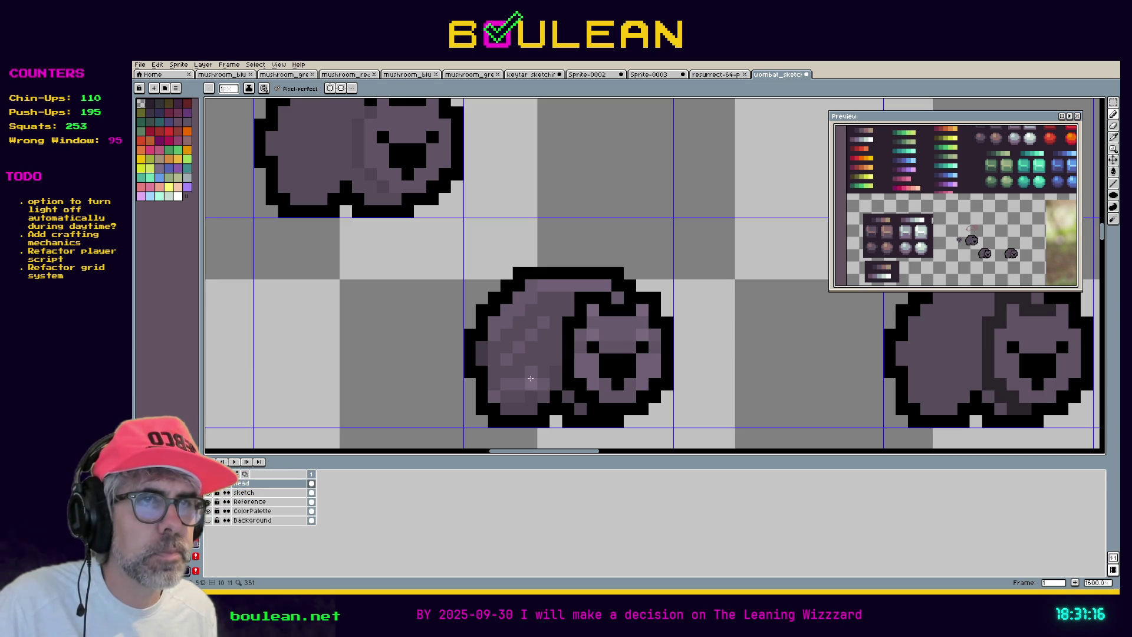
key(ctrl+s)
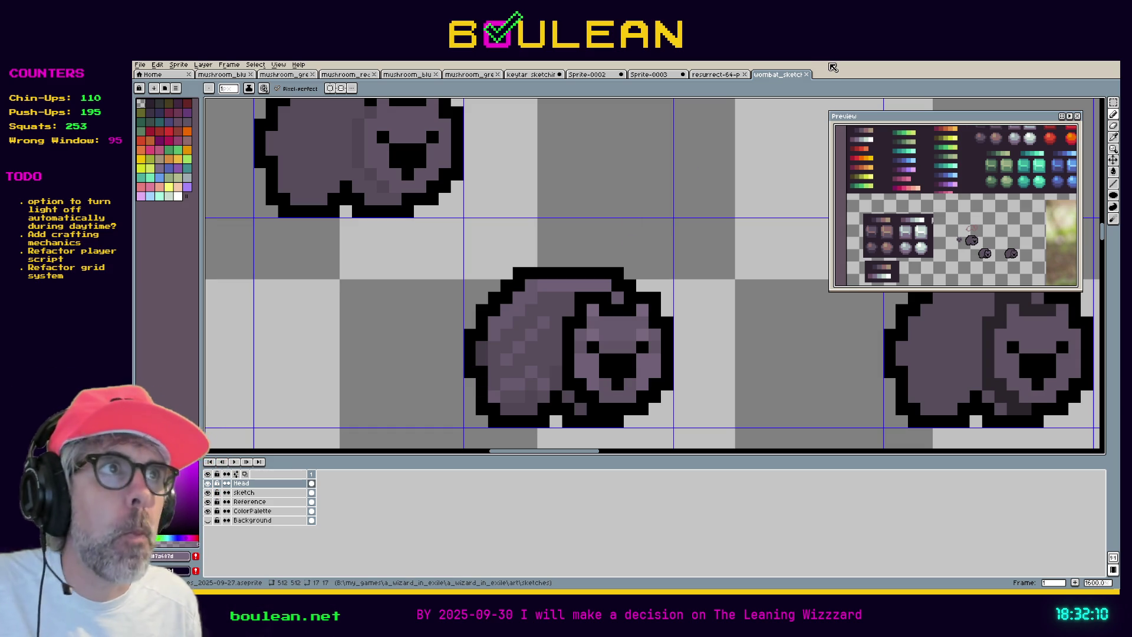
Save the wombat sketch file with Ctrl+S
key(ctrl+s)
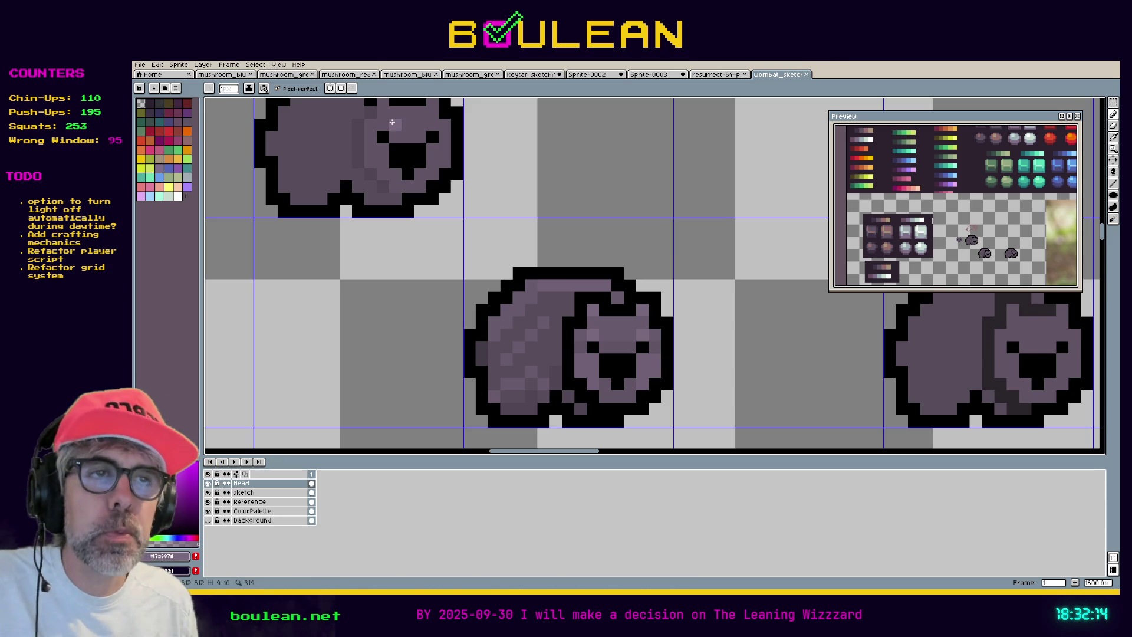
Check the File menu's Export options, dismiss the menu, and zoom out to 600%
click(142, 66)
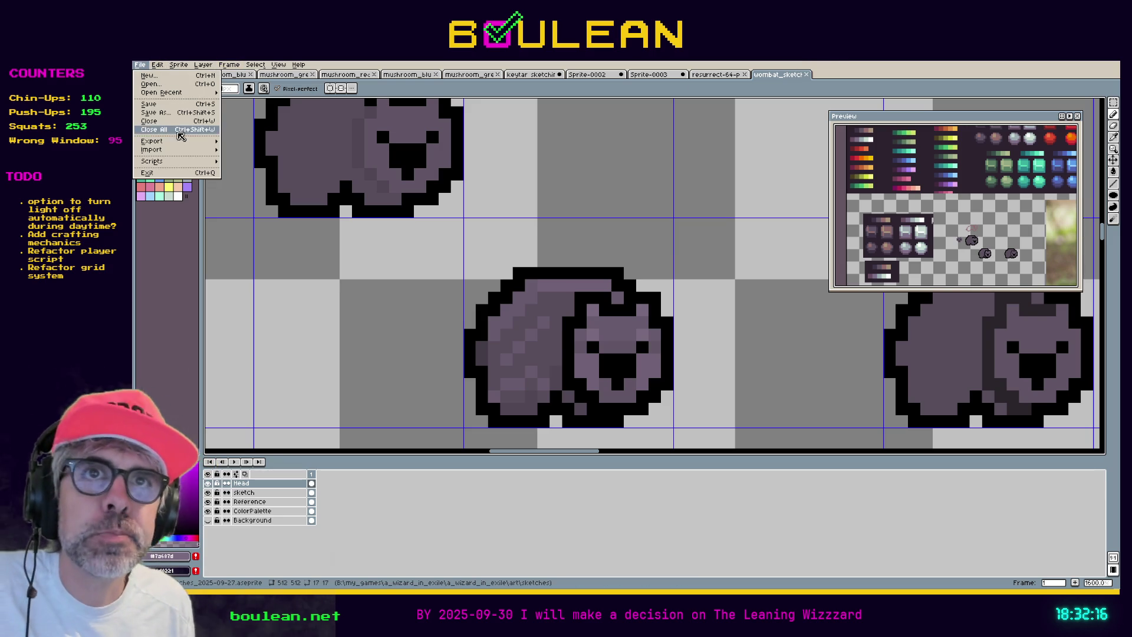
mouse_move(187, 143)
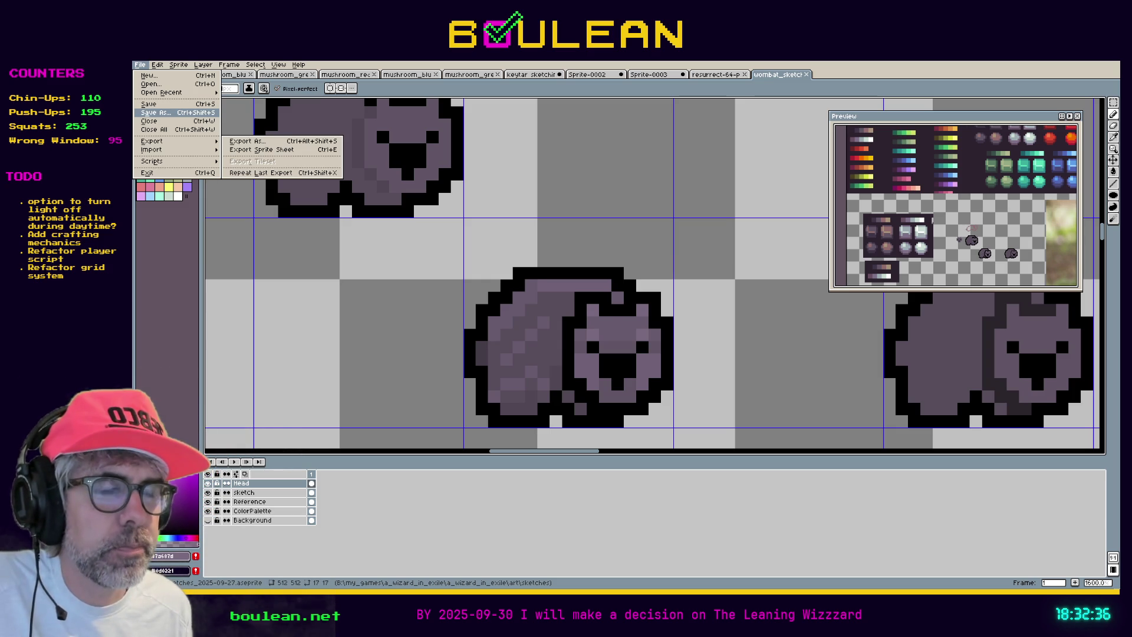
key(Escape)
scroll(565, 428, down, 3)
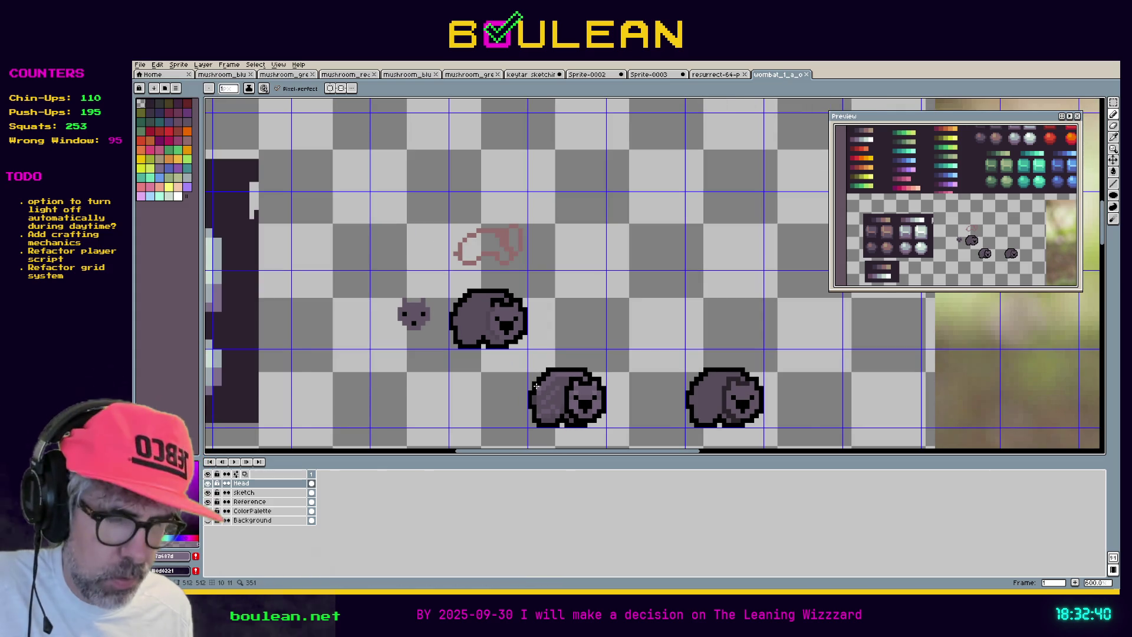
Marquee the lower-middle wombat, crop the sprite to it at 17×17, deselect, and centre the view
key(m)
drag(529, 349, 608, 429)
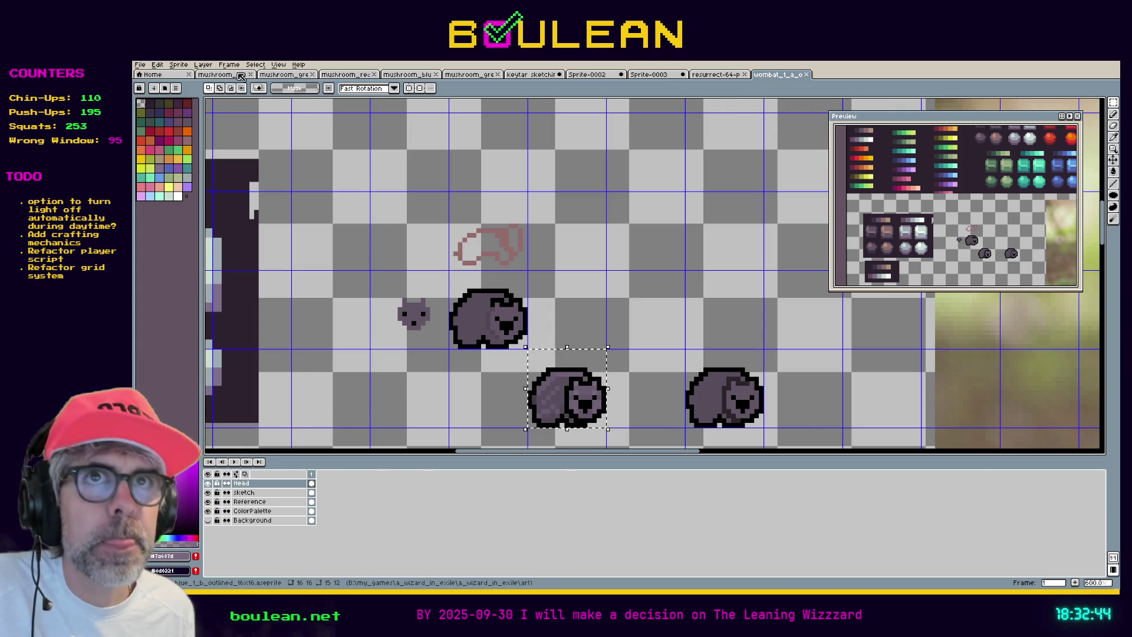
click(178, 65)
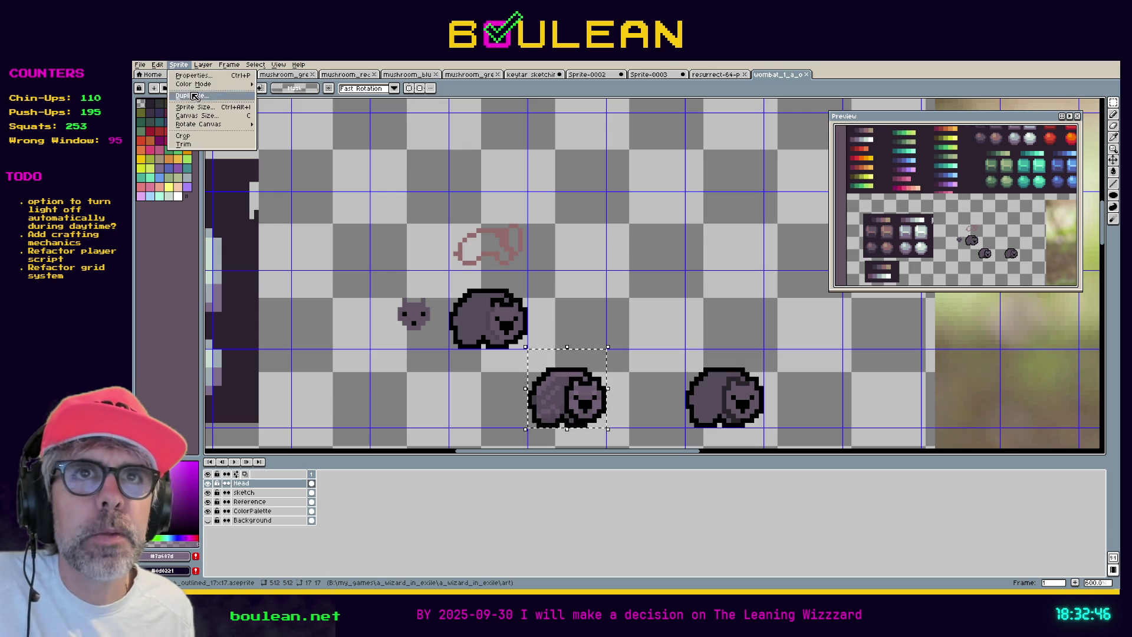
click(183, 135)
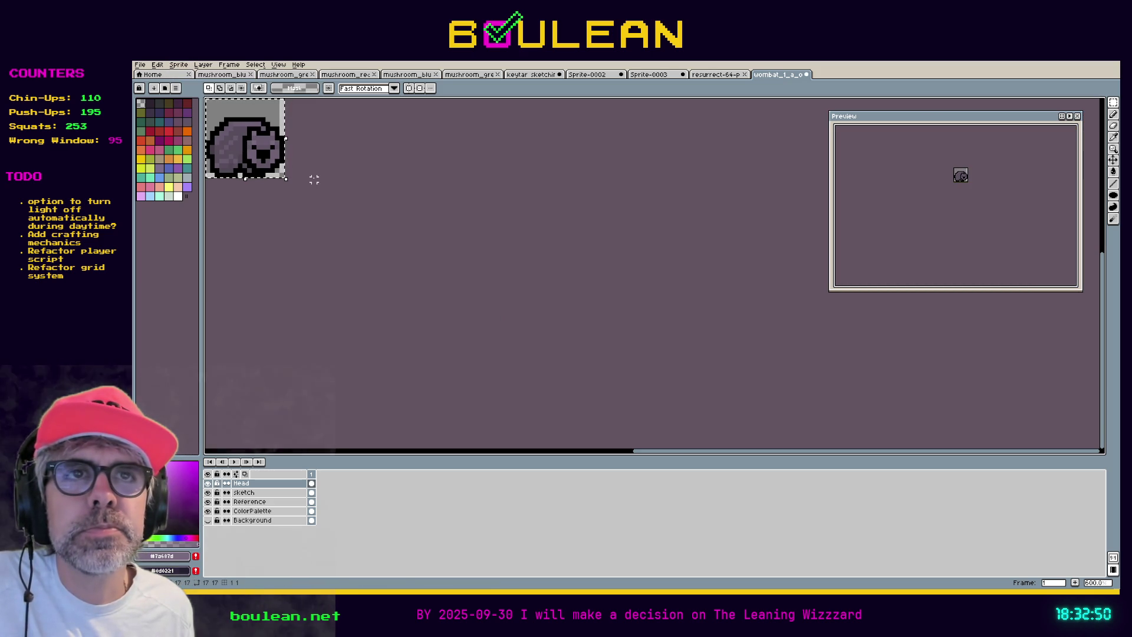
key(ctrl+d)
scroll(292, 162, up, 5)
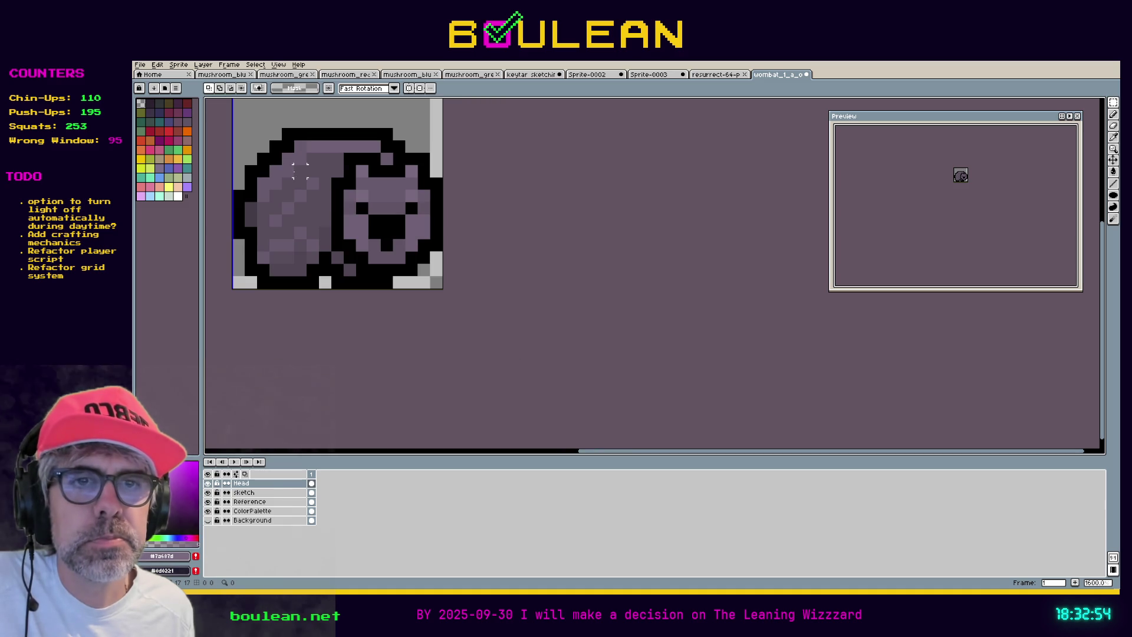
drag(293, 176, 409, 224)
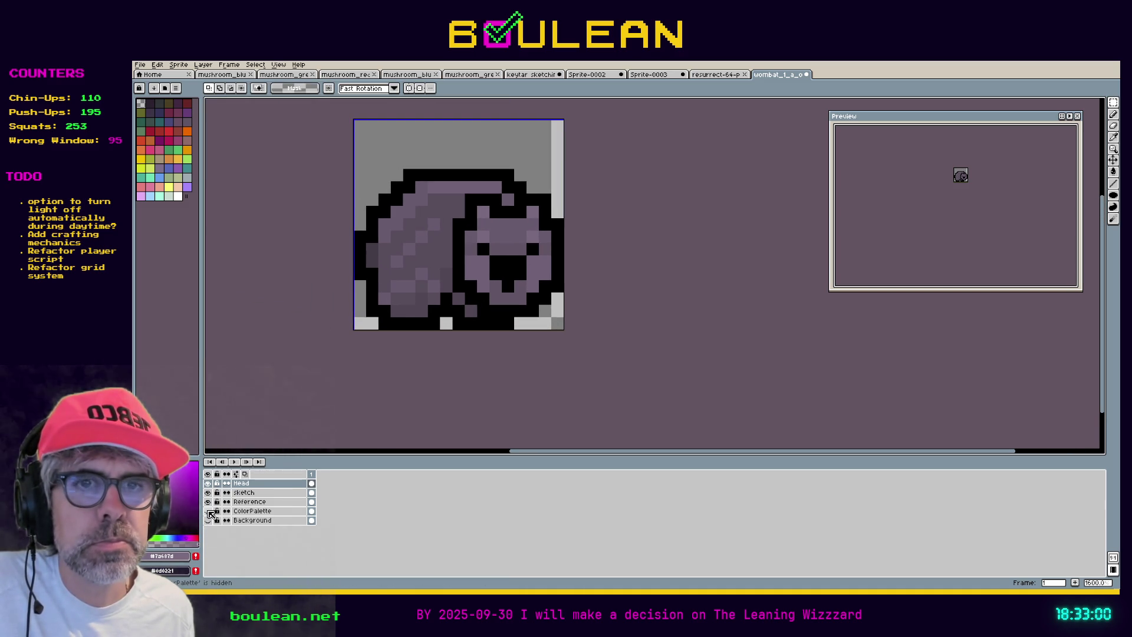
Hide the Reference layer and briefly toggle the sketch layer's visibility
click(207, 502)
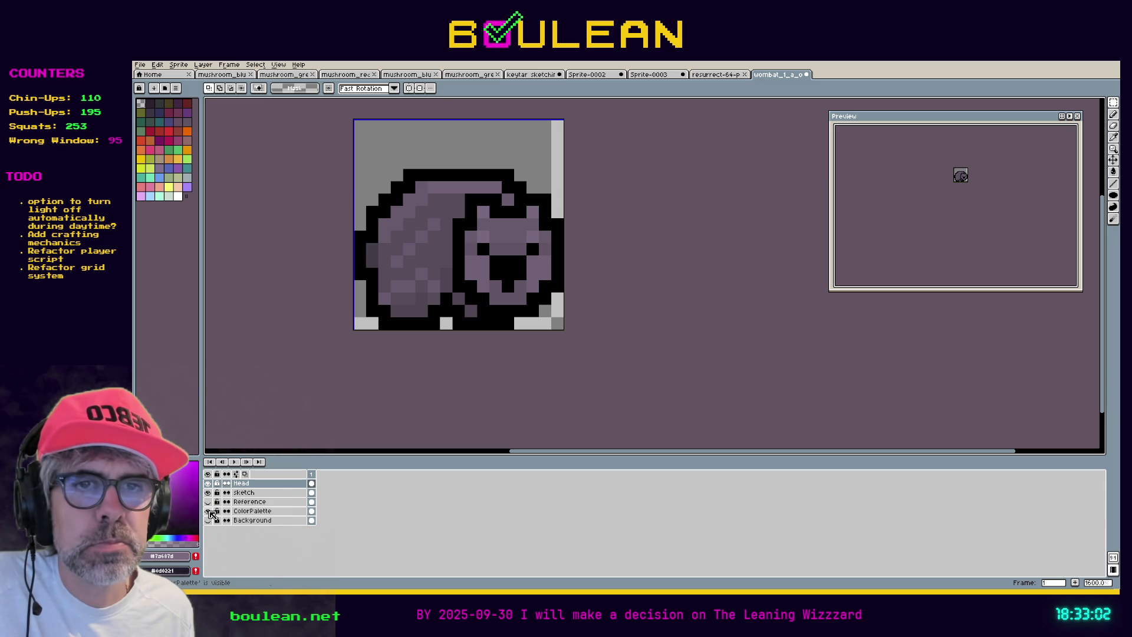
click(209, 493)
click(210, 493)
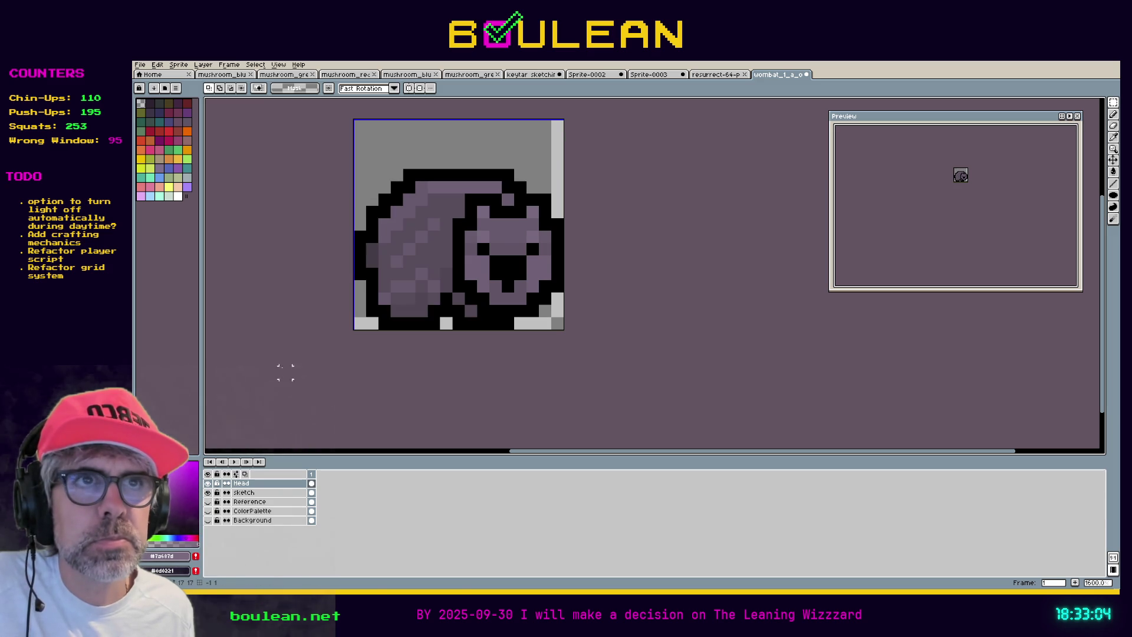
Use the Magic Wand to inspect the grey areas above the wombat and at its bottom corners
key(w)
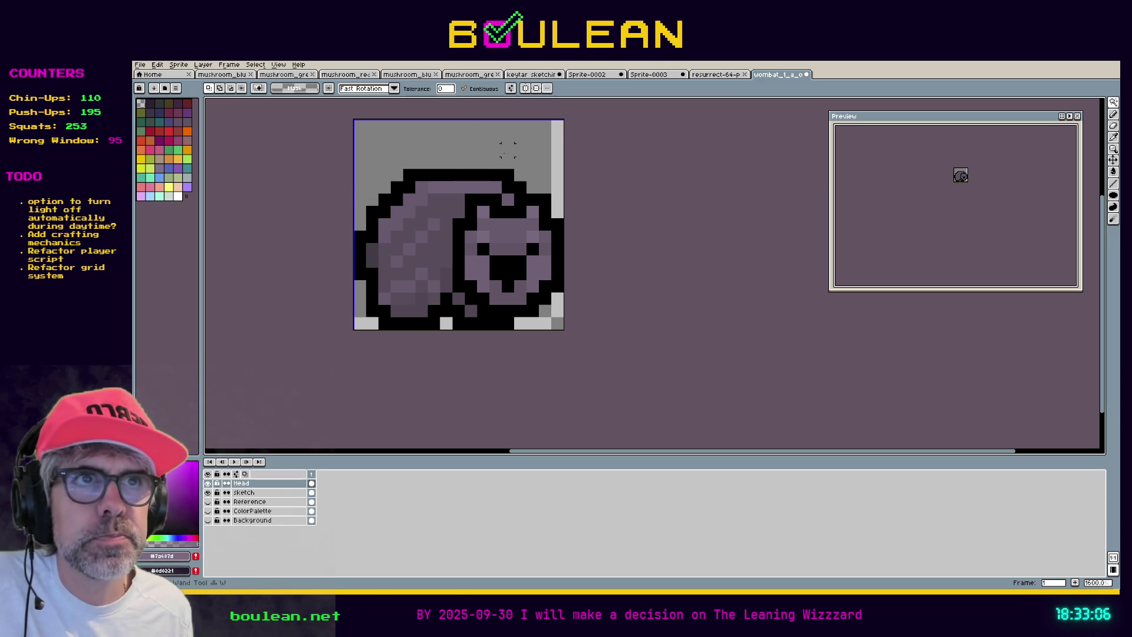
click(505, 151)
key(ctrl+d)
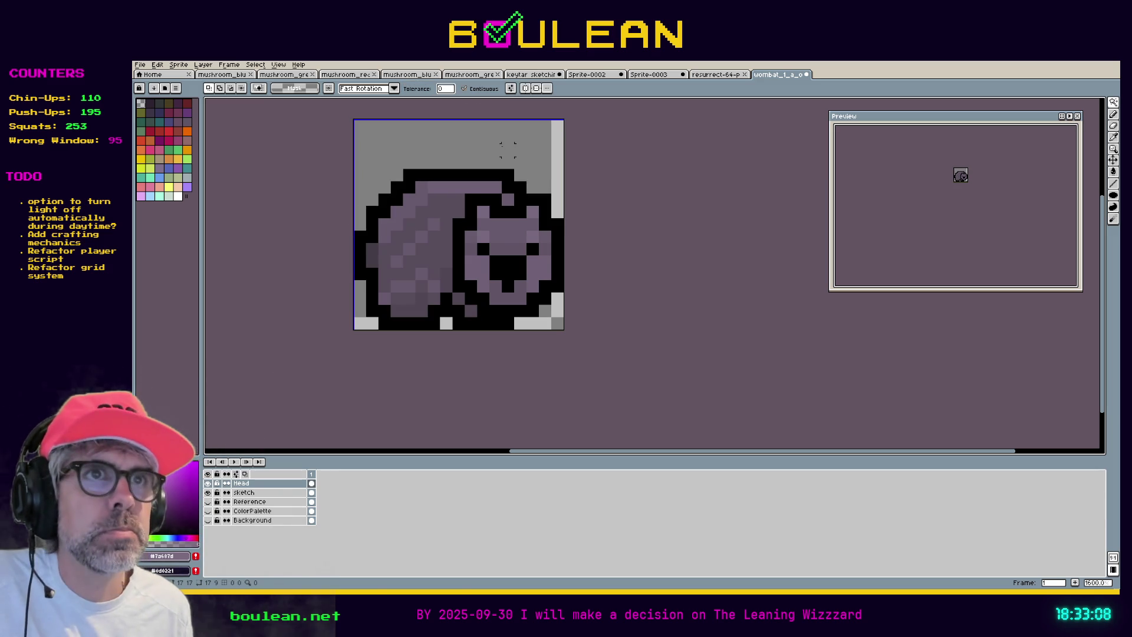
click(269, 493)
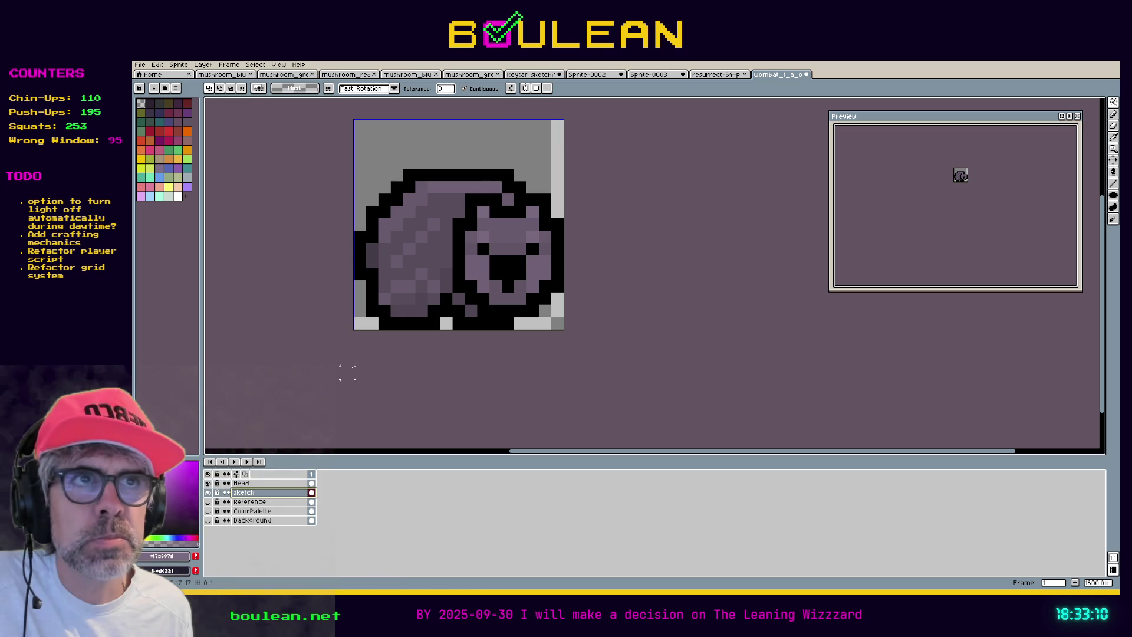
click(501, 157)
key(ctrl+d)
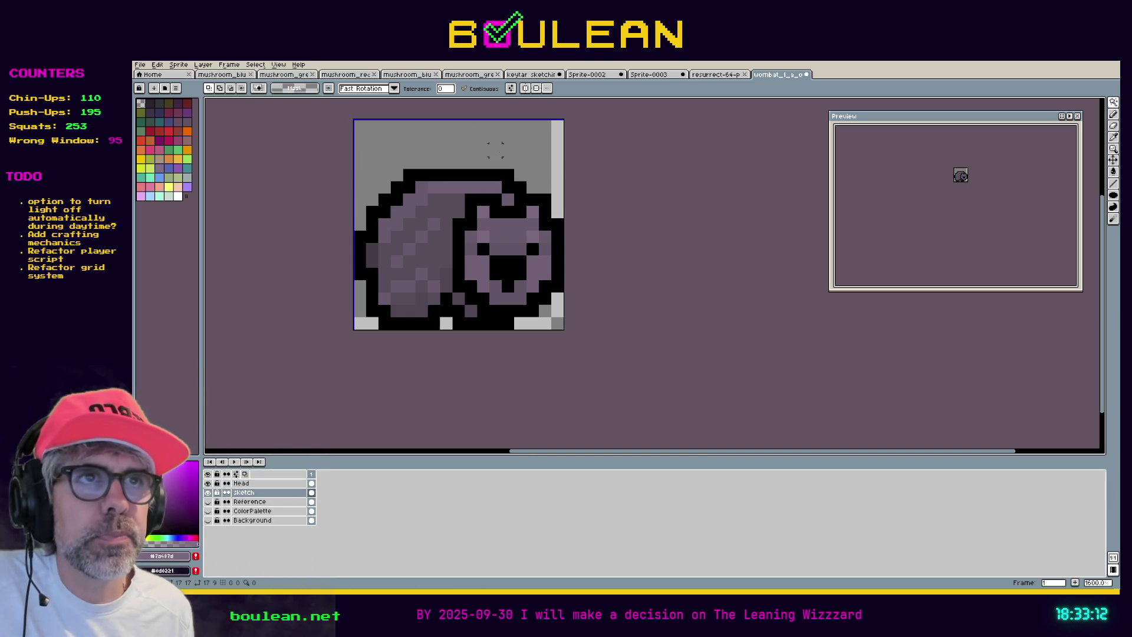
click(557, 311)
key(ctrl+d)
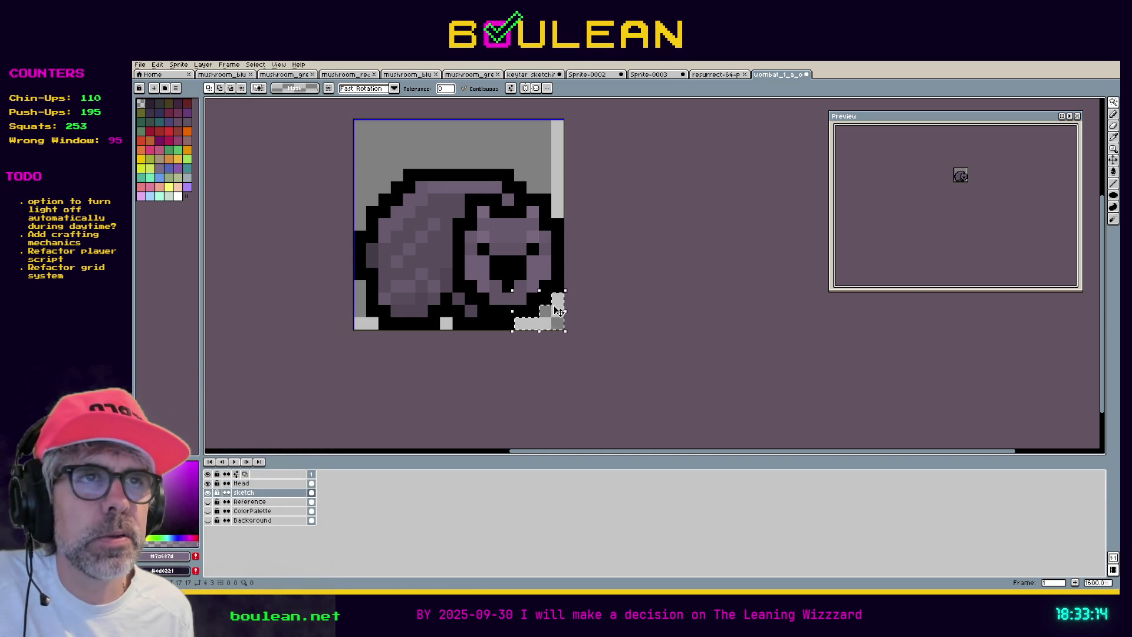
click(361, 323)
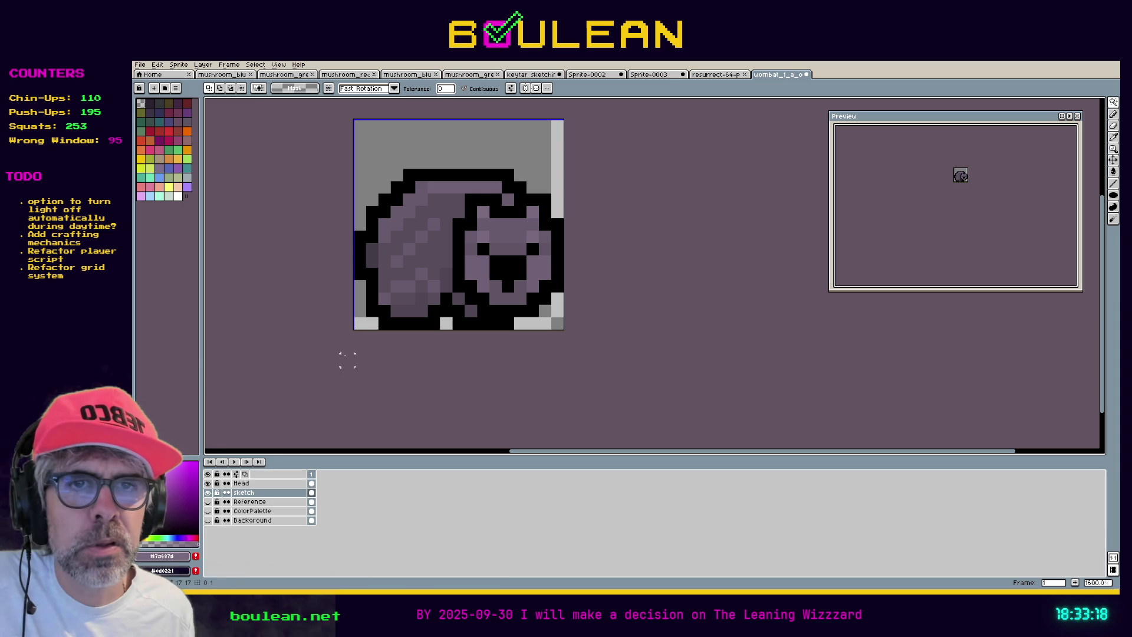
Toggle the sketch and Head layers' visibility to compare their content, leaving both visible
click(209, 496)
click(209, 497)
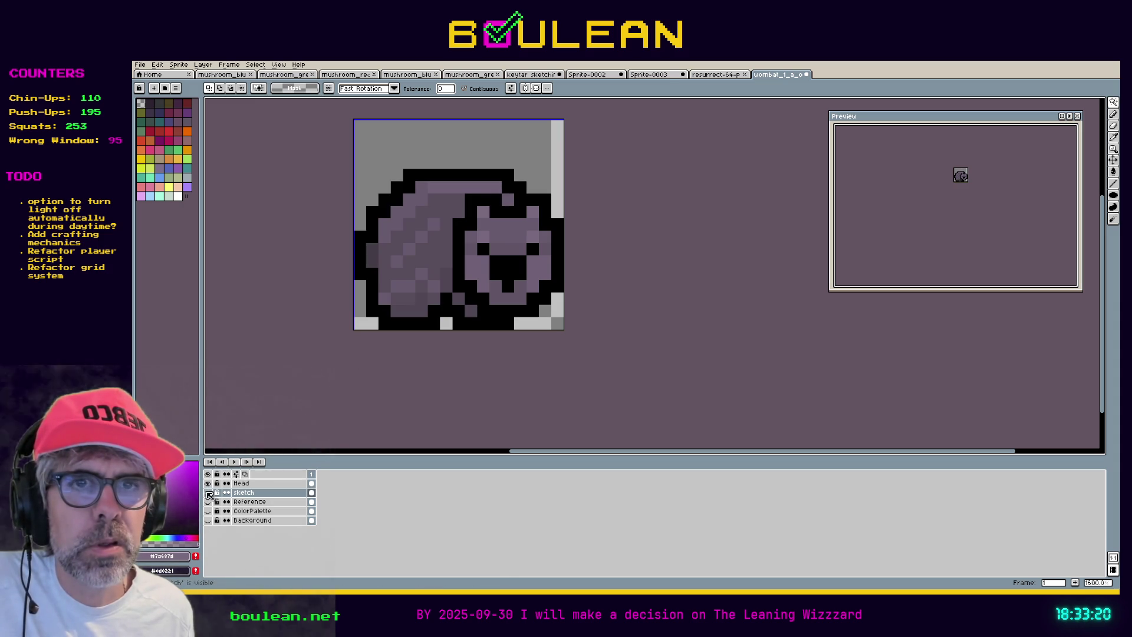
click(210, 484)
click(209, 483)
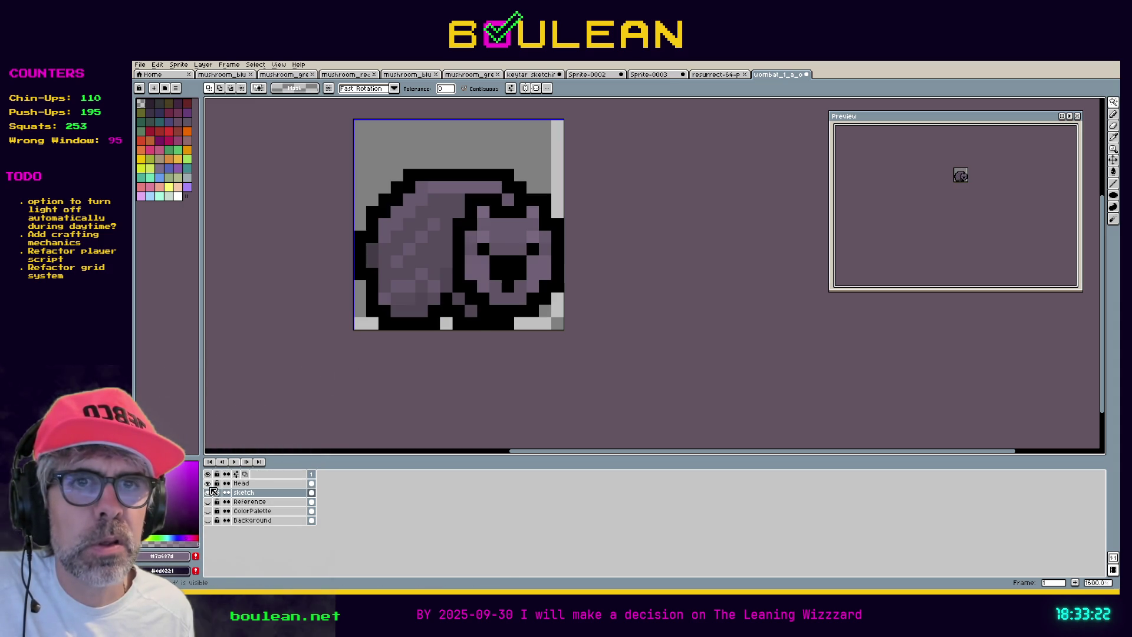
click(210, 492)
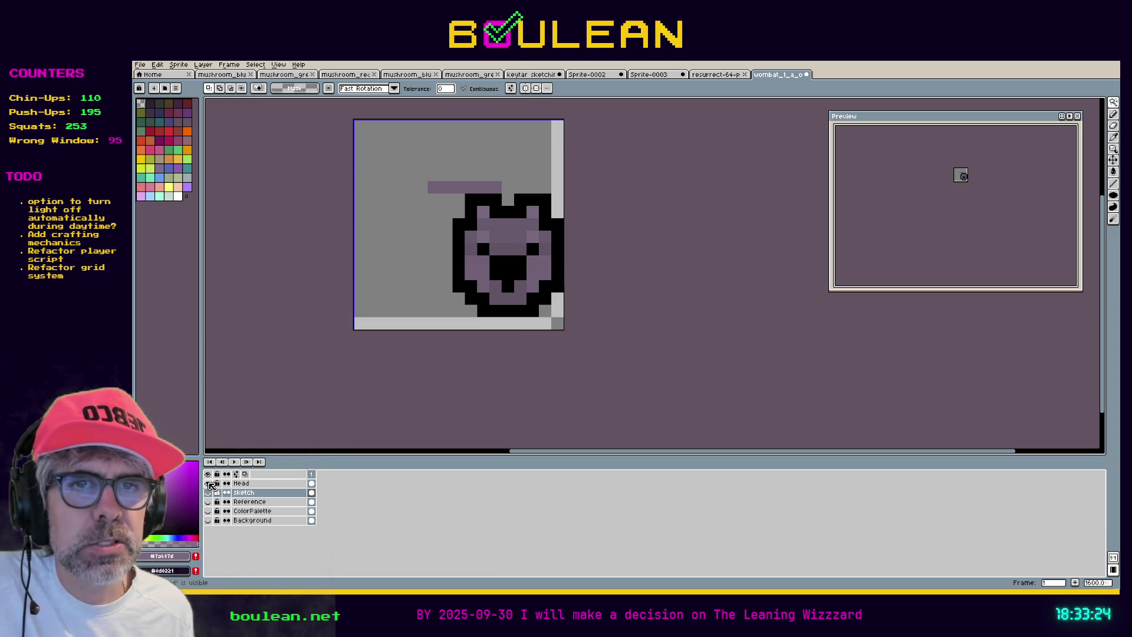
click(210, 484)
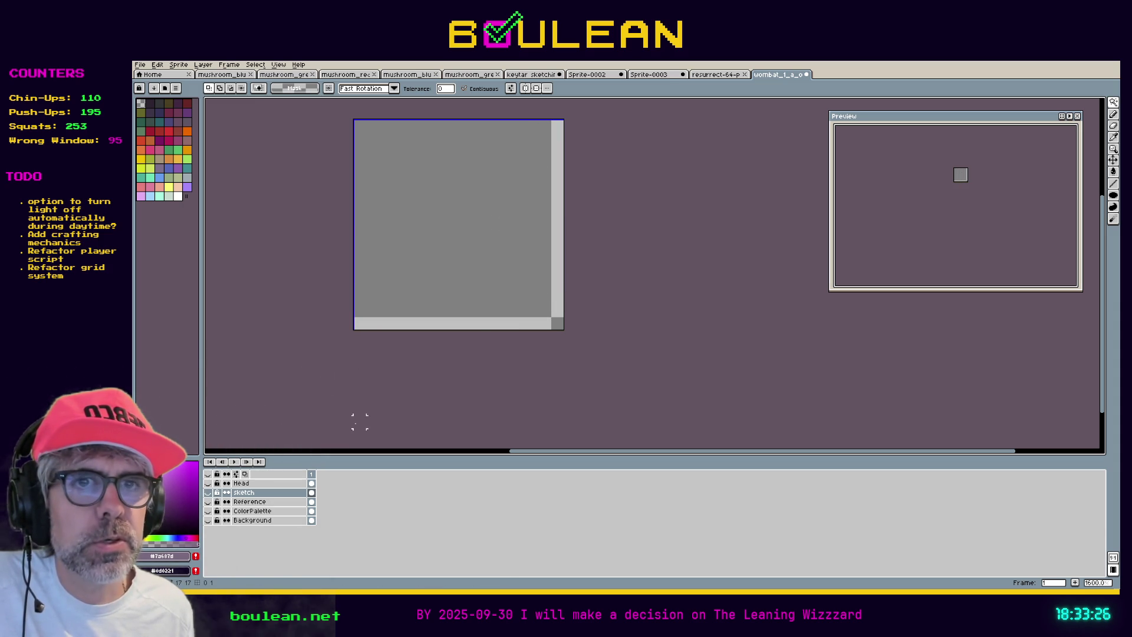
click(209, 484)
click(209, 492)
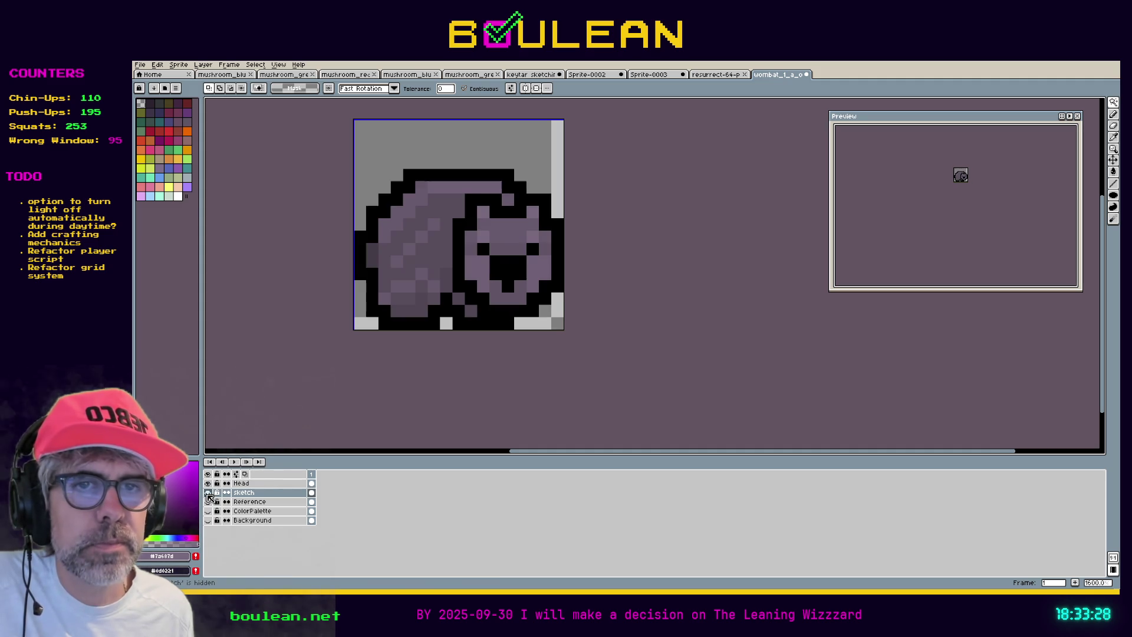
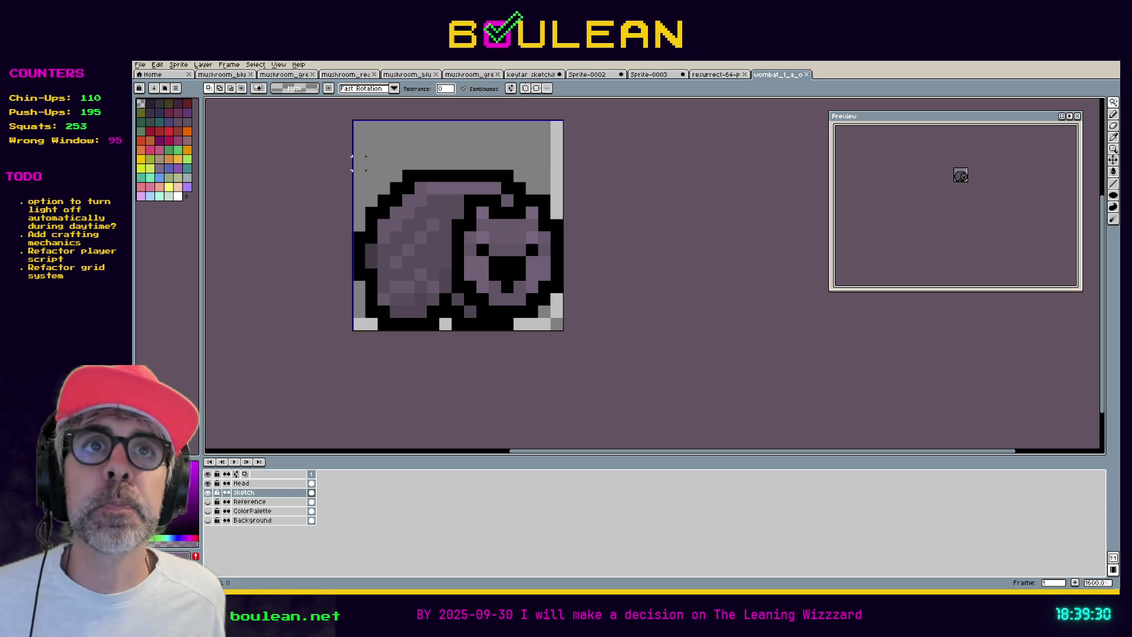
Save the wombat sprite file, then look over the Export submenu and close it without exporting
click(139, 64)
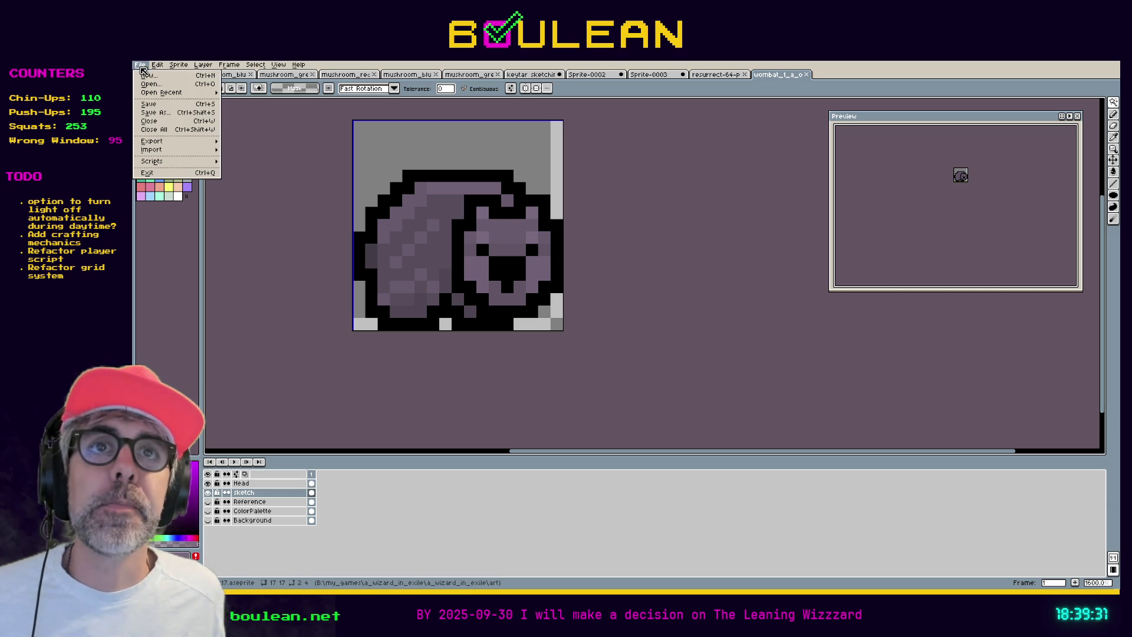
click(152, 108)
click(139, 64)
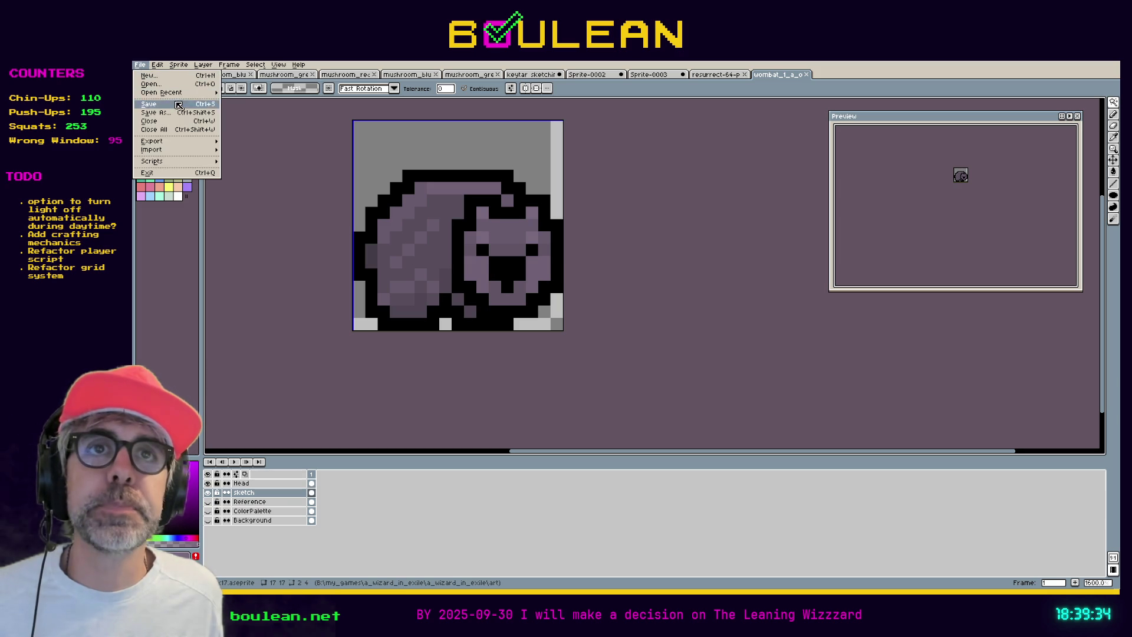
mouse_move(198, 144)
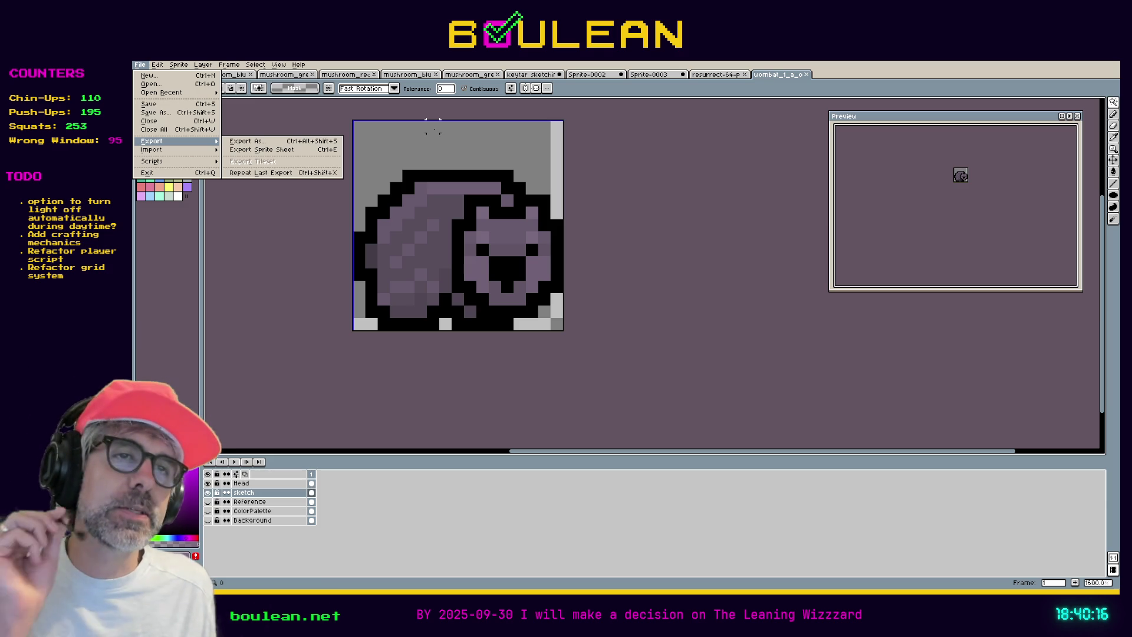
click(772, 79)
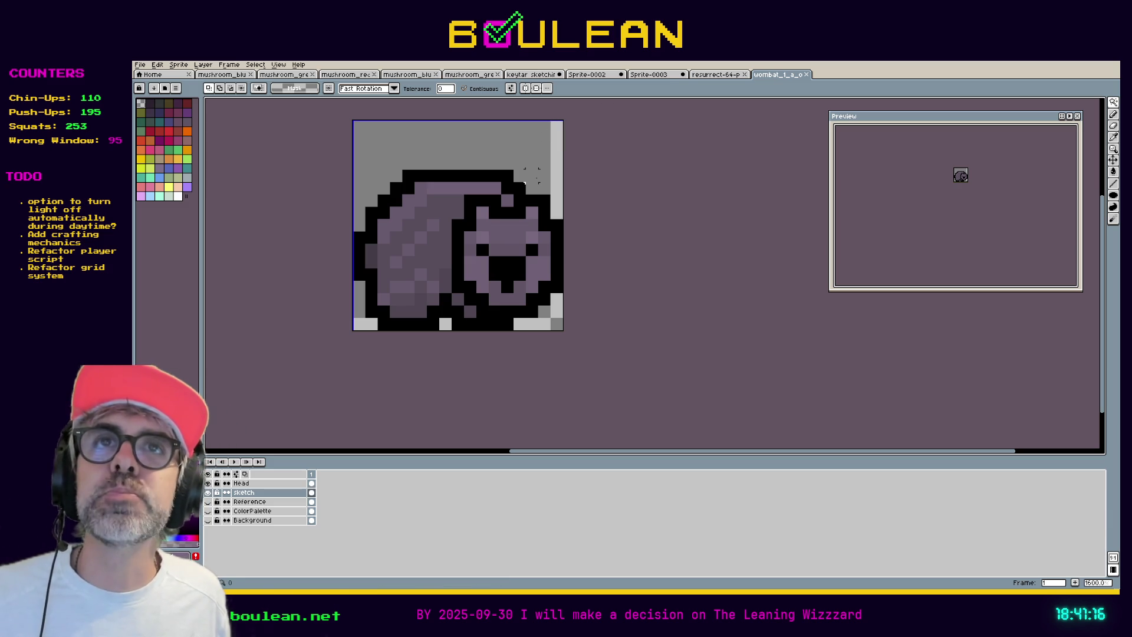
Open Aseprite's File menu and move across to the Edit menu's commands
click(141, 65)
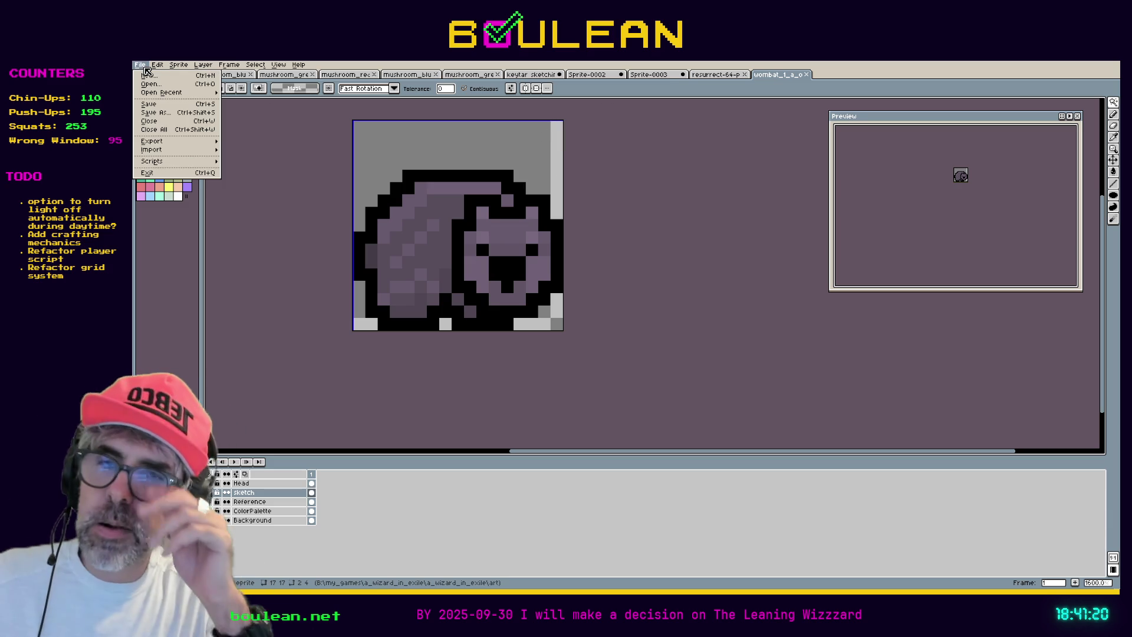
key(Right)
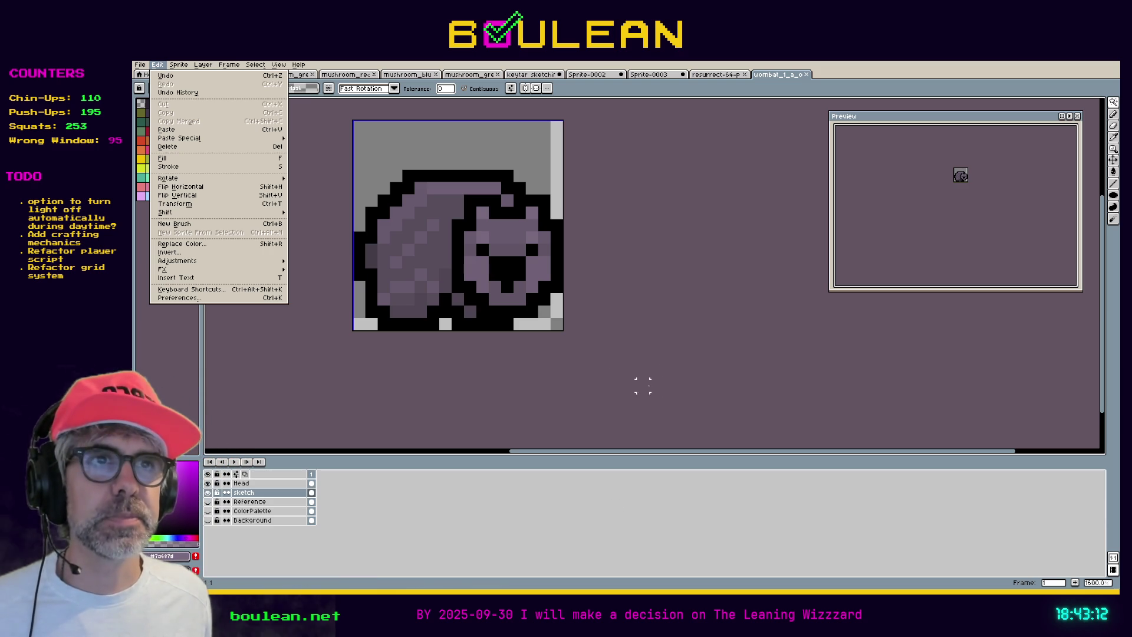
Close Edit, open File > Export As, cancel the dialog, and select the ColorPalette layer
key(Escape)
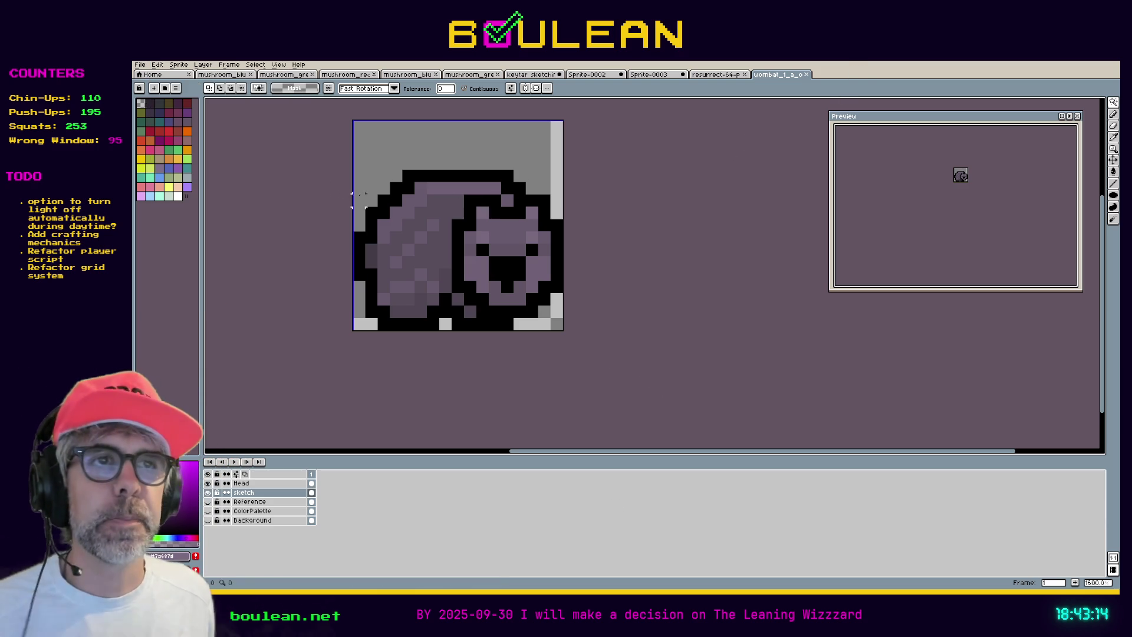
click(140, 65)
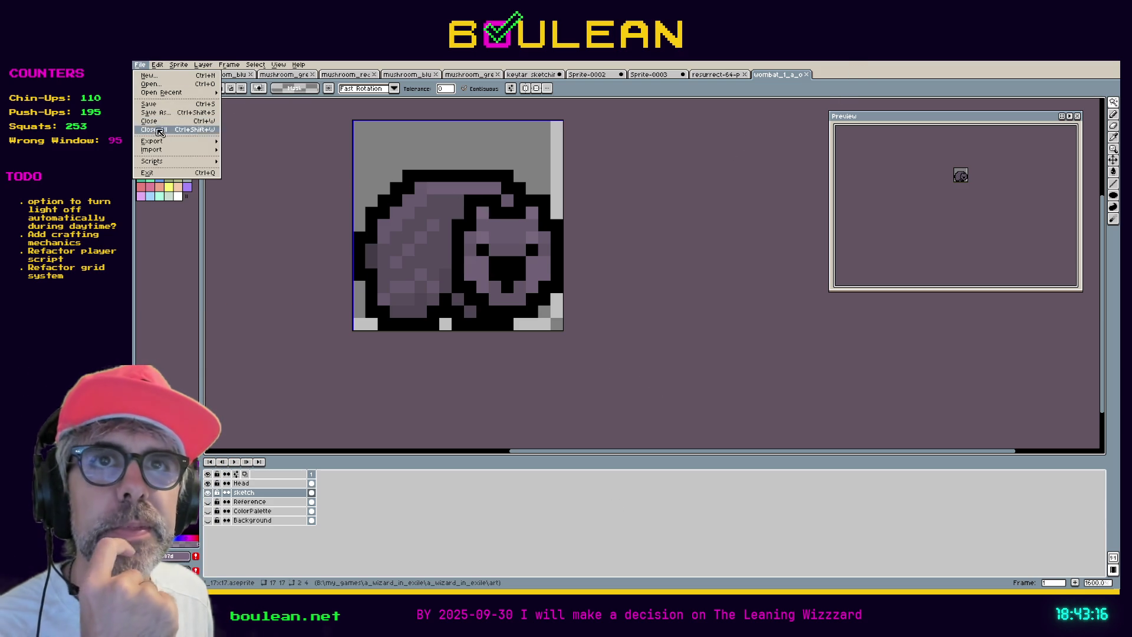
mouse_move(177, 141)
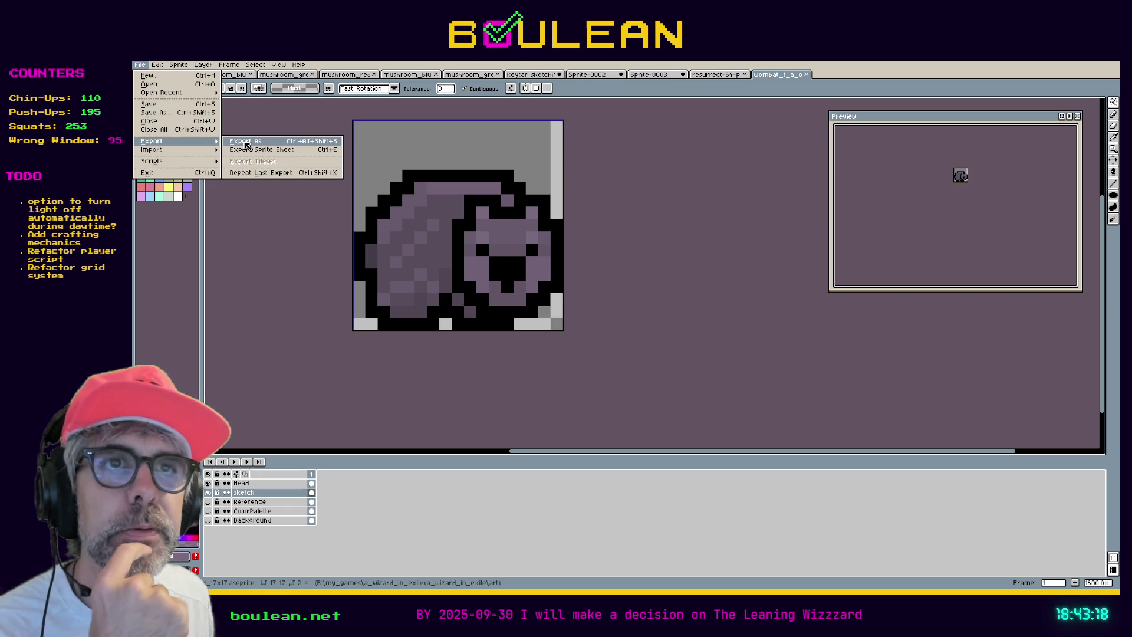
click(246, 145)
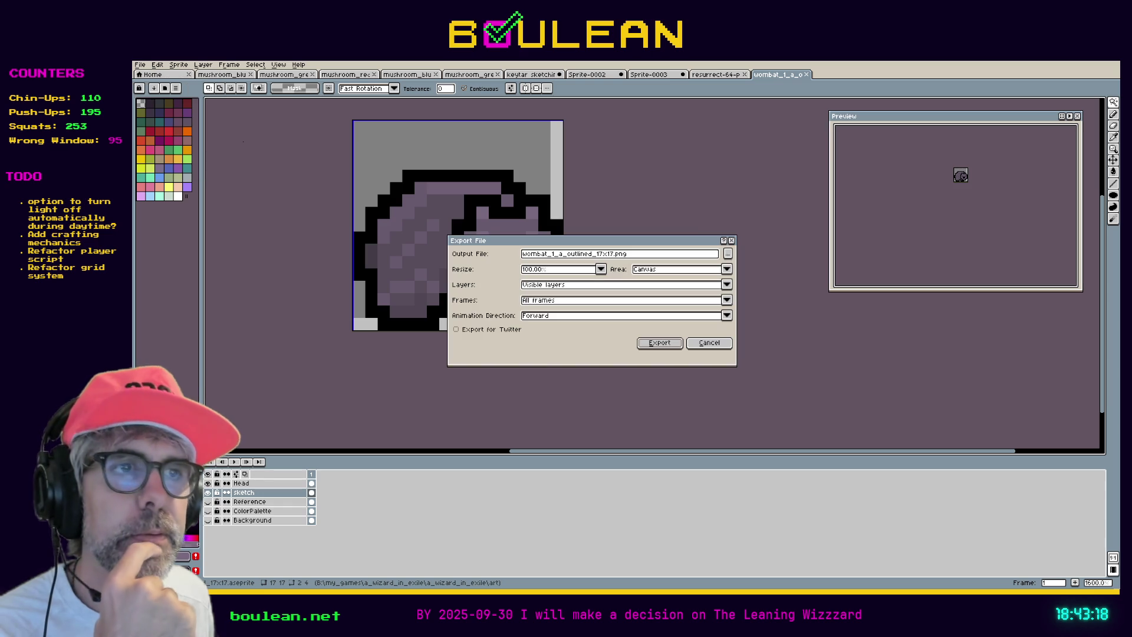
click(707, 344)
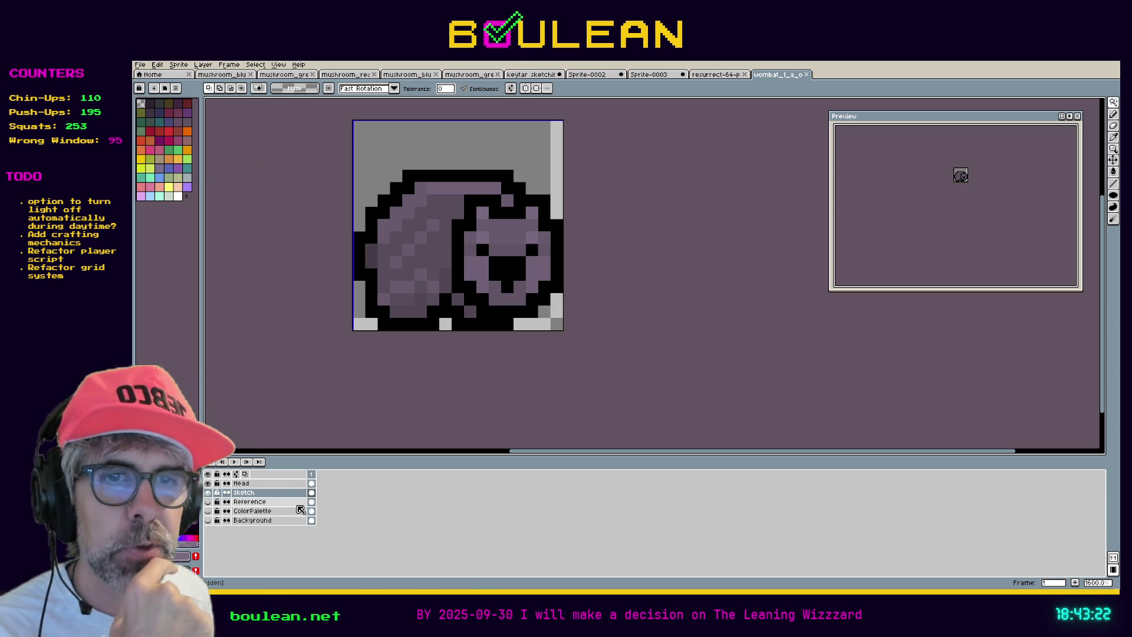
click(253, 511)
Delete the Reference, ColorPalette and Background layers
click(257, 520)
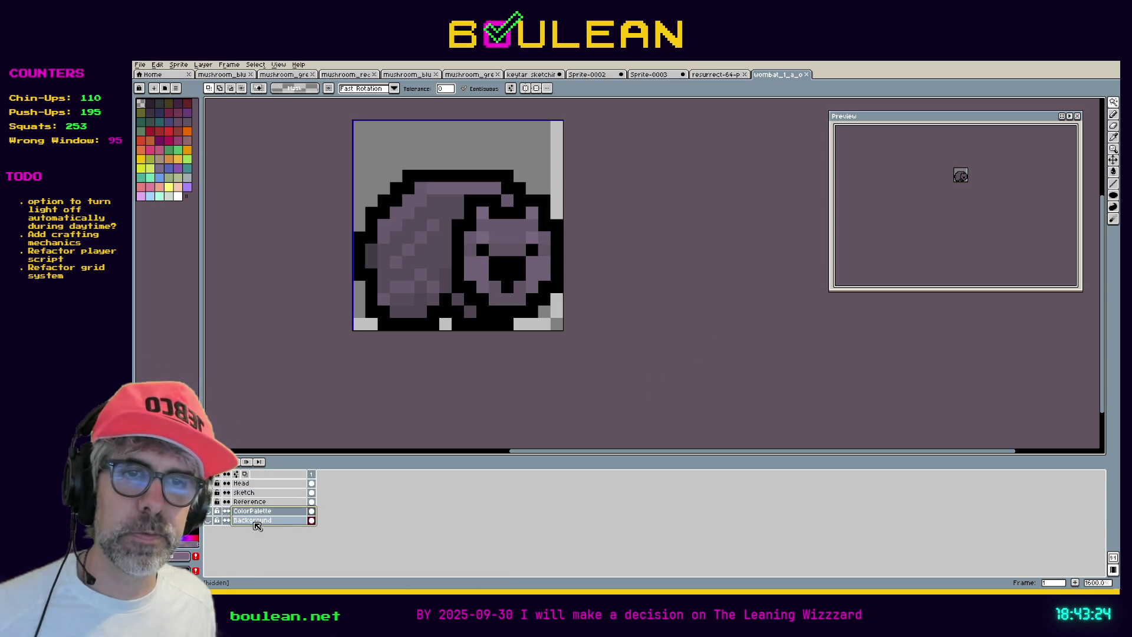
shift+click(262, 503)
right_click(261, 504)
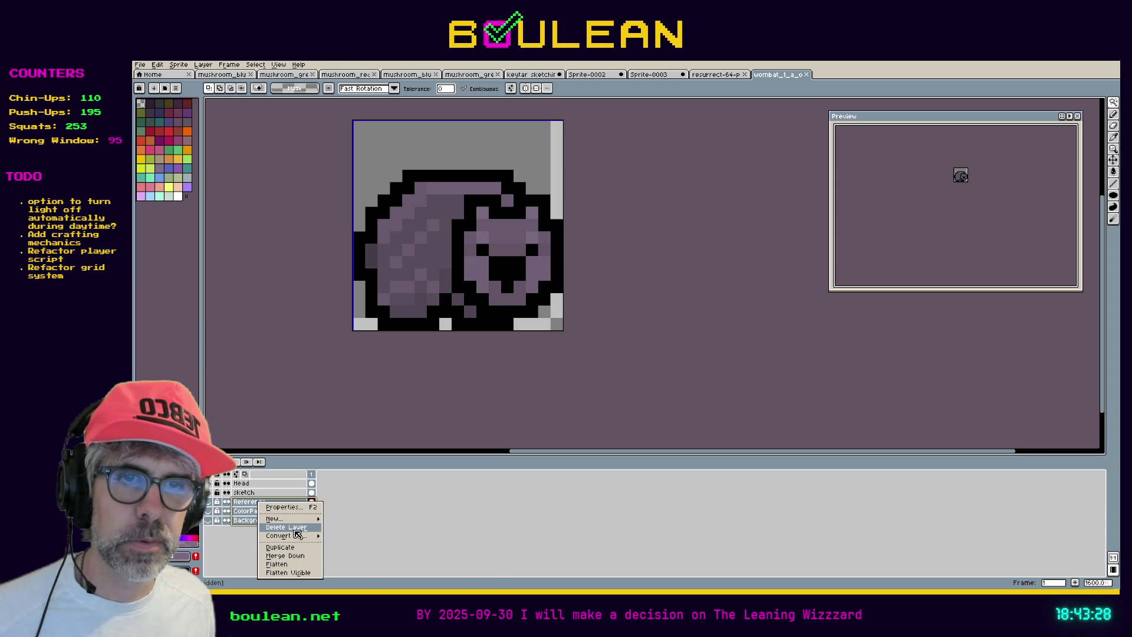
click(292, 530)
Create a Sketch Copy layer from Head and sketch, then flip the wombat horizontally
click(254, 482)
shift+click(259, 493)
right_click(261, 497)
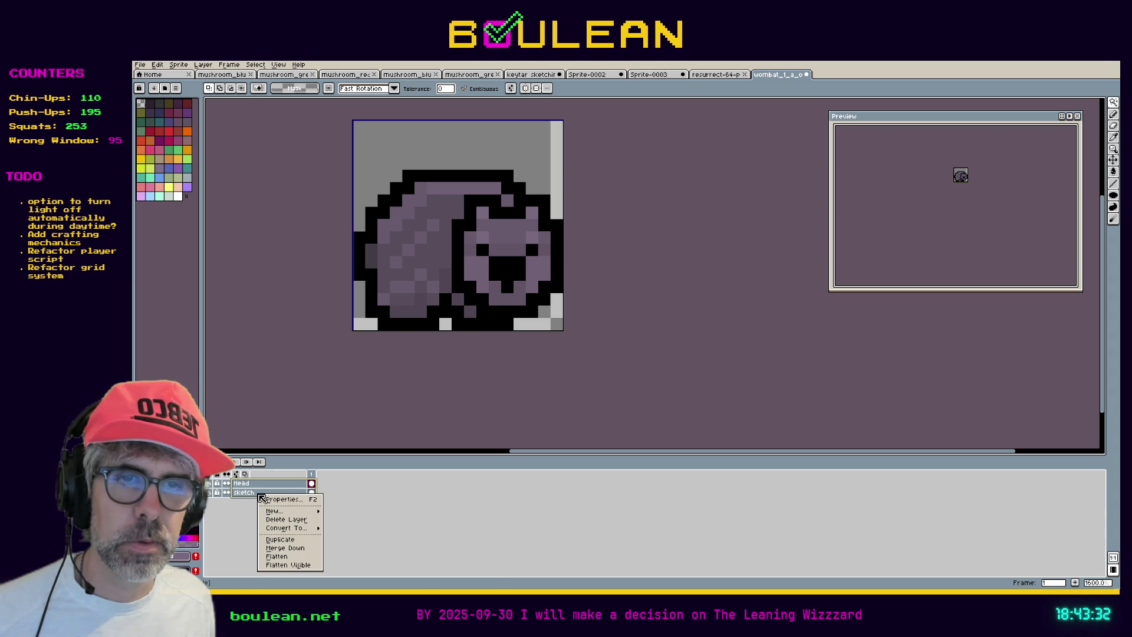
mouse_move(286, 528)
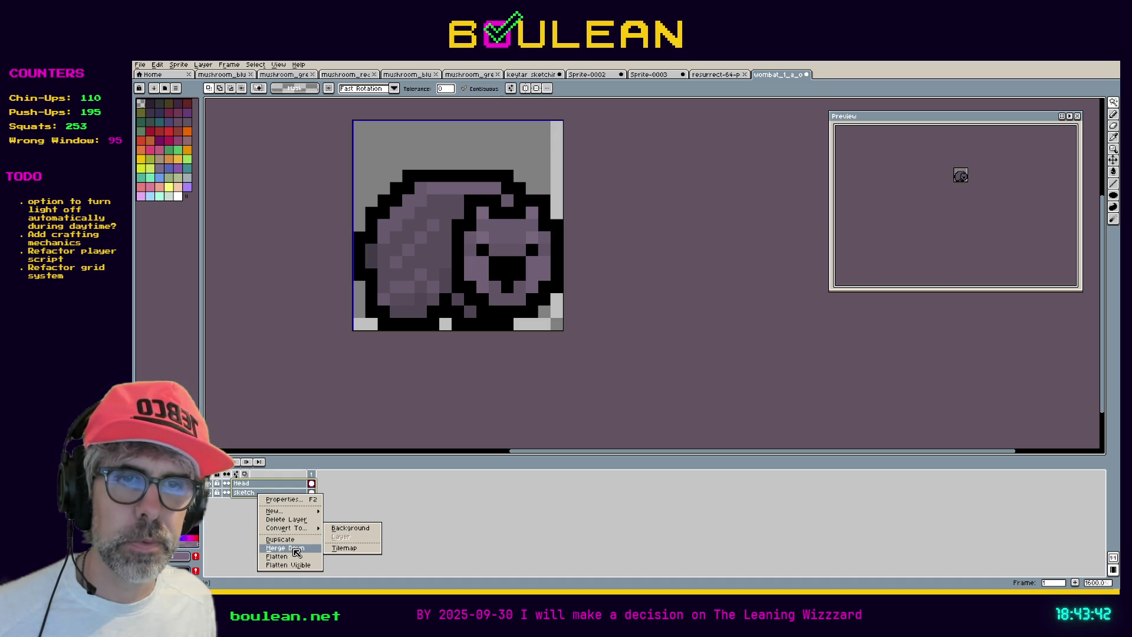
click(280, 539)
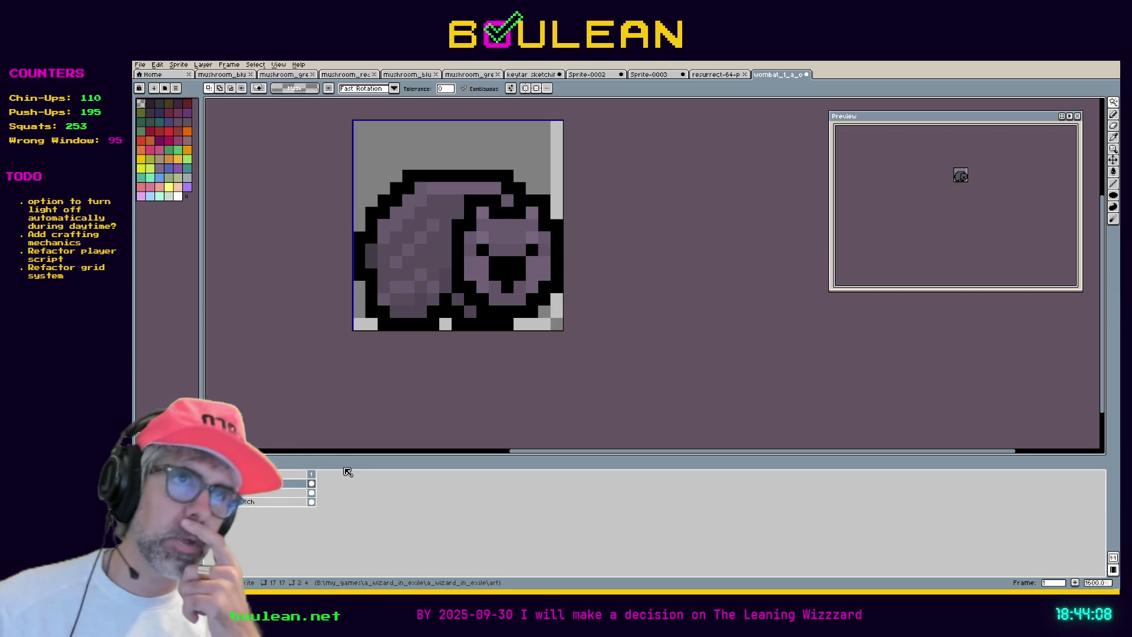
key(shift+h)
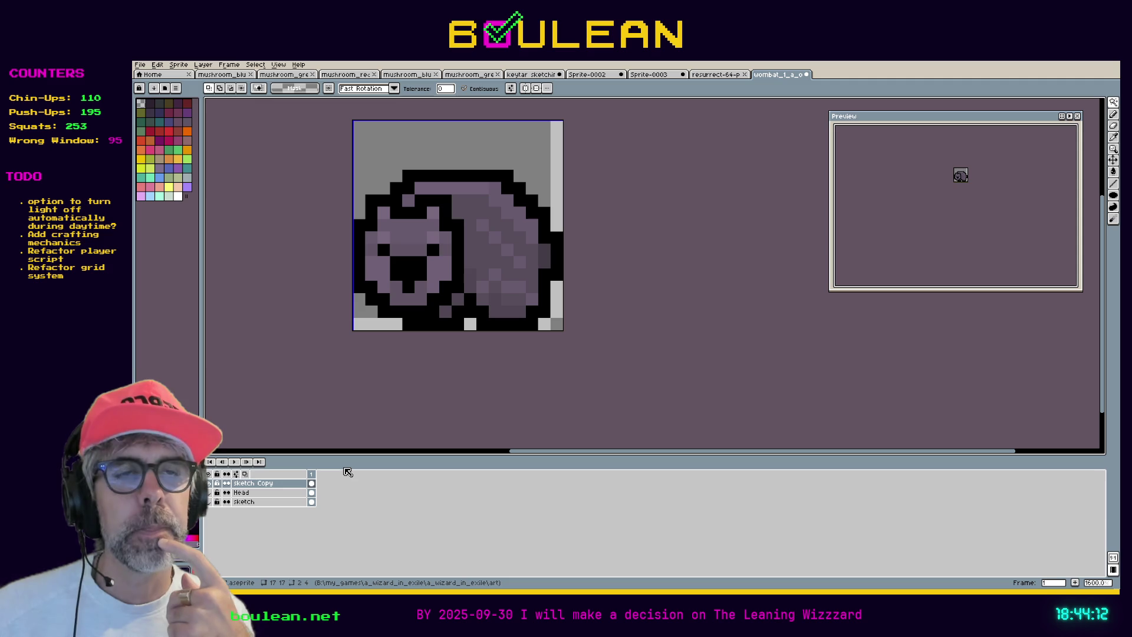
key(shift+v)
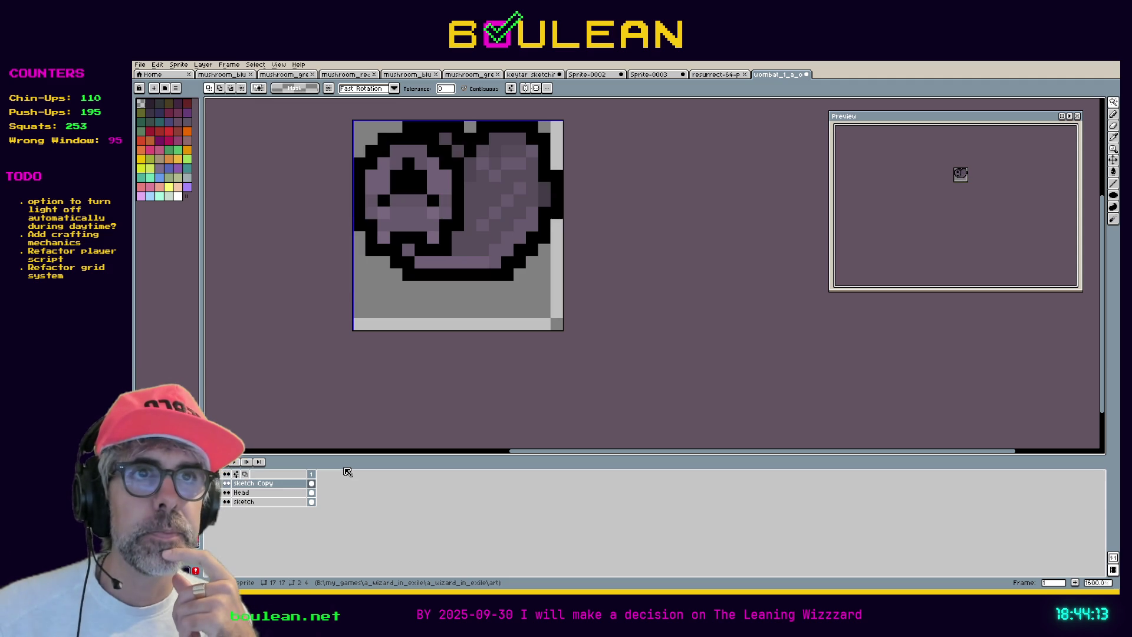
key(shift+v)
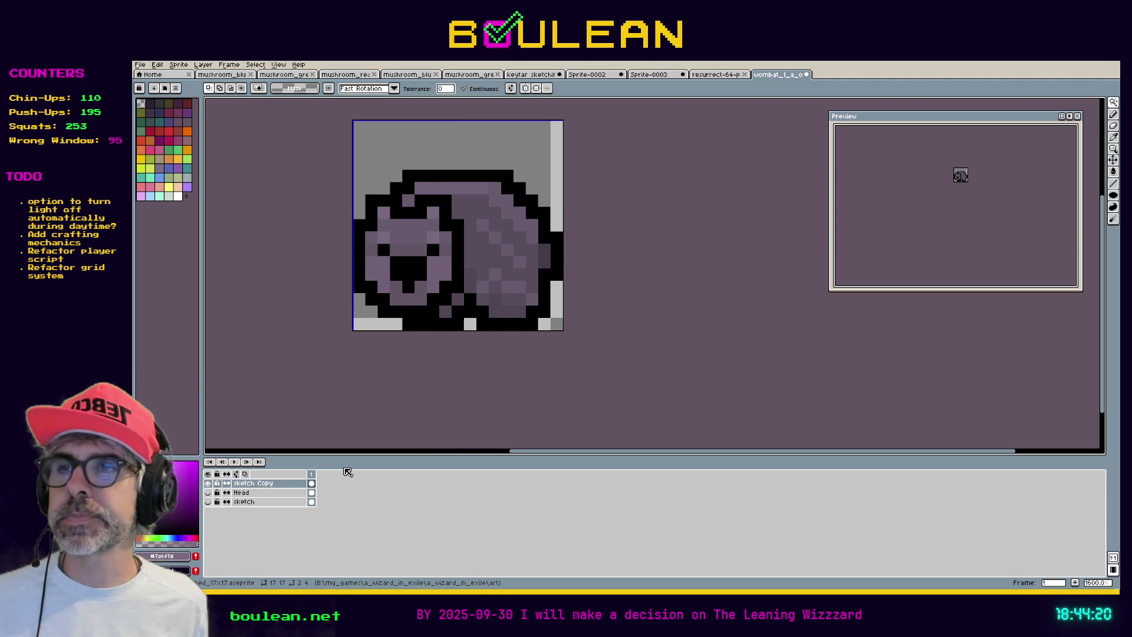
key(shift+h)
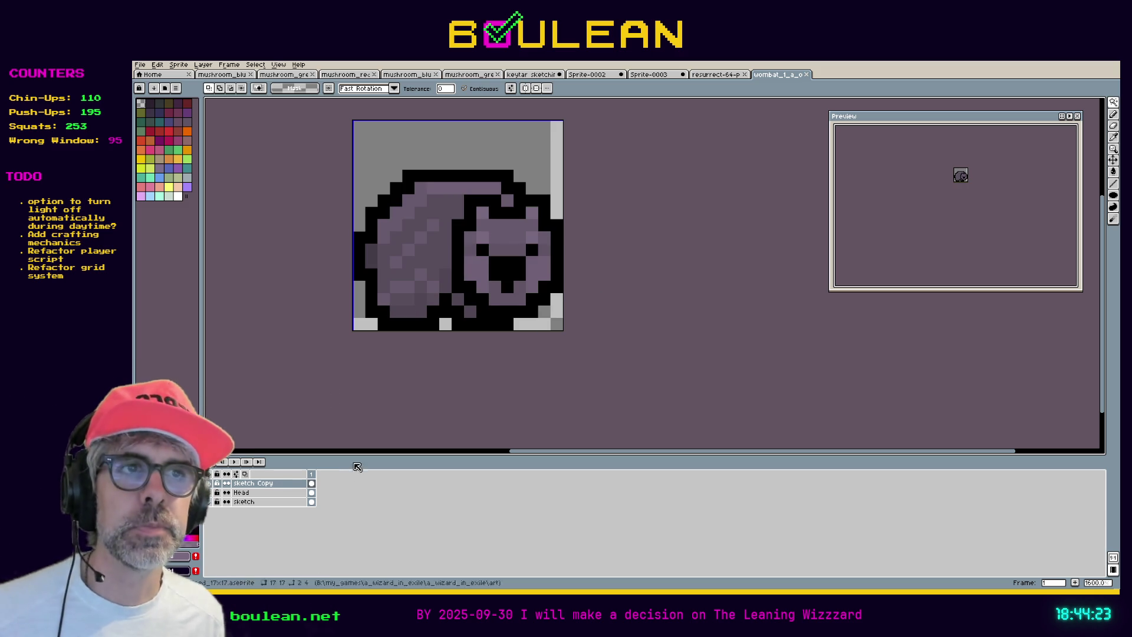
click(146, 64)
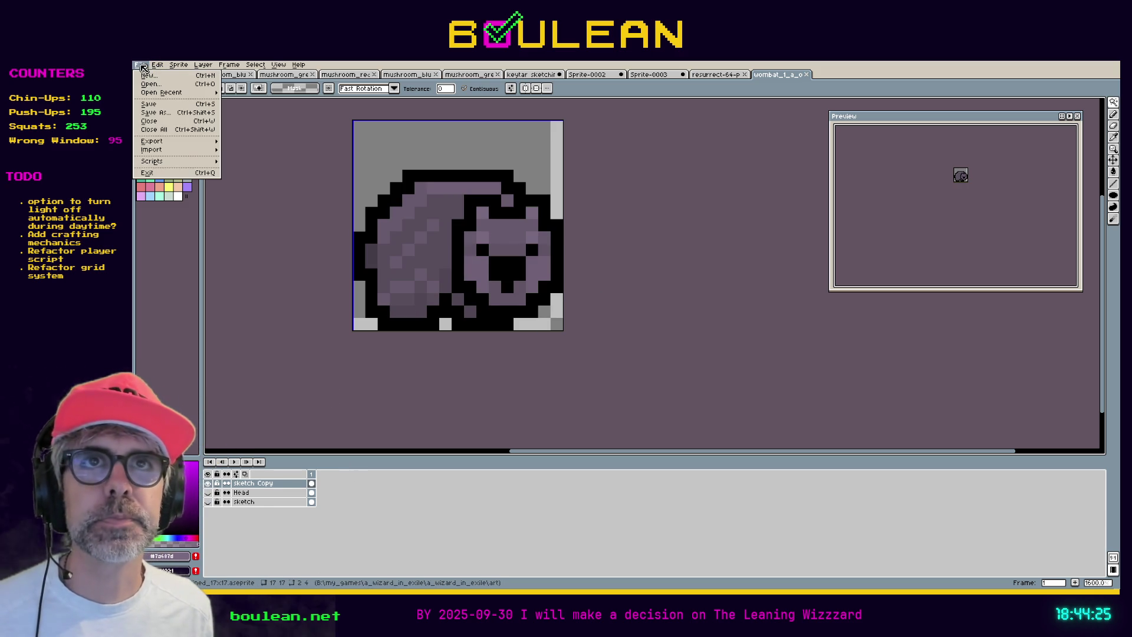
Export the wombat as a PNG at 200% scale, then switch to the running game
mouse_move(176, 142)
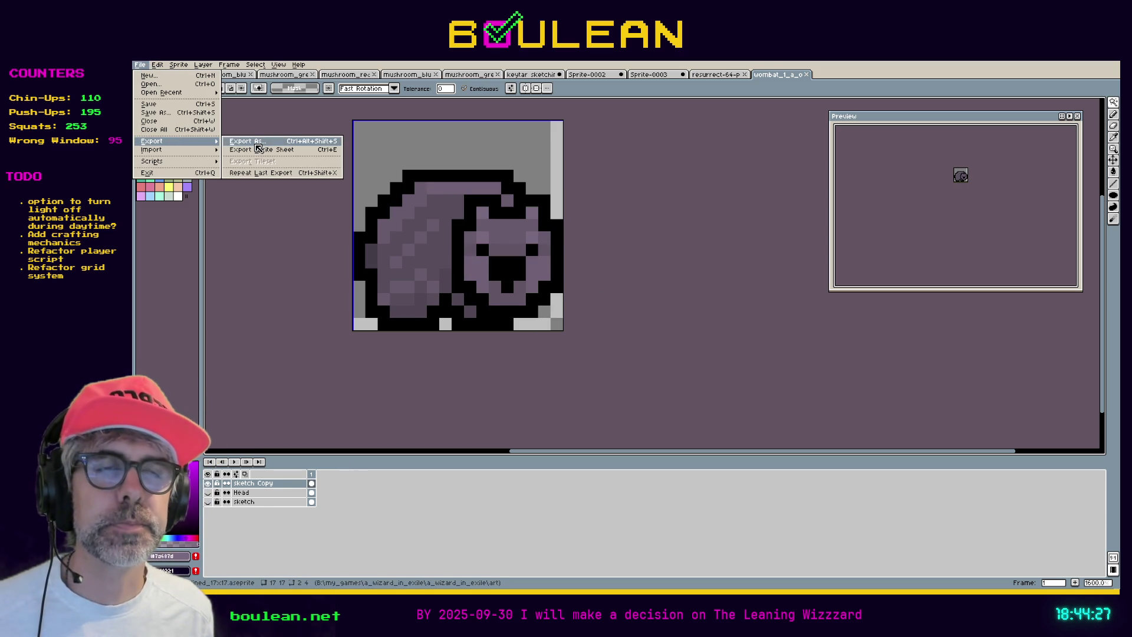
click(248, 140)
click(584, 270)
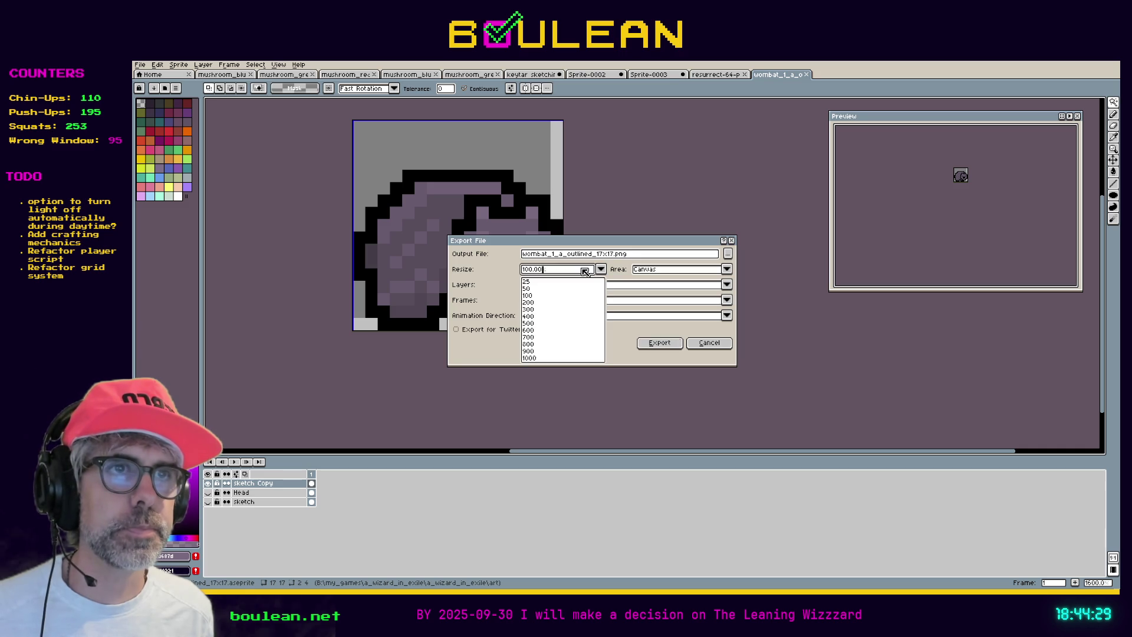
click(526, 301)
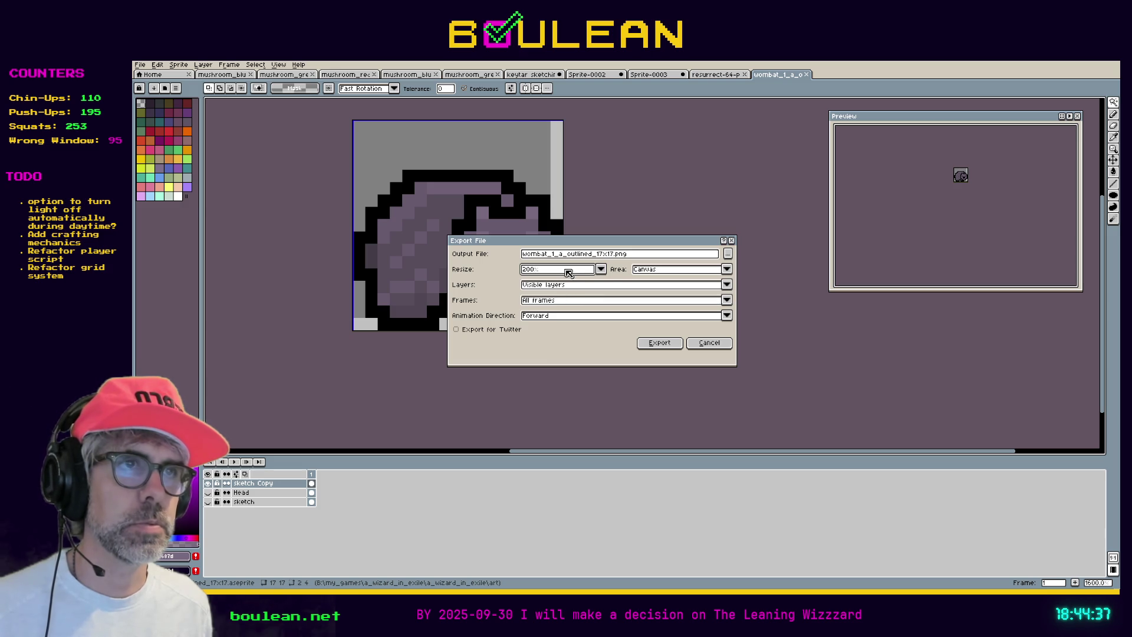
click(728, 253)
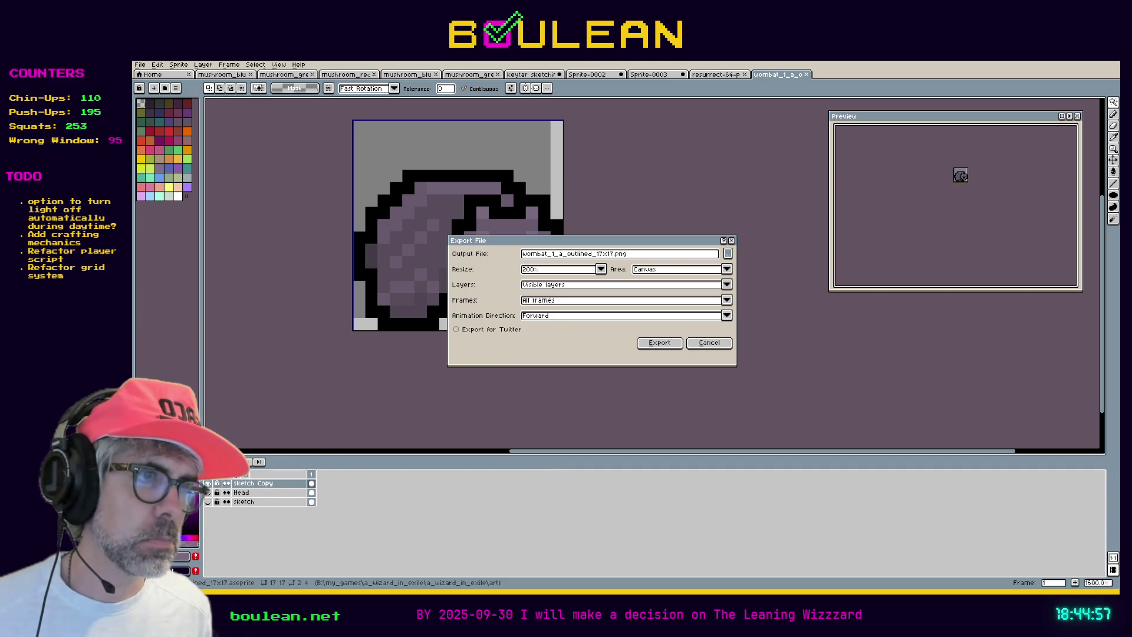
click(658, 344)
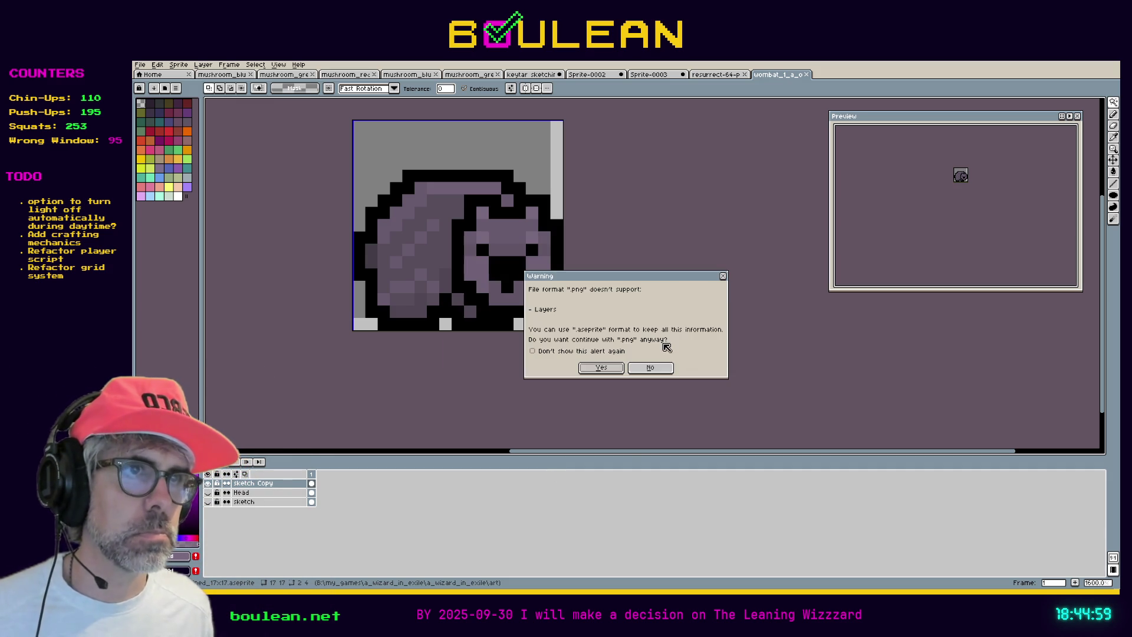
click(603, 367)
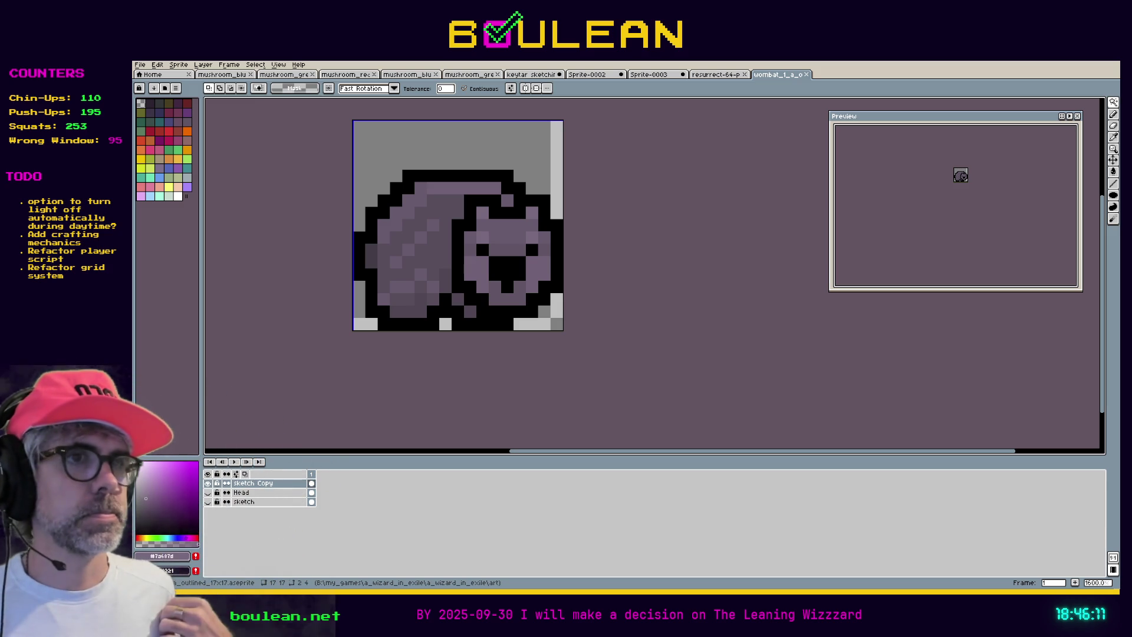
key(alt+Tab)
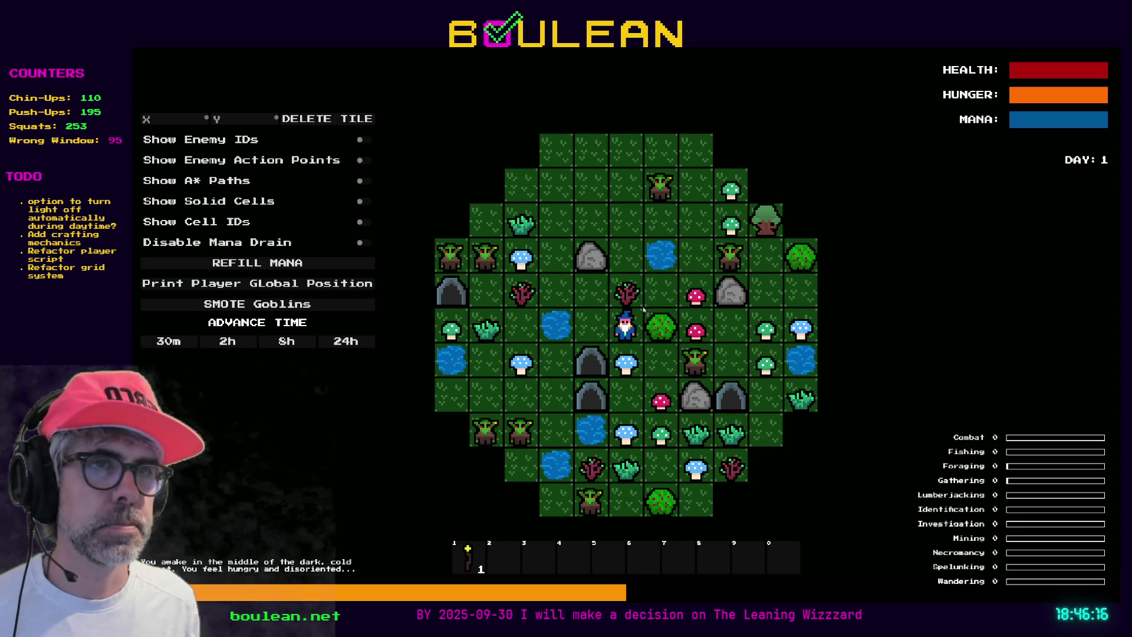
Walk the wizard up, karate-chop the goblin, smite all goblins, then restart with R
key(w)
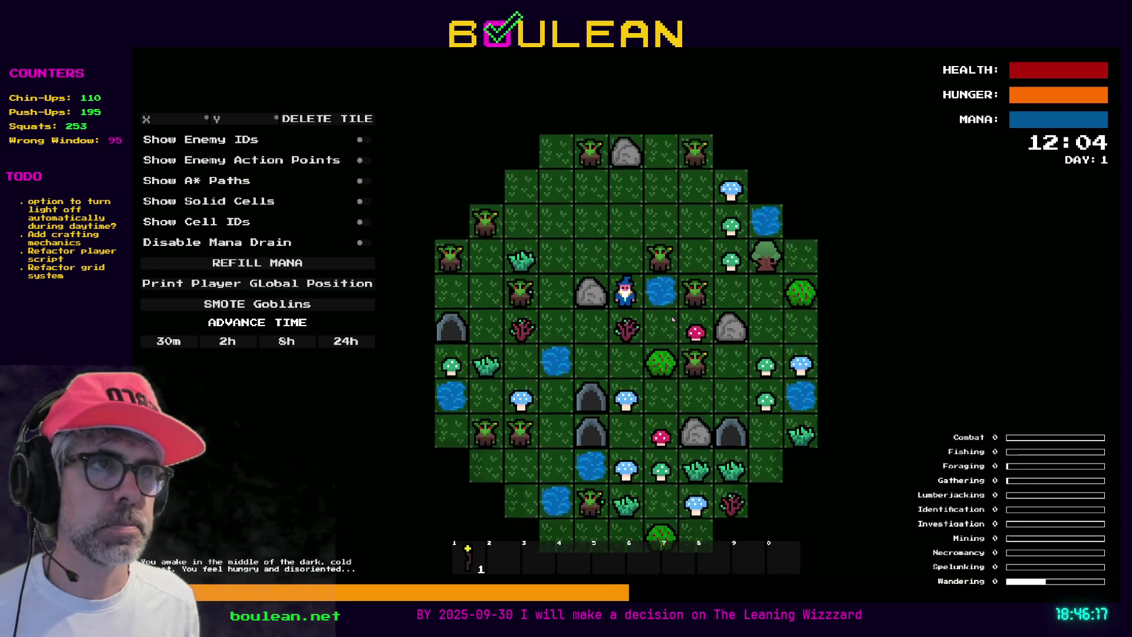
key(w)
key(w)
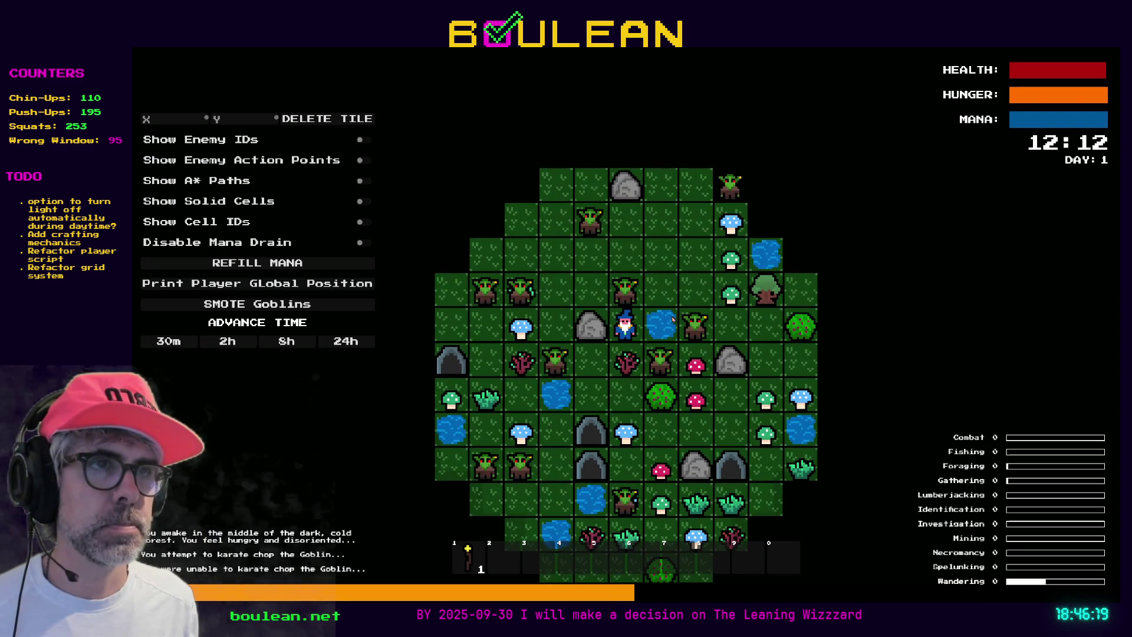
key(w)
key(w)
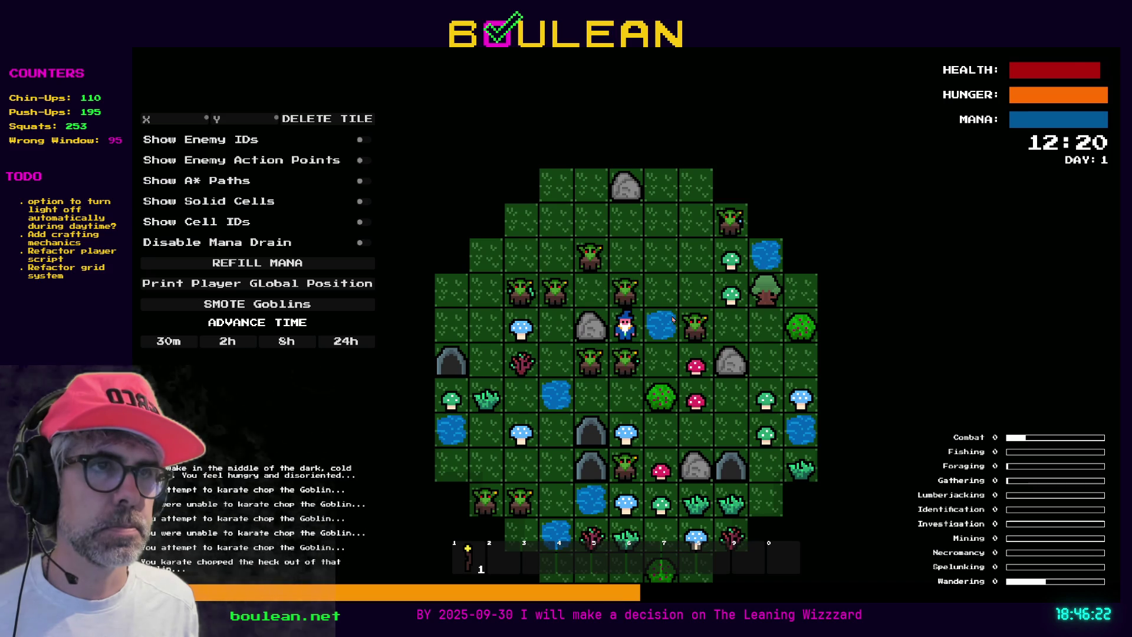
key(w)
key(w)
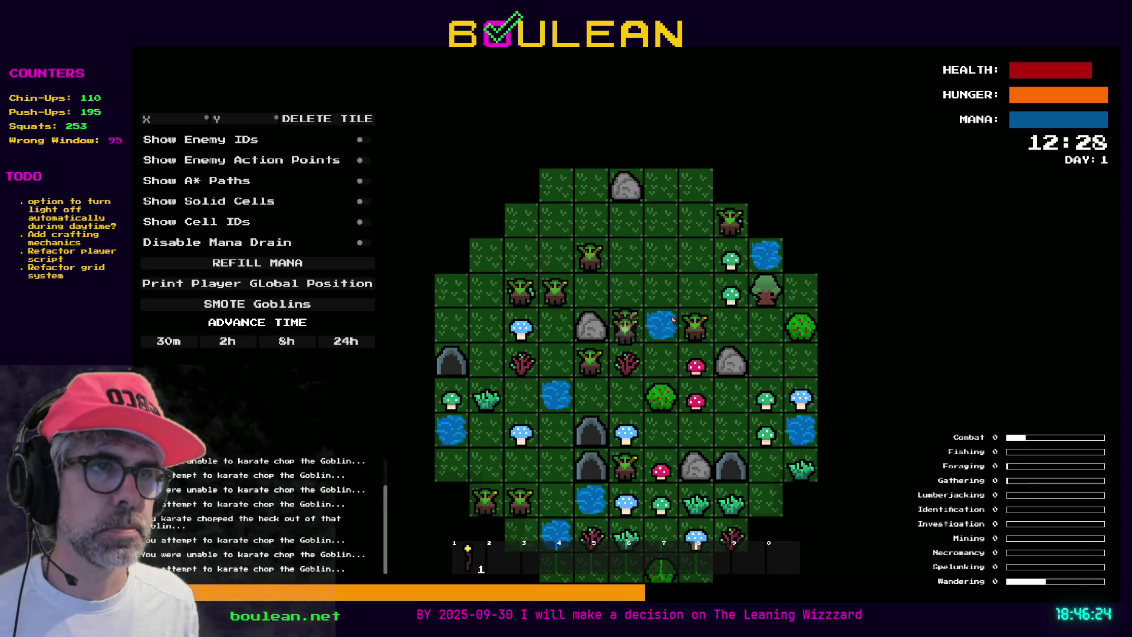
key(w)
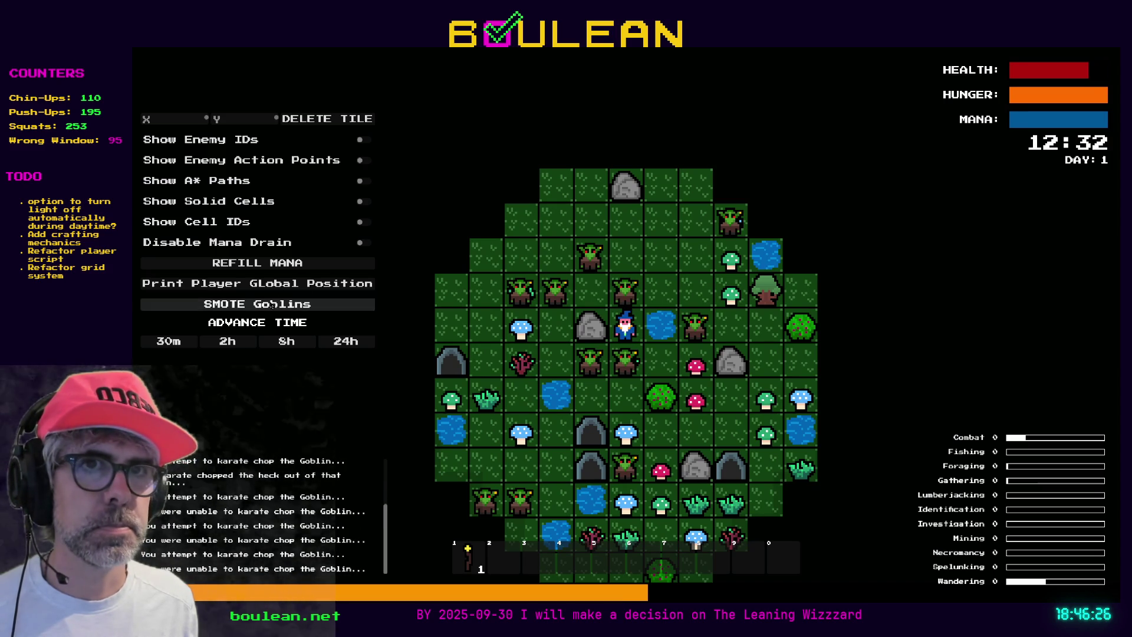
click(366, 304)
key(w)
key(w)
key(w)
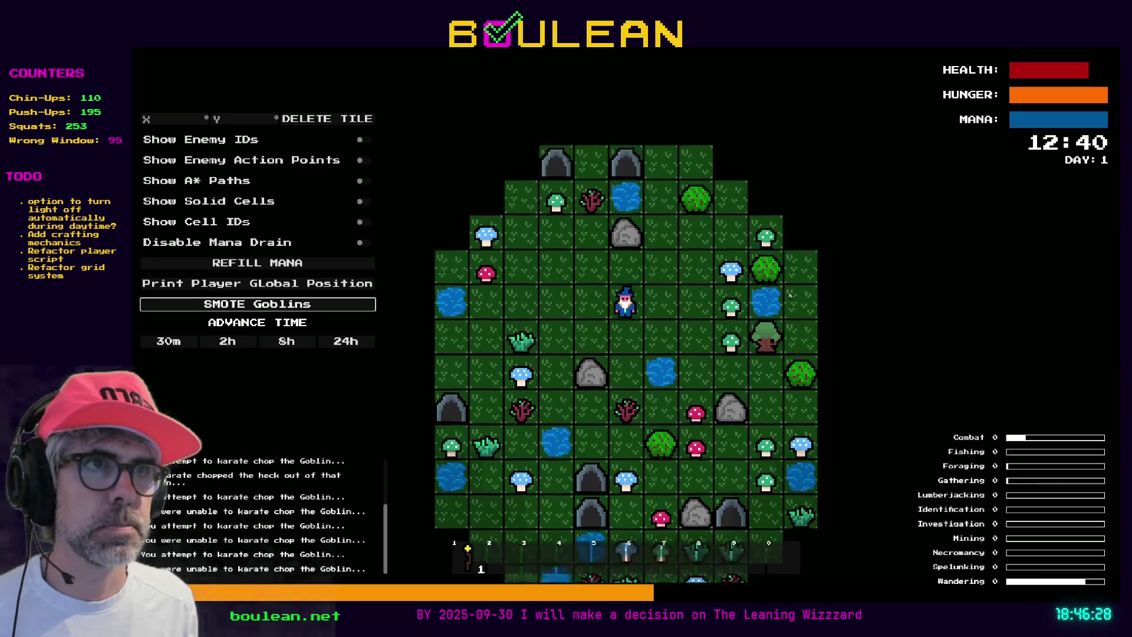
key(w)
key(w)
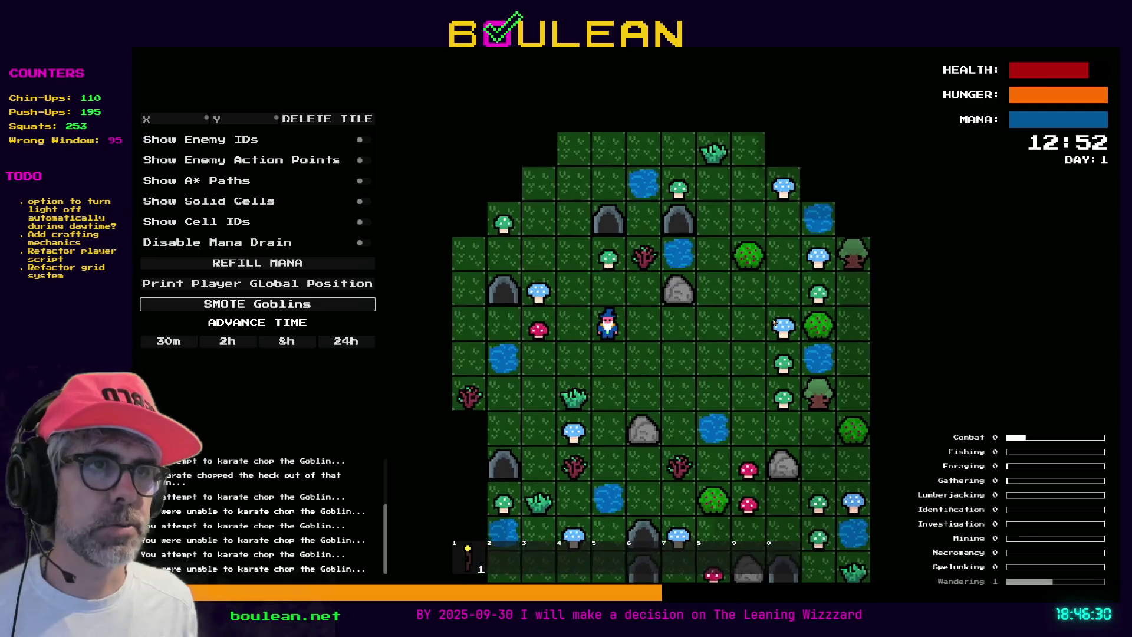
key(r)
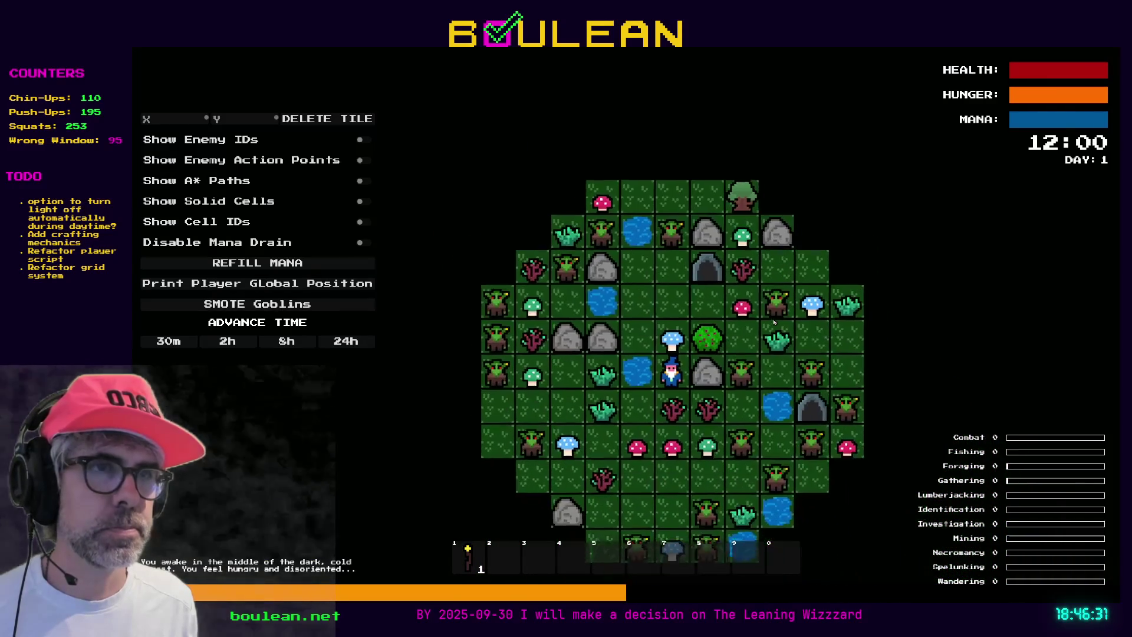
Zoom the game map out and back in around the wizard, then return to Aseprite
key(alt+Tab)
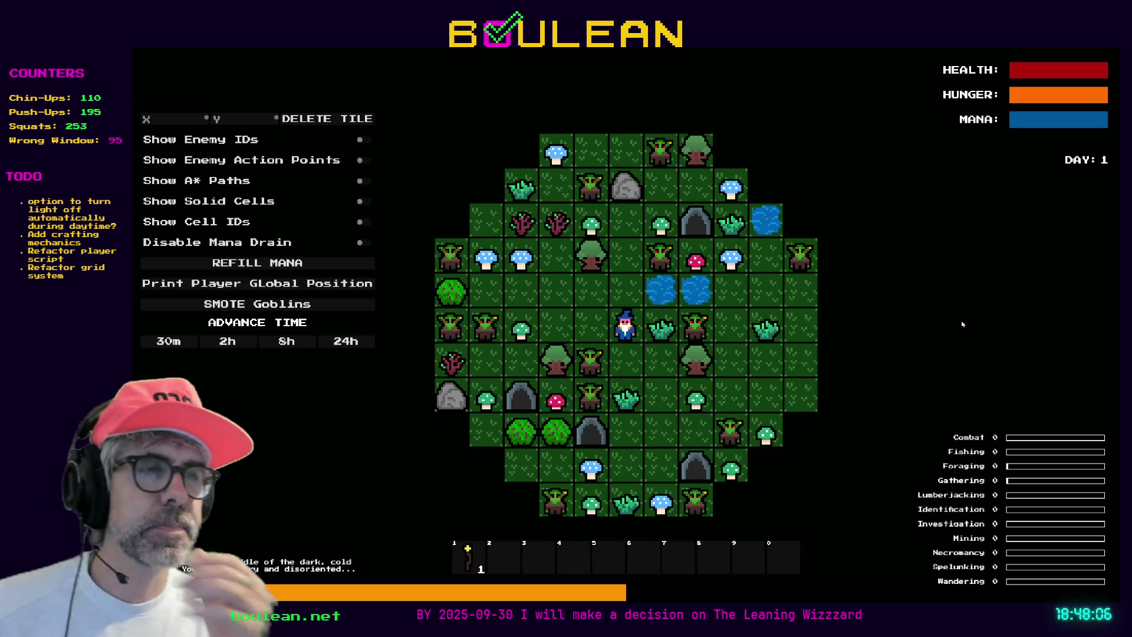
scroll(714, 333, up, 1)
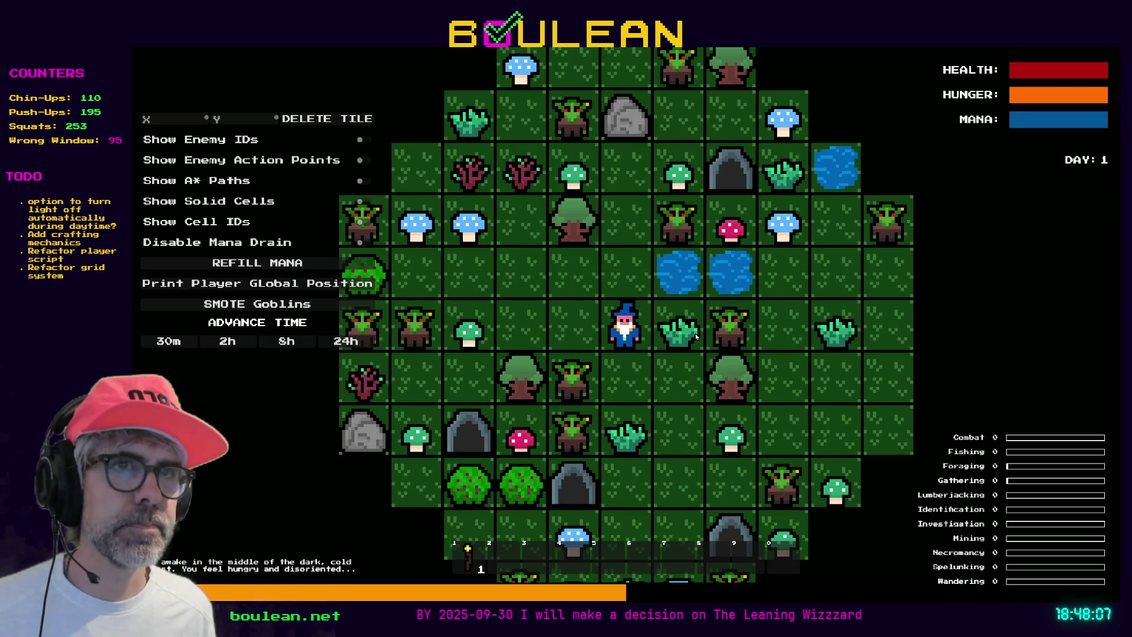
scroll(701, 335, down, 3)
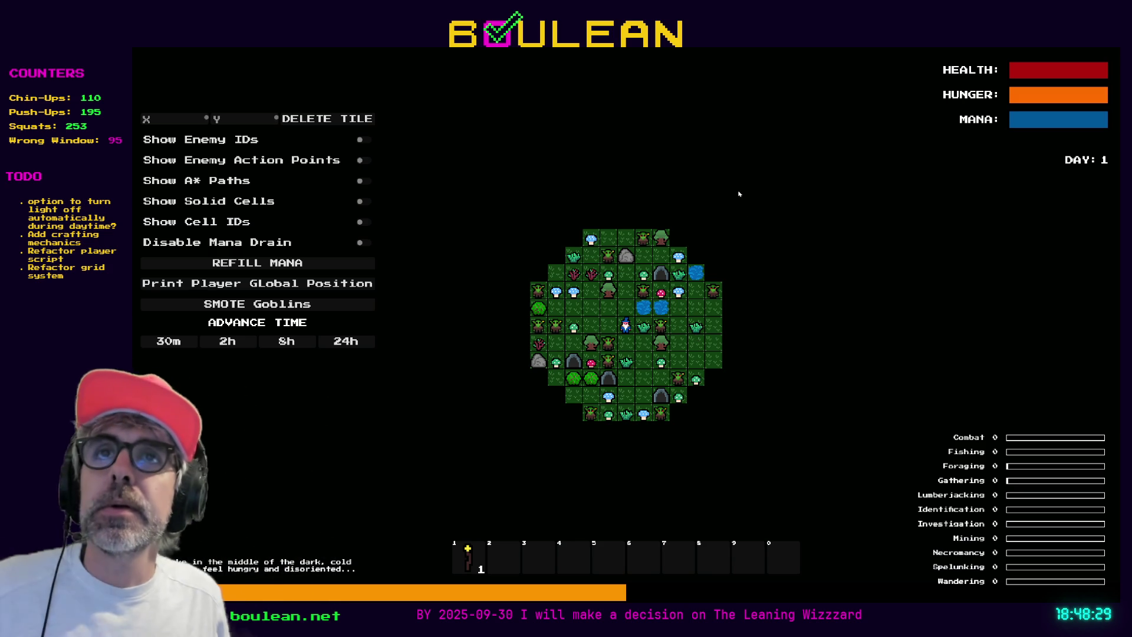
scroll(740, 217, up, 3)
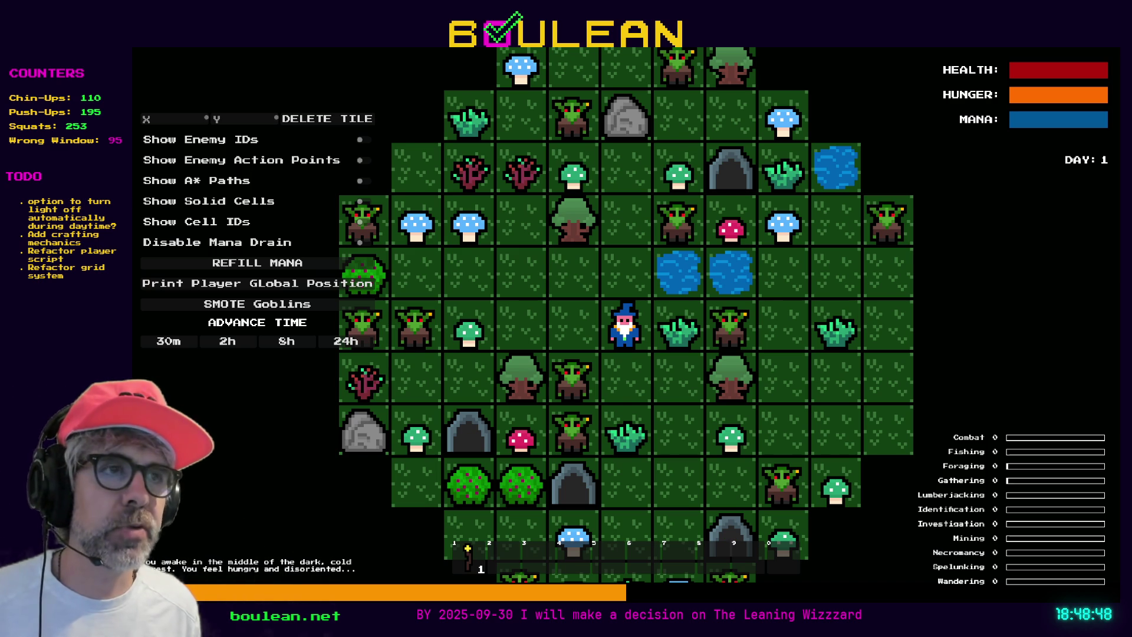
scroll(626, 323, down, 1)
key(alt+Tab)
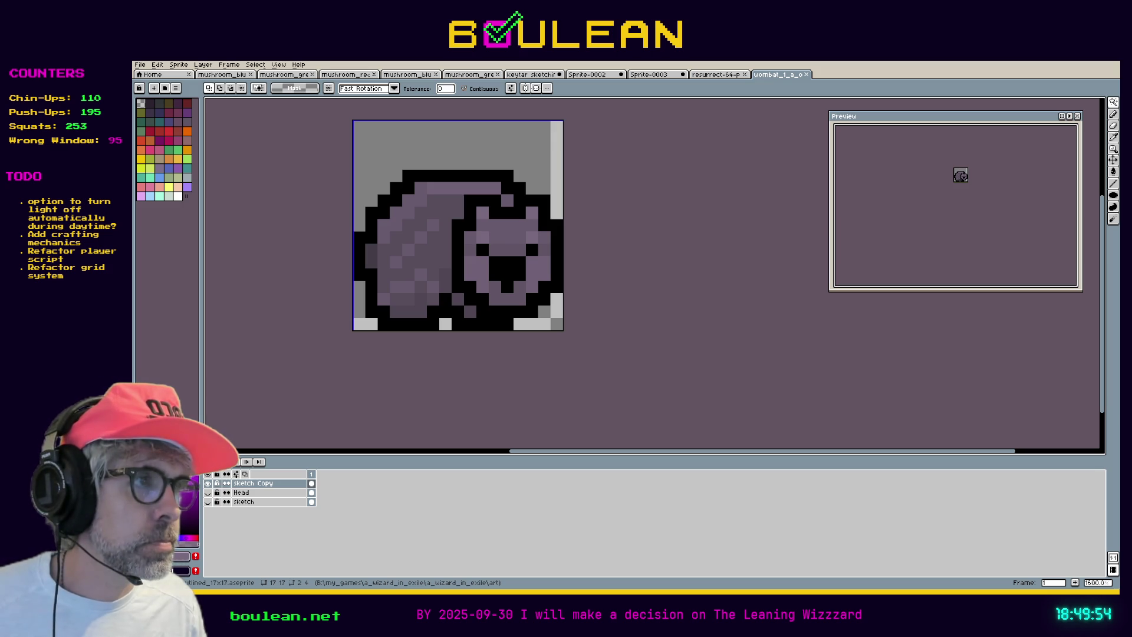
Turn on the Head layer's eye icon so the wombat's head shows
click(207, 492)
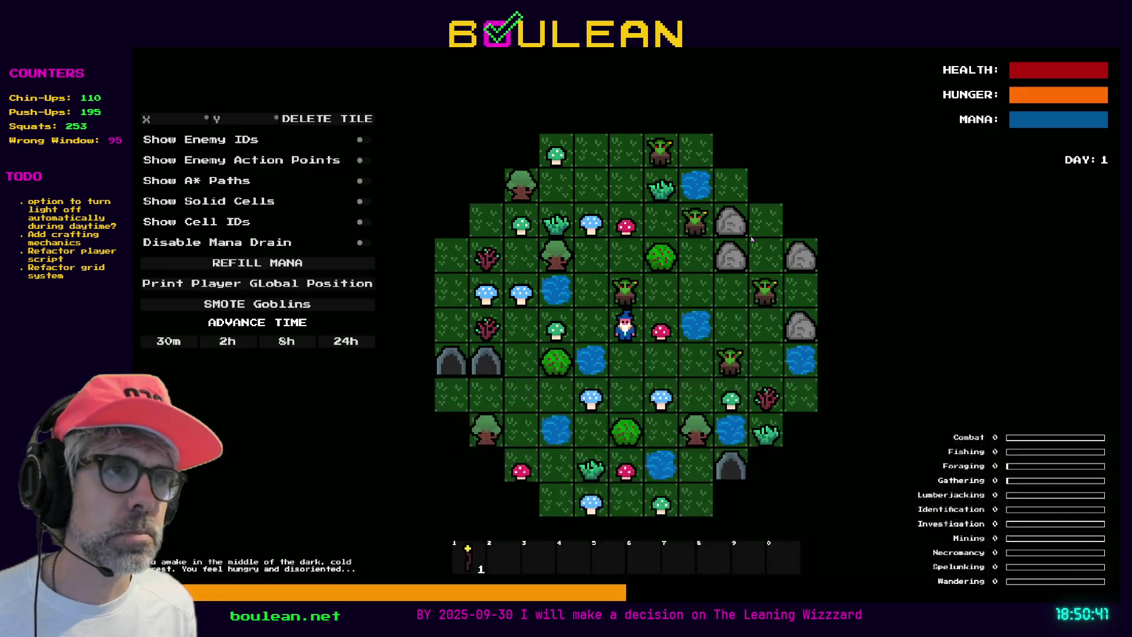
Walk the wizard two tiles down and two tiles left, then switch back to Godot
key(s)
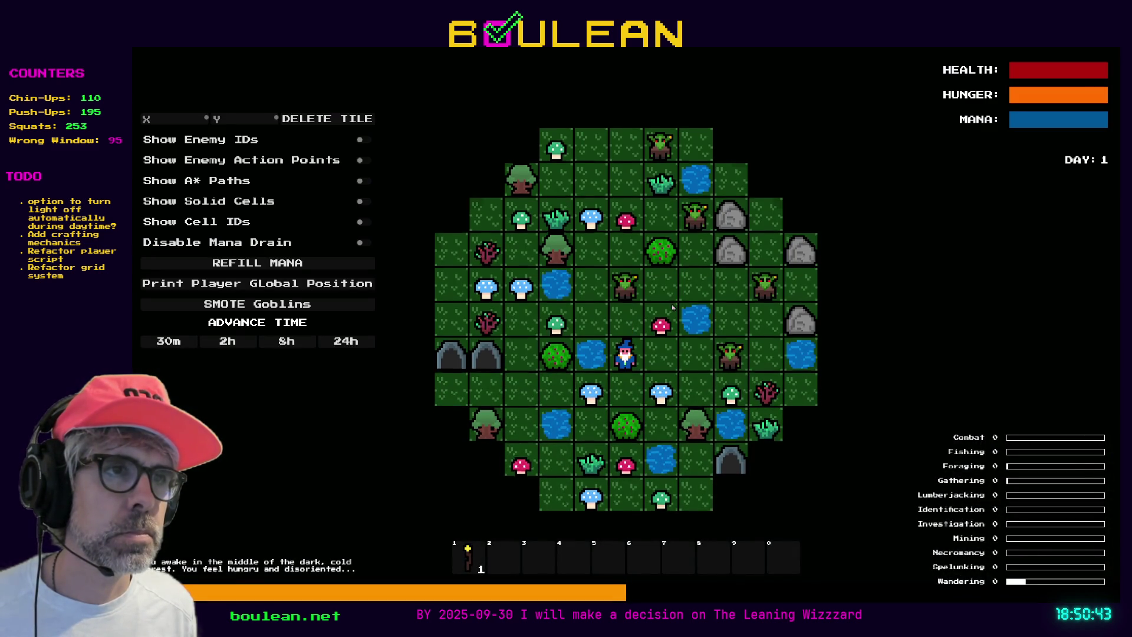
key(s)
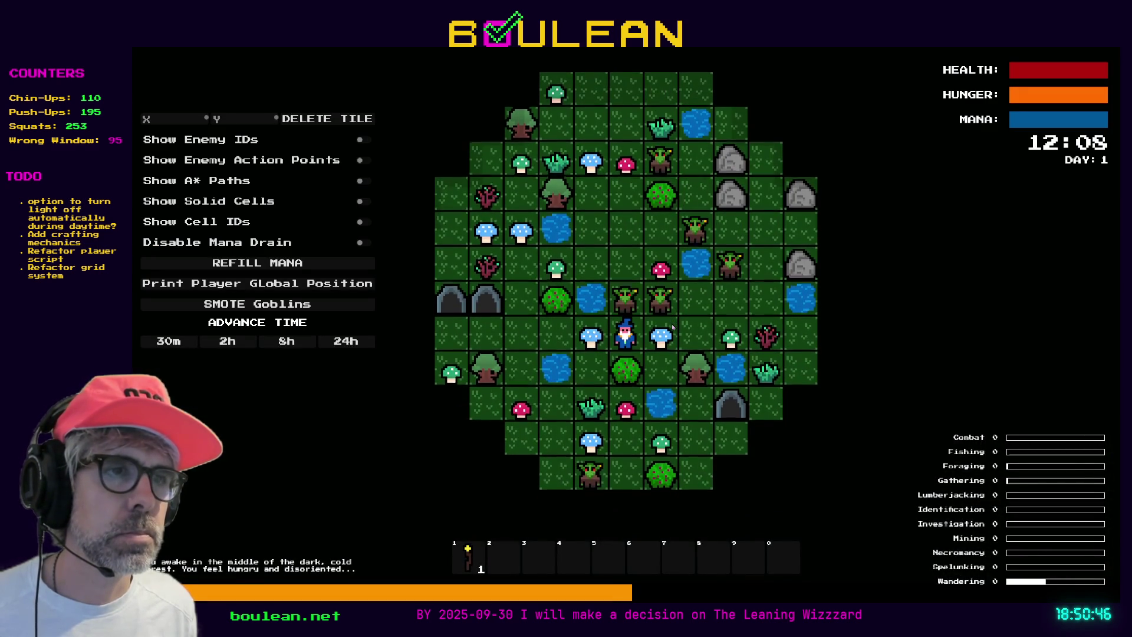
key(a)
key(a)
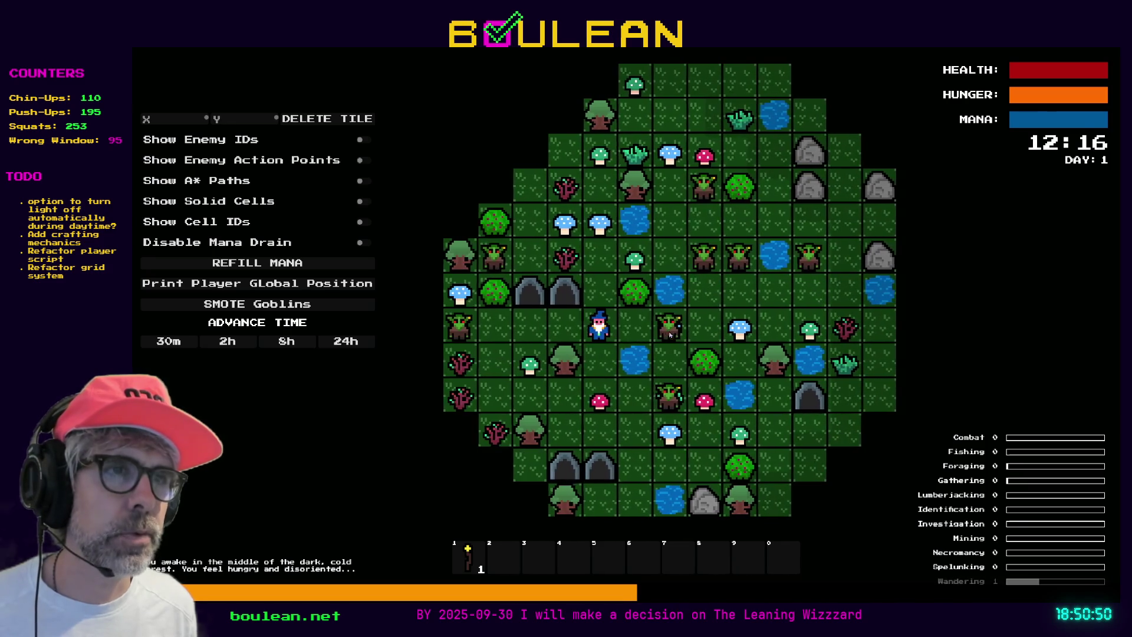
key(a)
key(a)
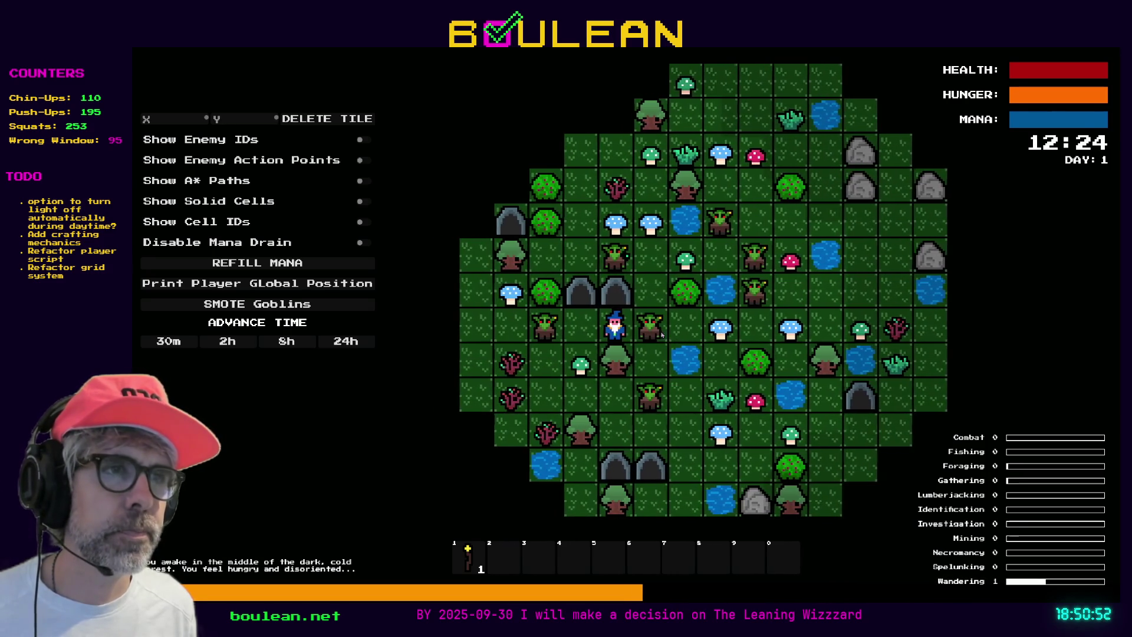
key(alt+Tab)
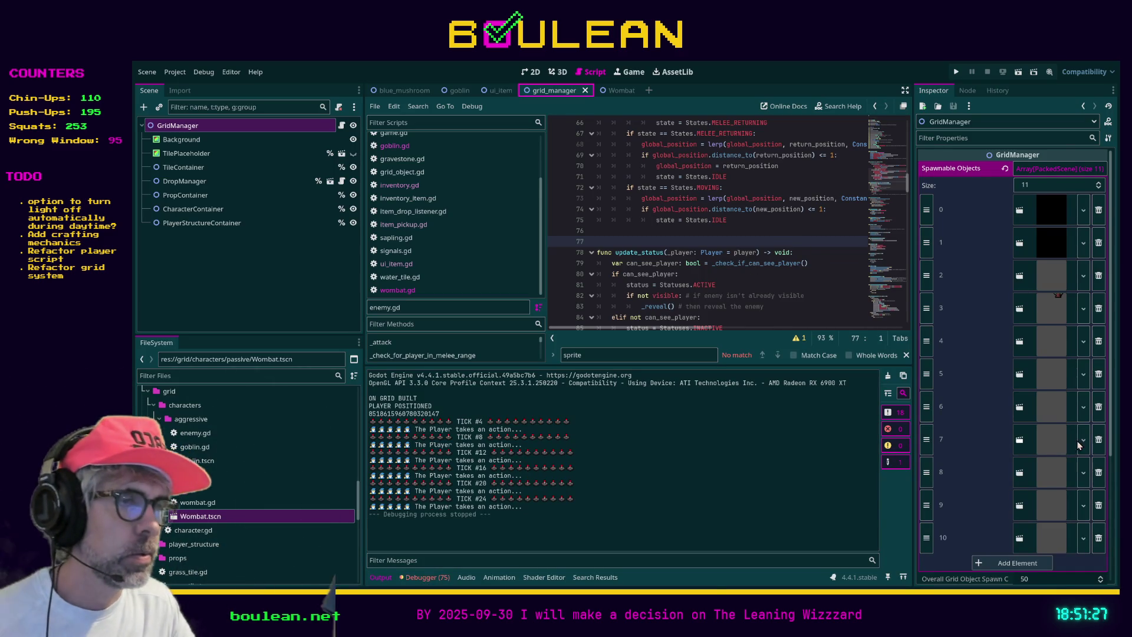
scroll(1059, 453, down, 5)
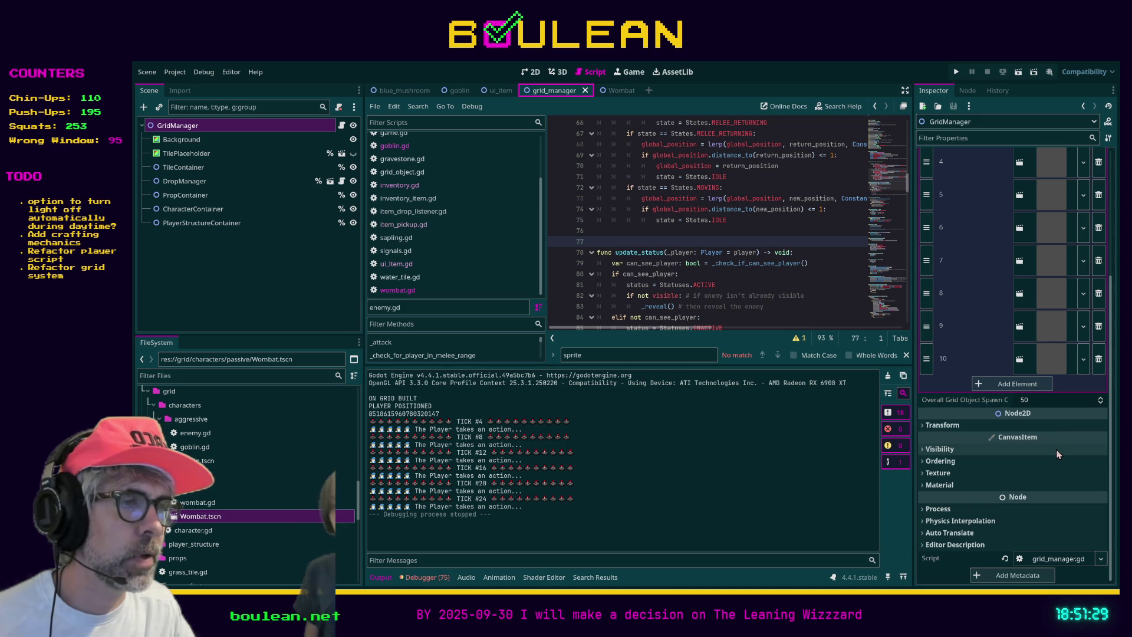
scroll(1017, 401, up, 5)
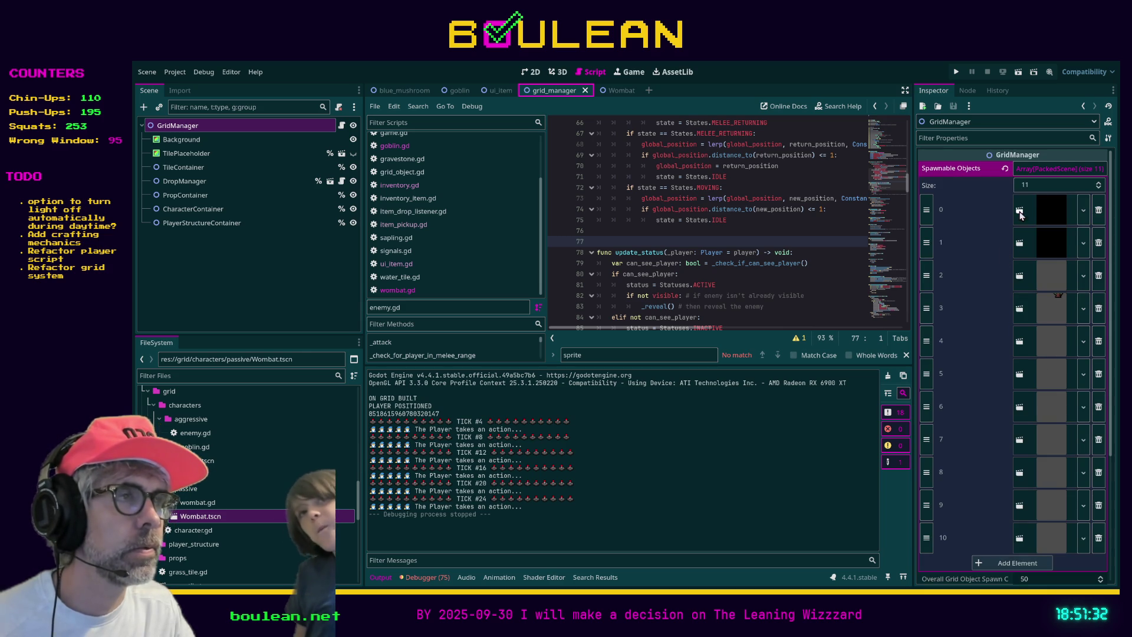
click(341, 126)
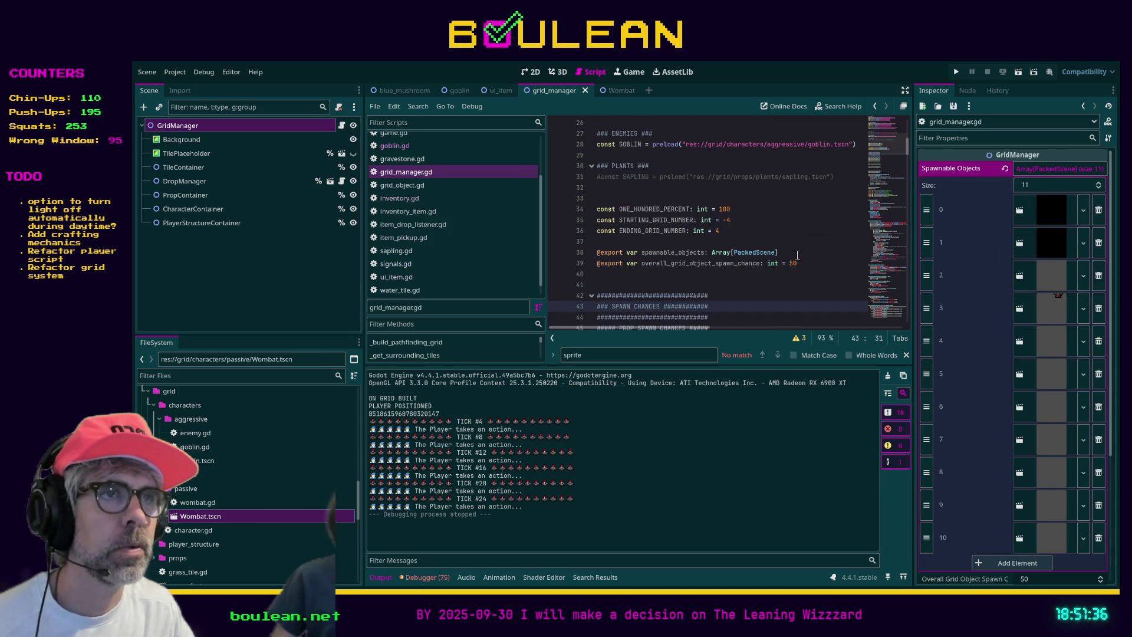
click(797, 255)
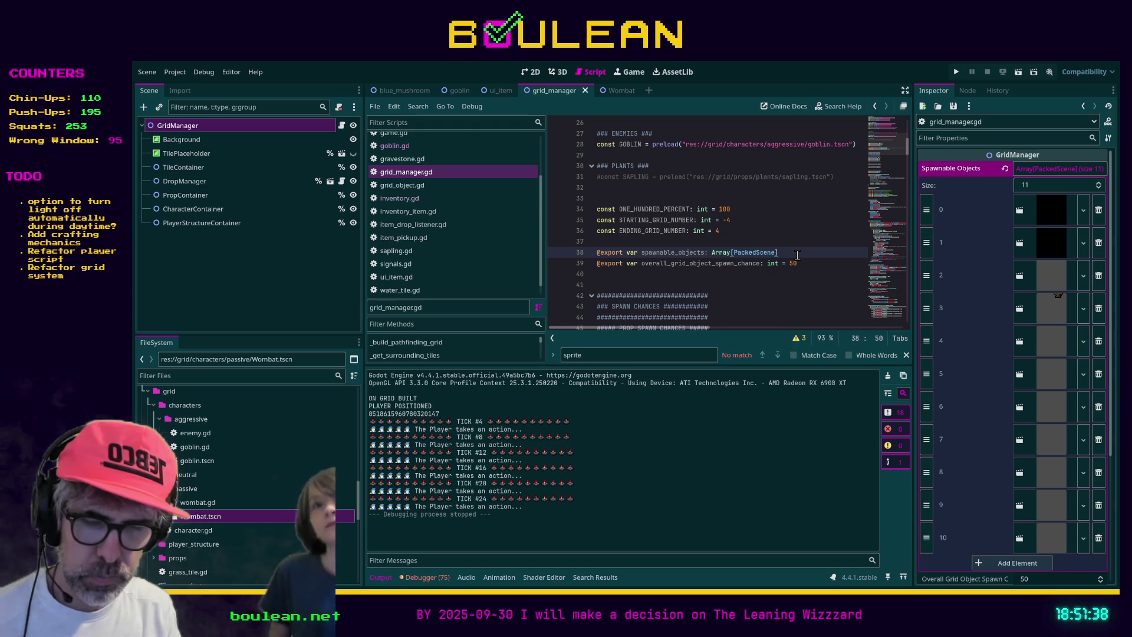
key(ctrl+shift+F11)
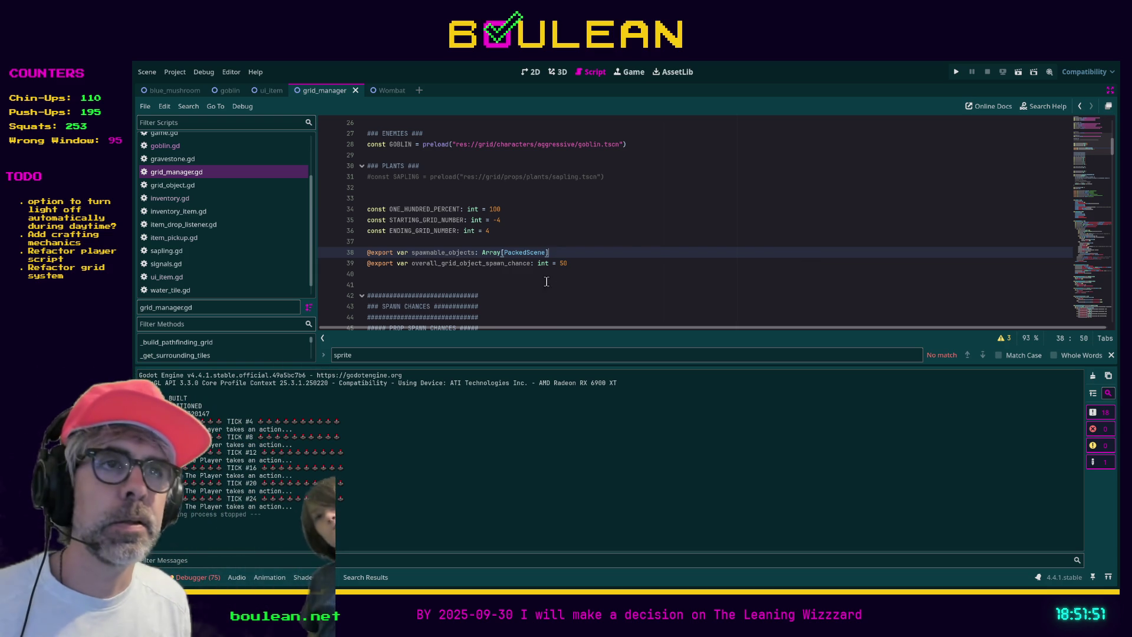
scroll(527, 293, up, 2)
scroll(528, 292, down, 1)
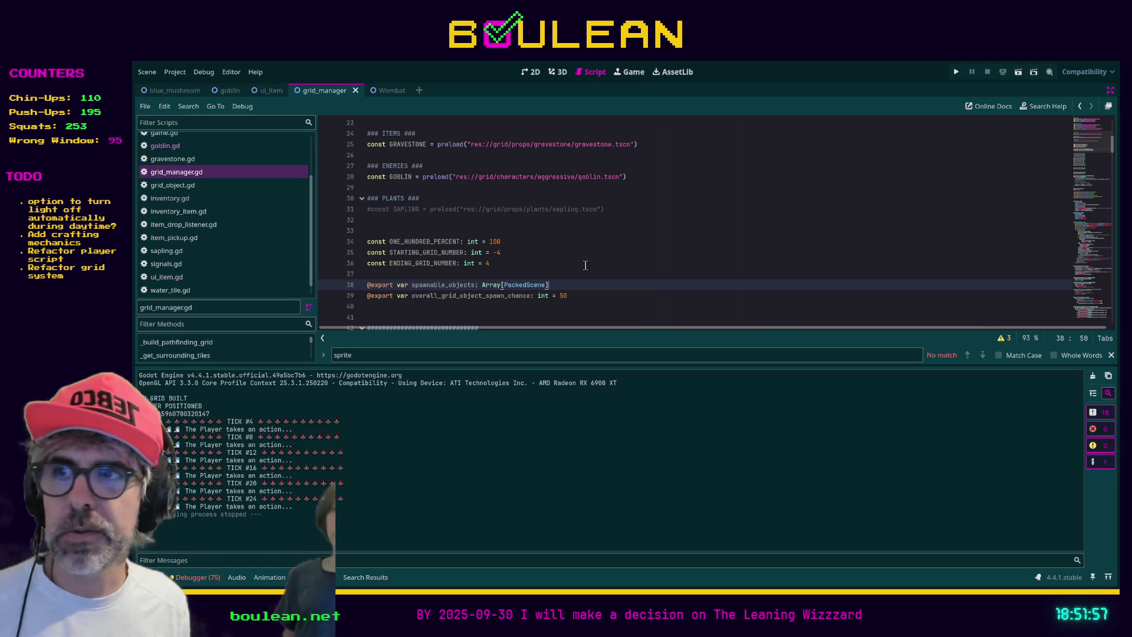
scroll(586, 265, up, 7)
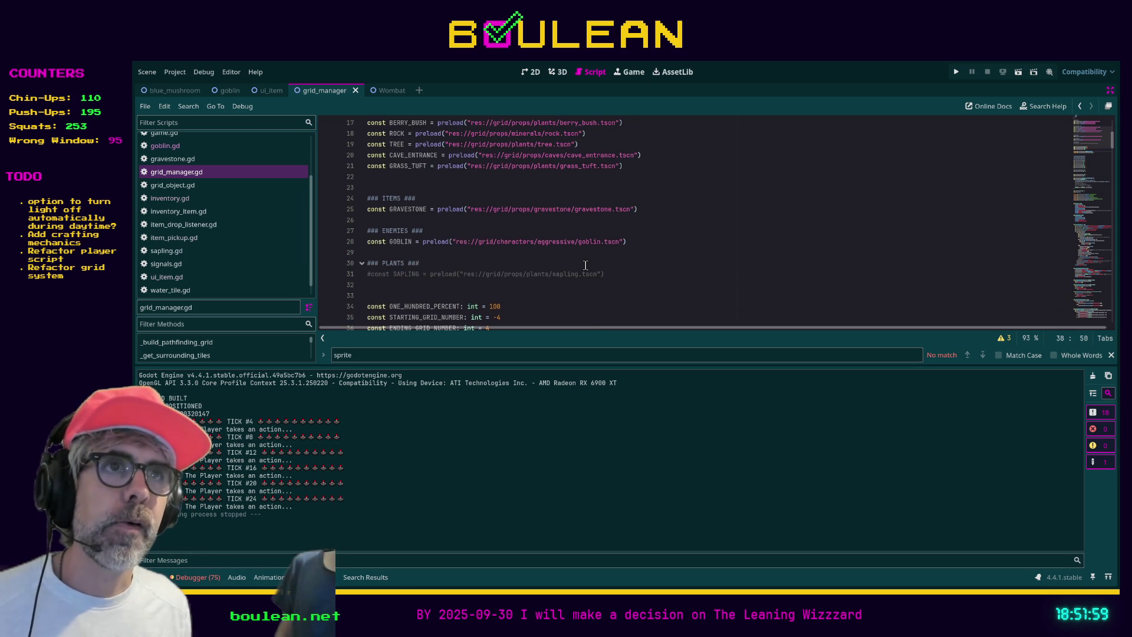
scroll(585, 266, down, 3)
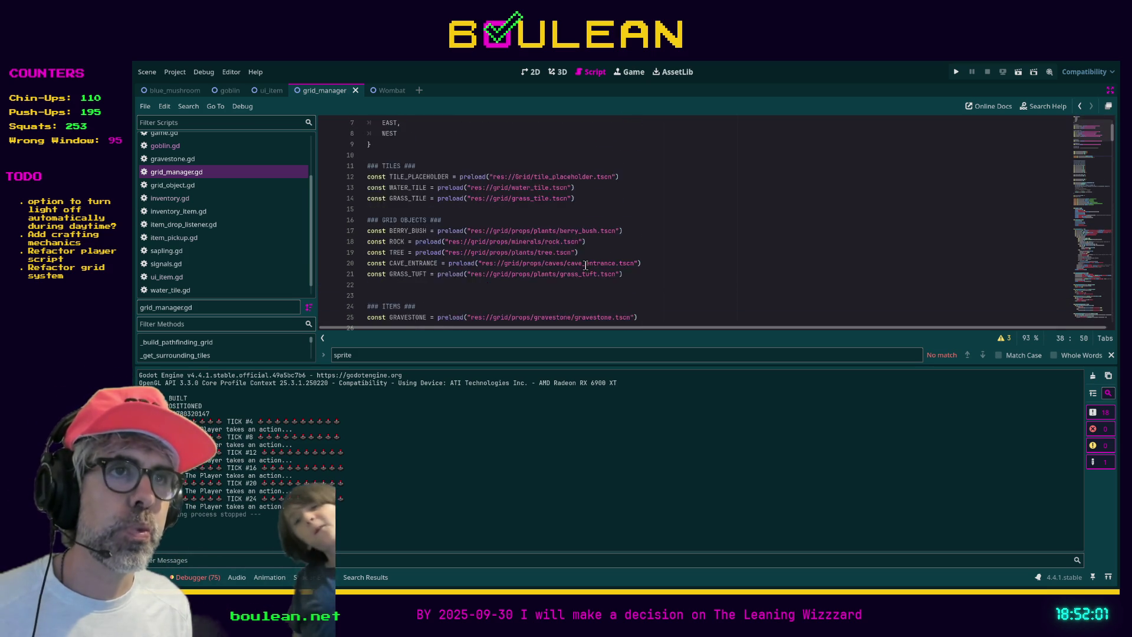
scroll(586, 266, down, 1)
scroll(585, 266, up, 4)
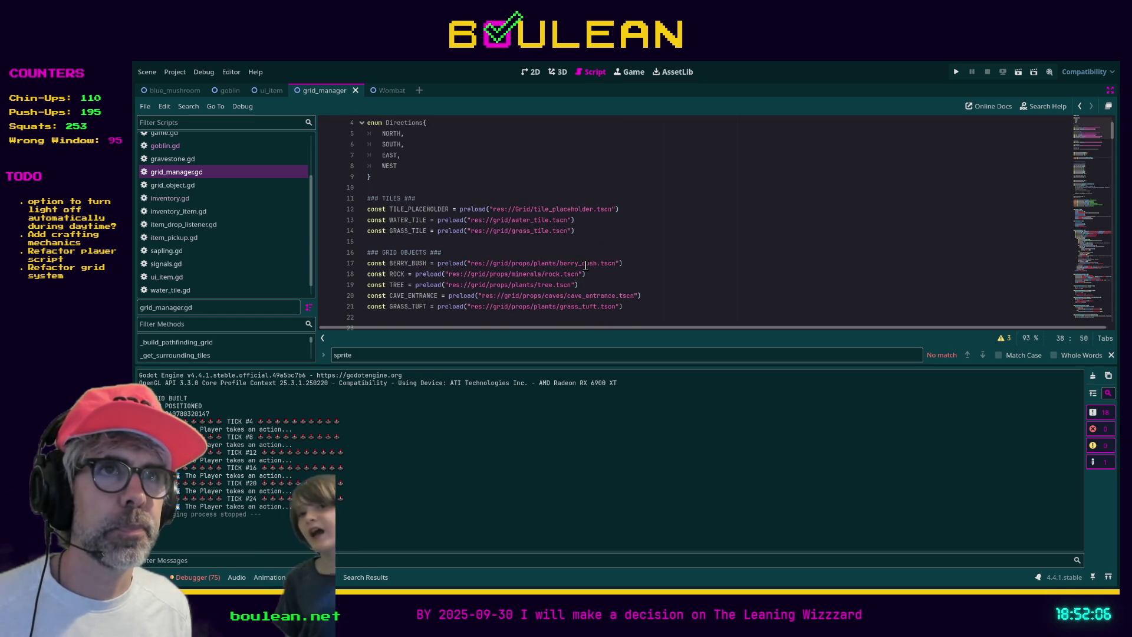
scroll(586, 266, down, 7)
scroll(586, 266, down, 7)
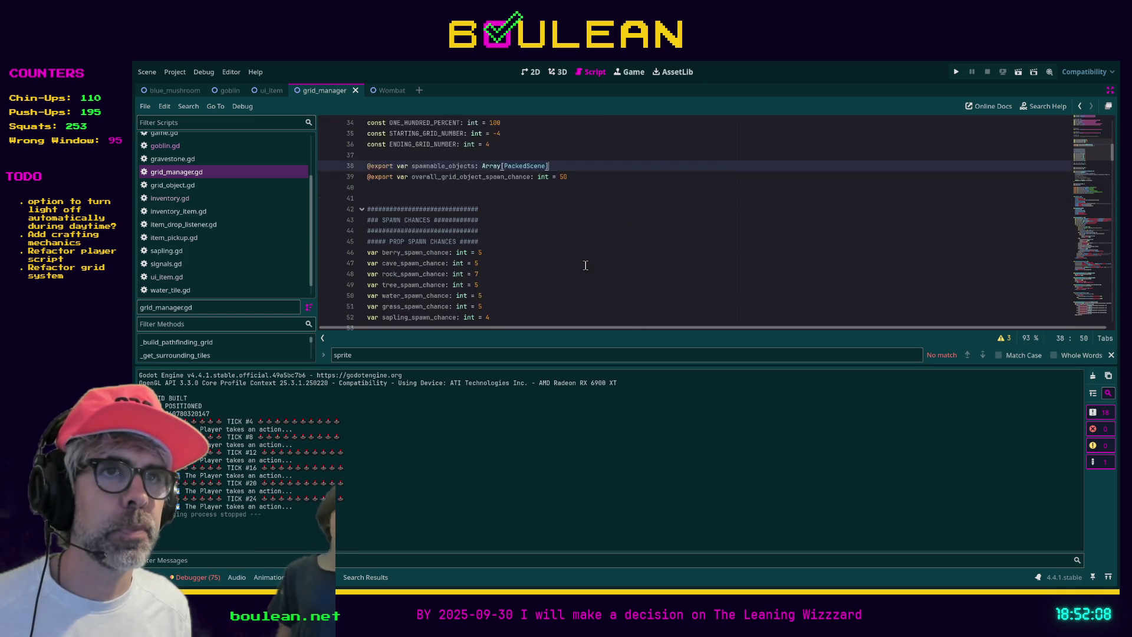
scroll(585, 265, down, 8)
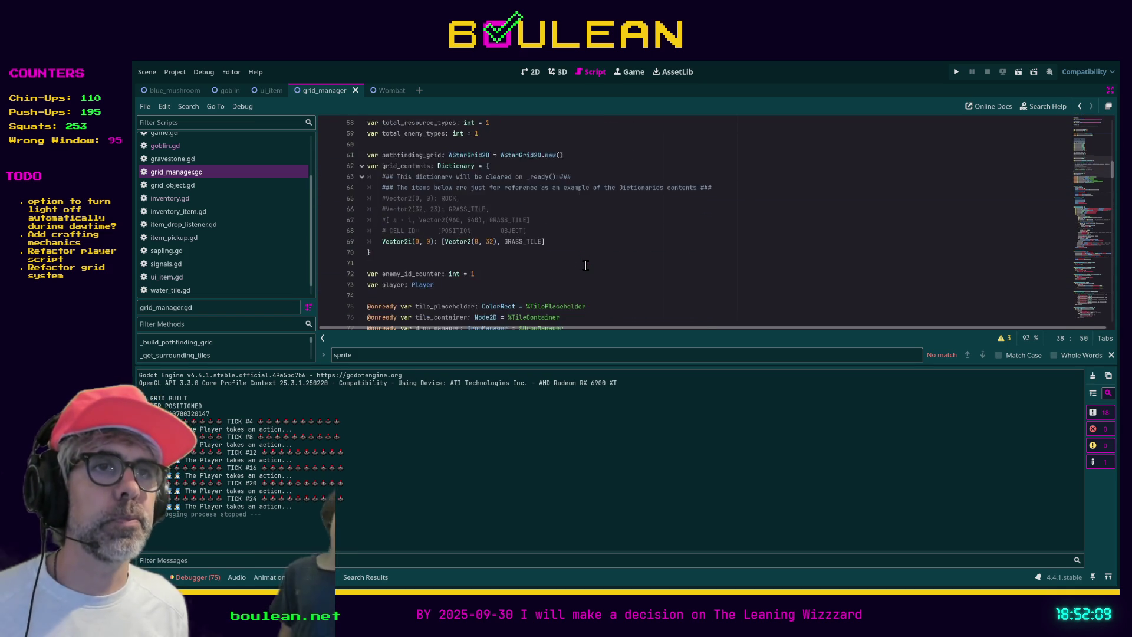
scroll(586, 266, down, 3)
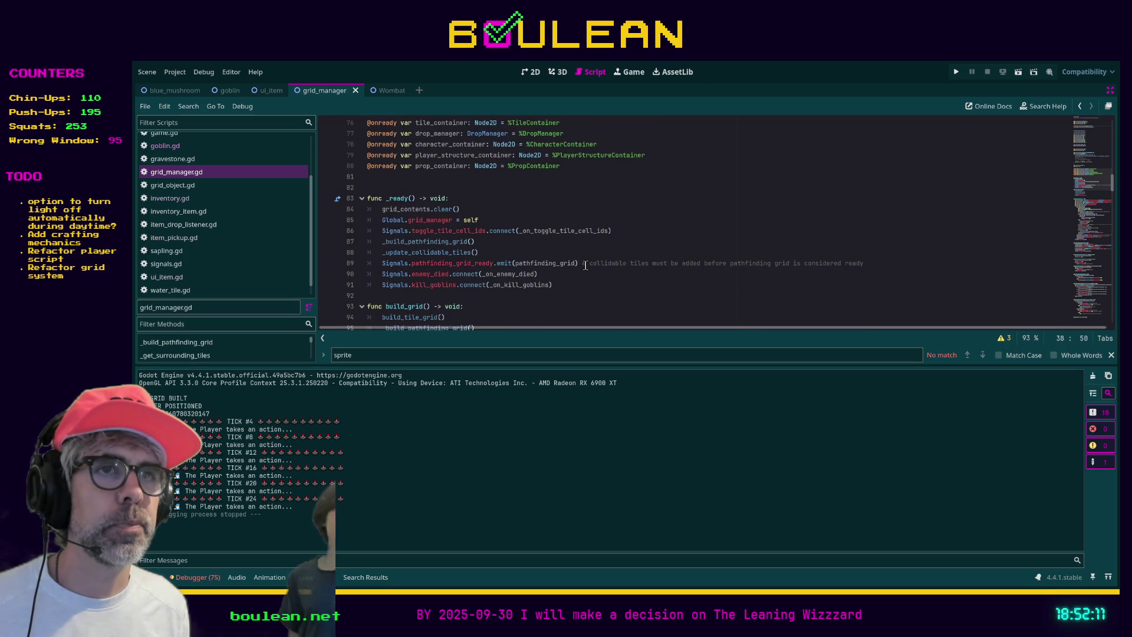
click(589, 294)
scroll(588, 294, down, 4)
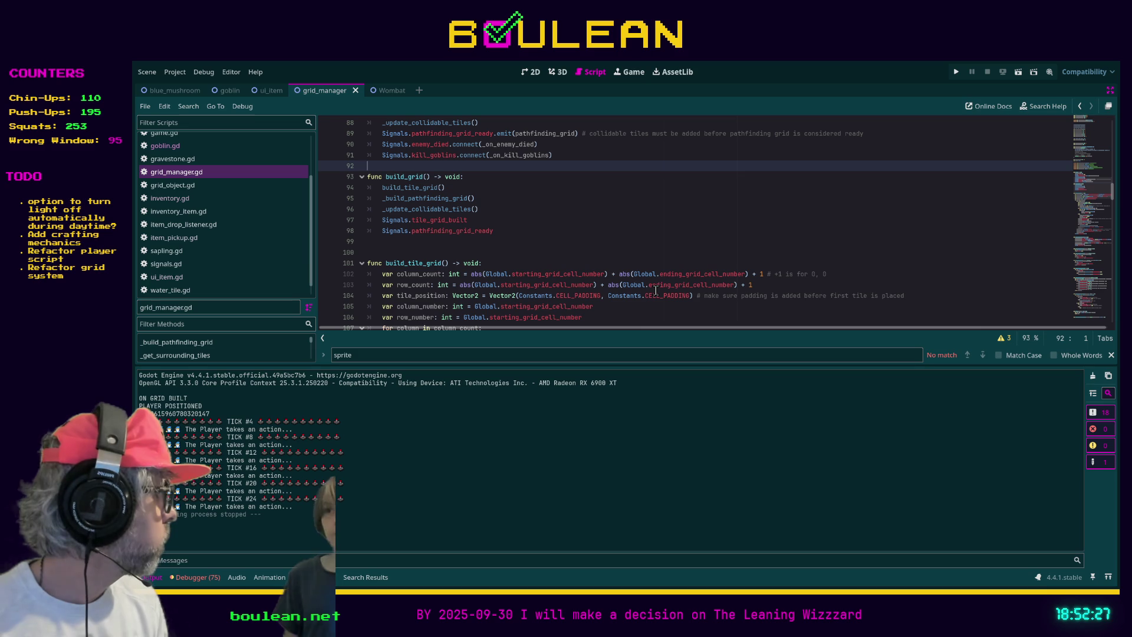
scroll(655, 290, down, 6)
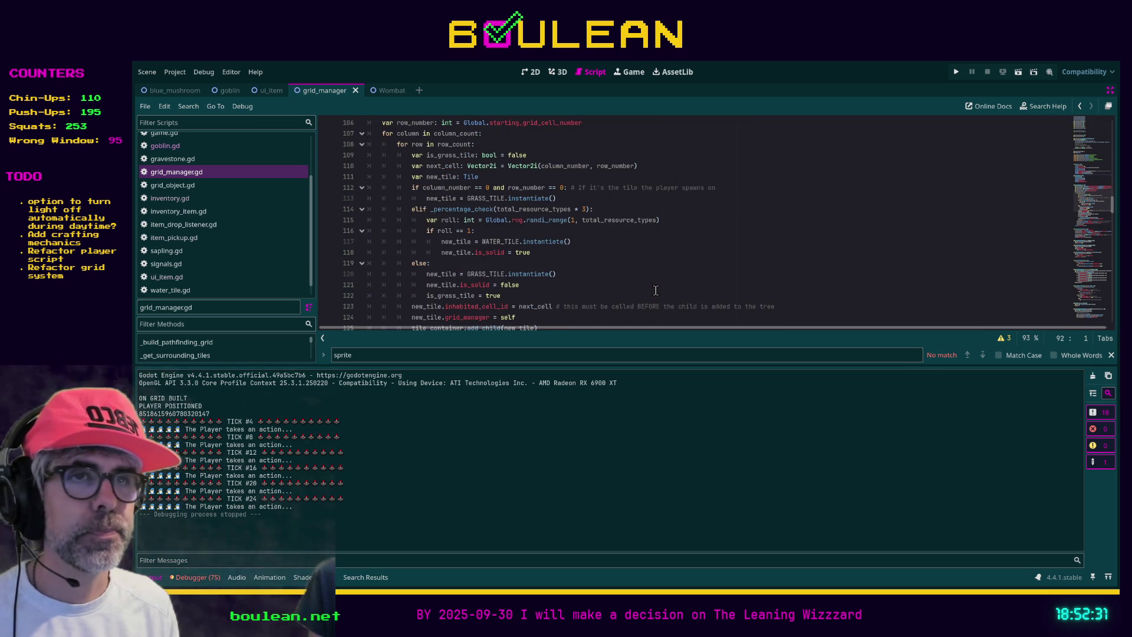
click(655, 290)
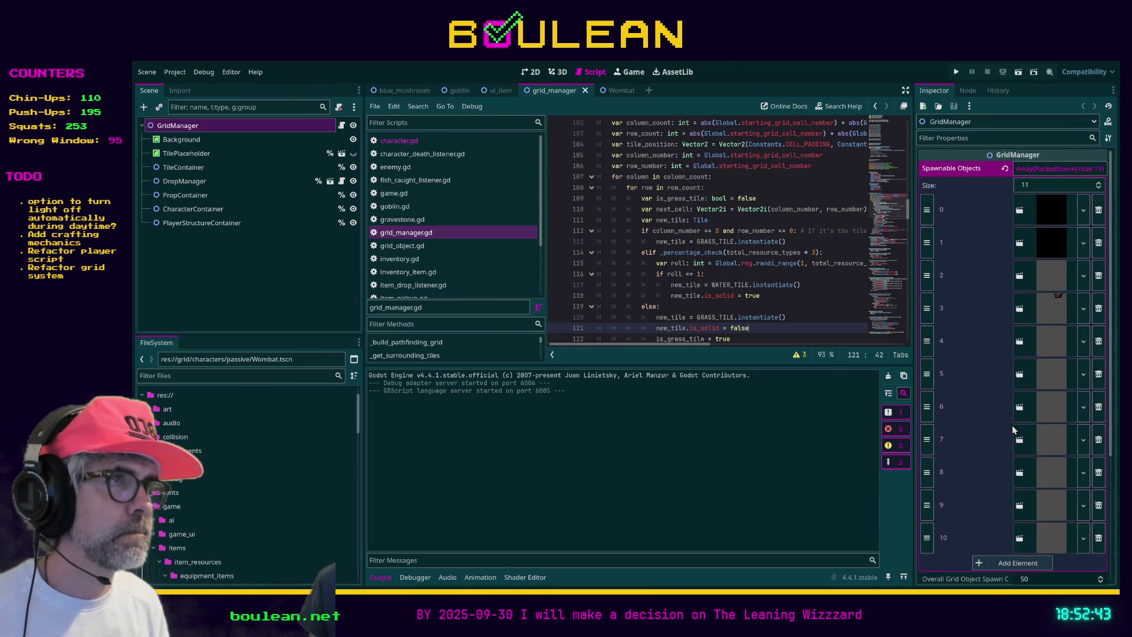
Open the Wombat scene and its script, and inspect the object type property
scroll(1038, 436, down, 3)
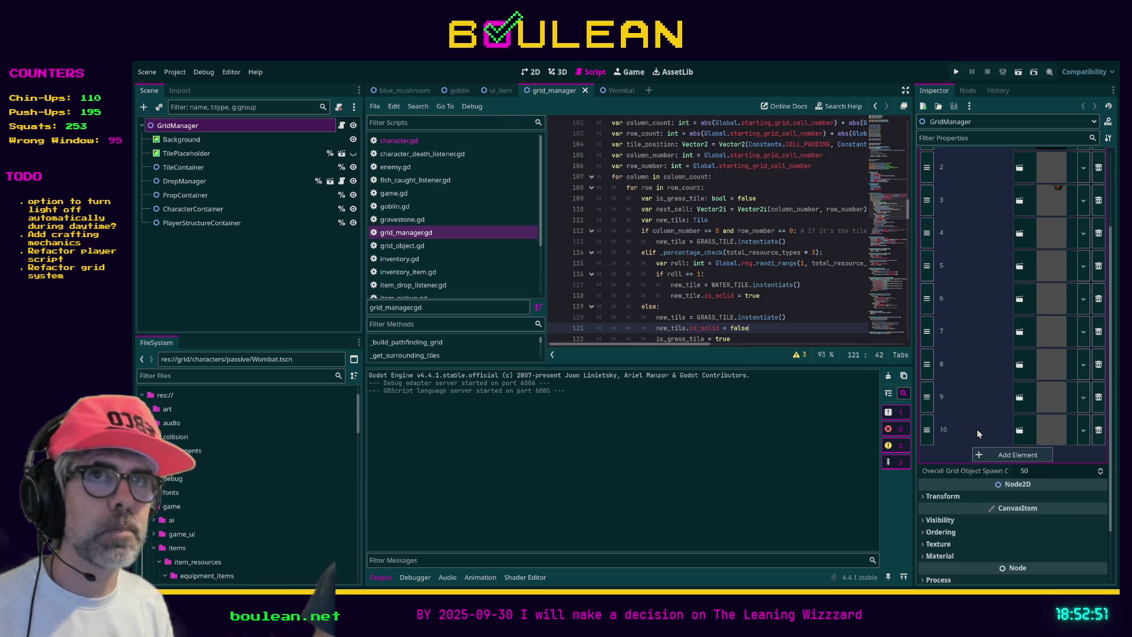
click(613, 89)
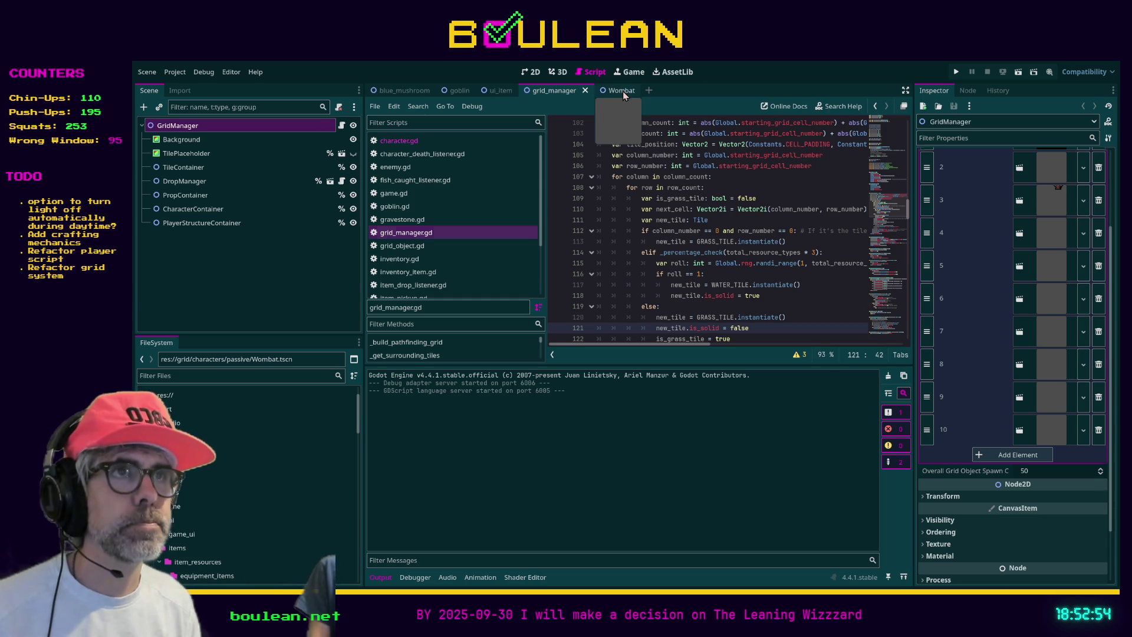
click(343, 127)
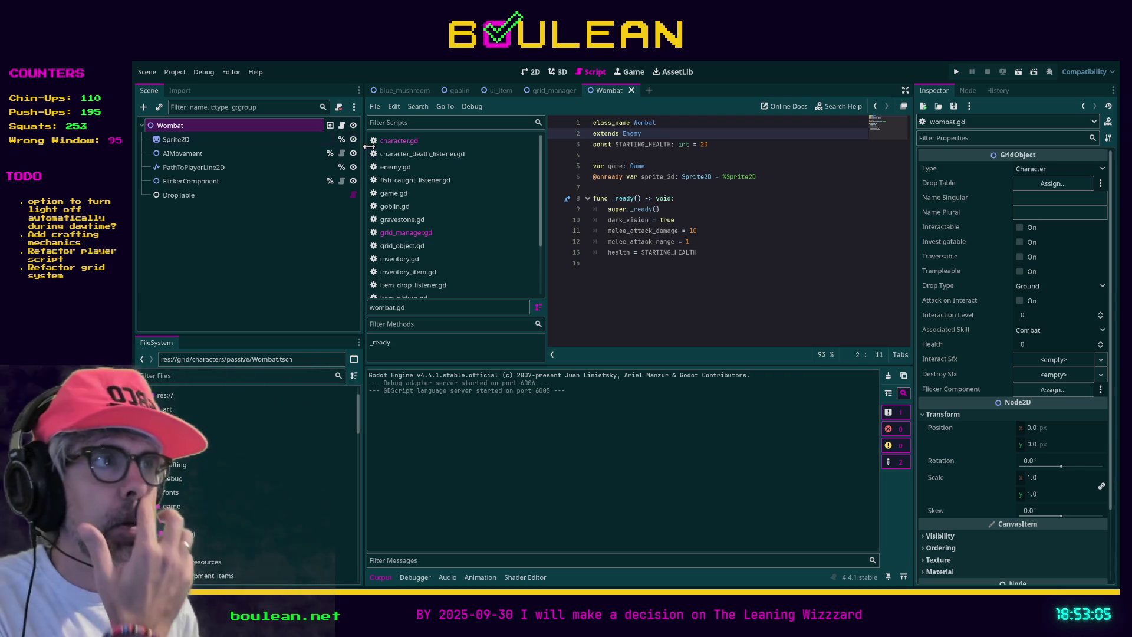
click(1021, 171)
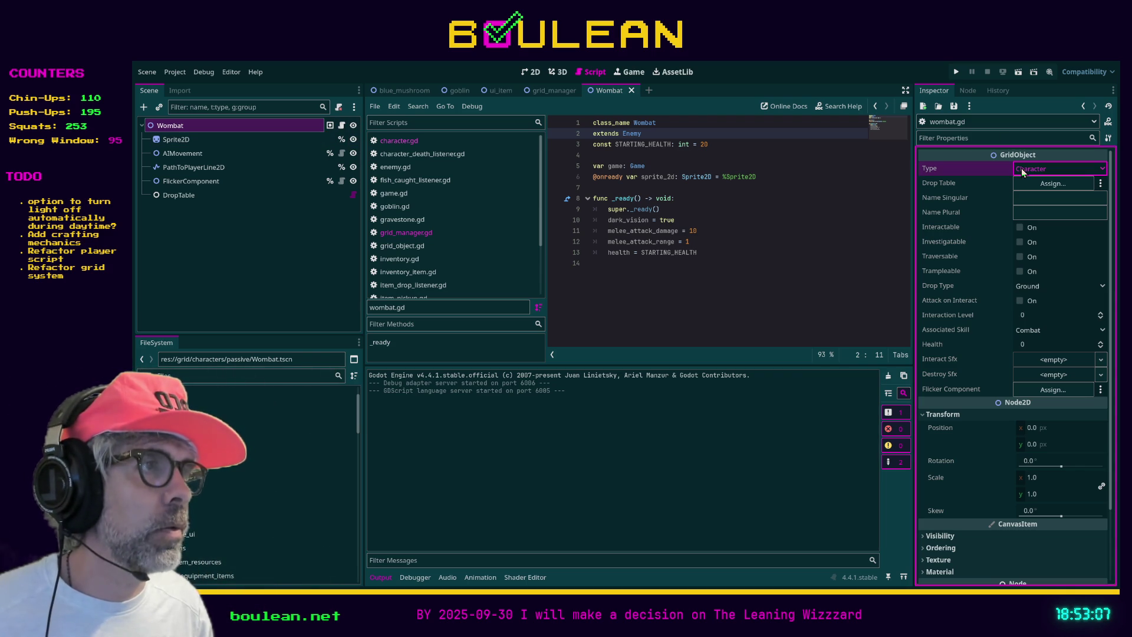
key(Tab)
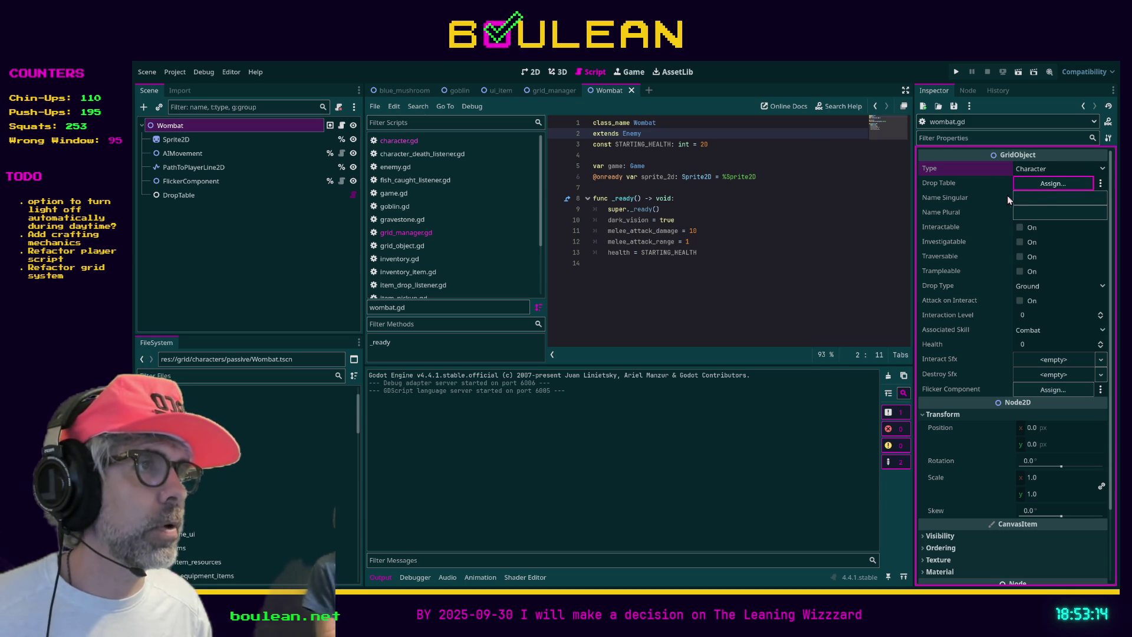
Name it 'Wombat'/'Wombats', enable Attack on Interact, save, and run the game
click(1045, 199)
text(Wombat)
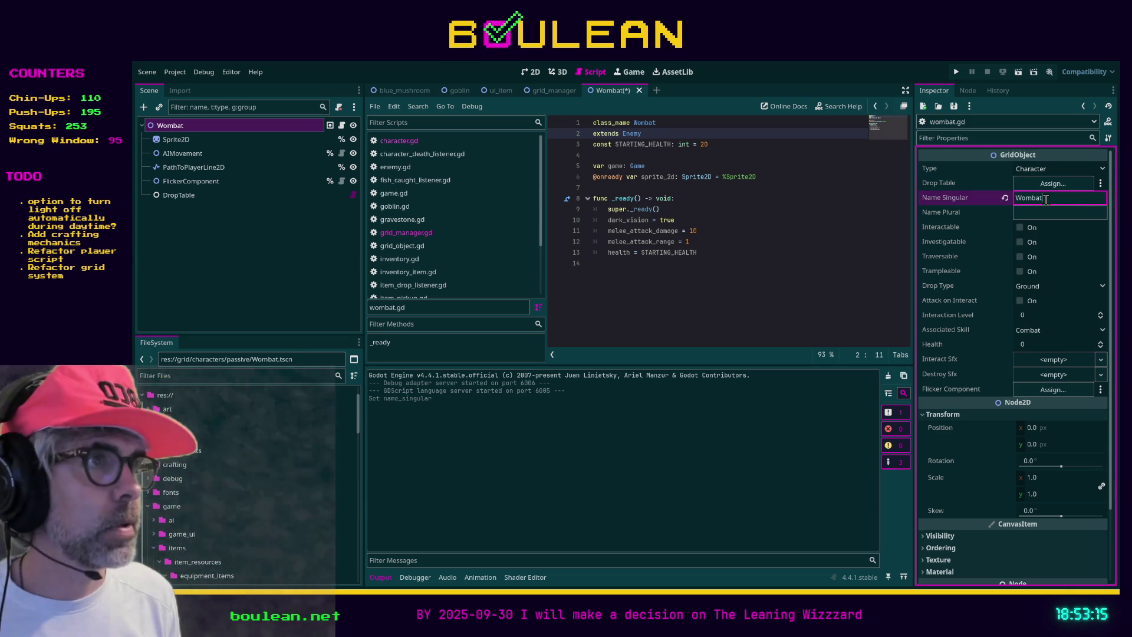
key(Tab)
text(Wombats)
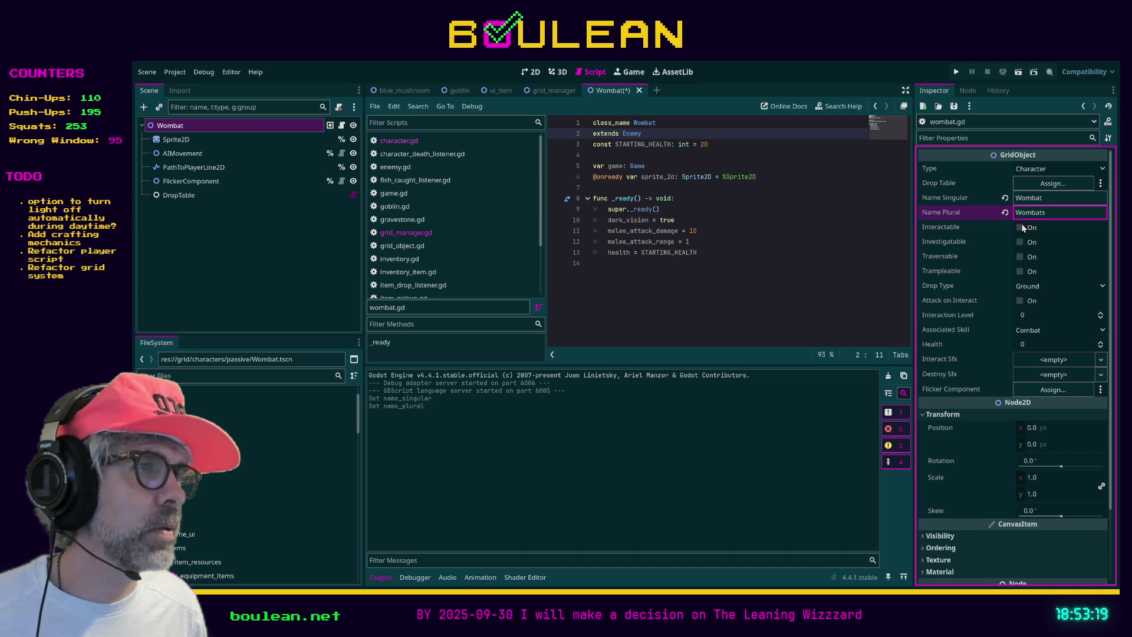
click(1019, 301)
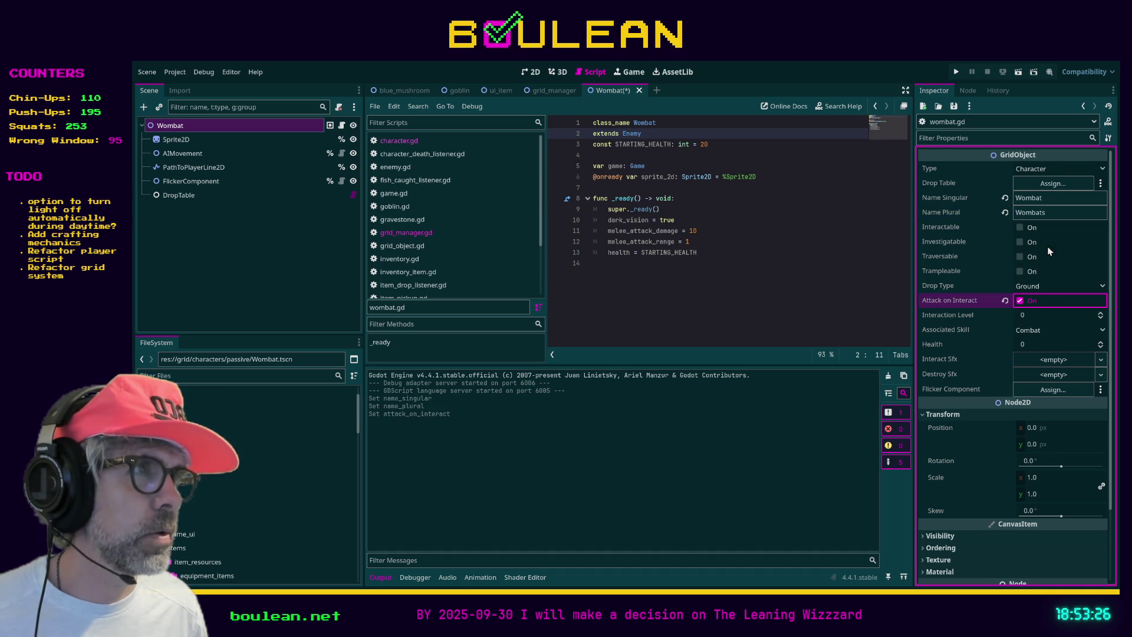
click(1056, 163)
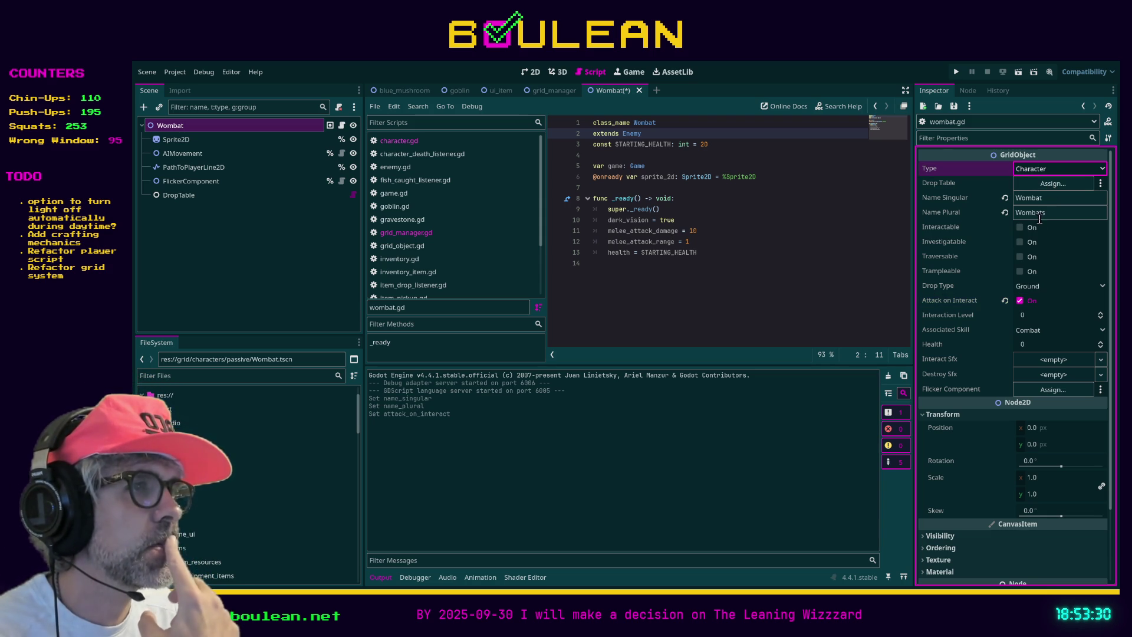
click(808, 254)
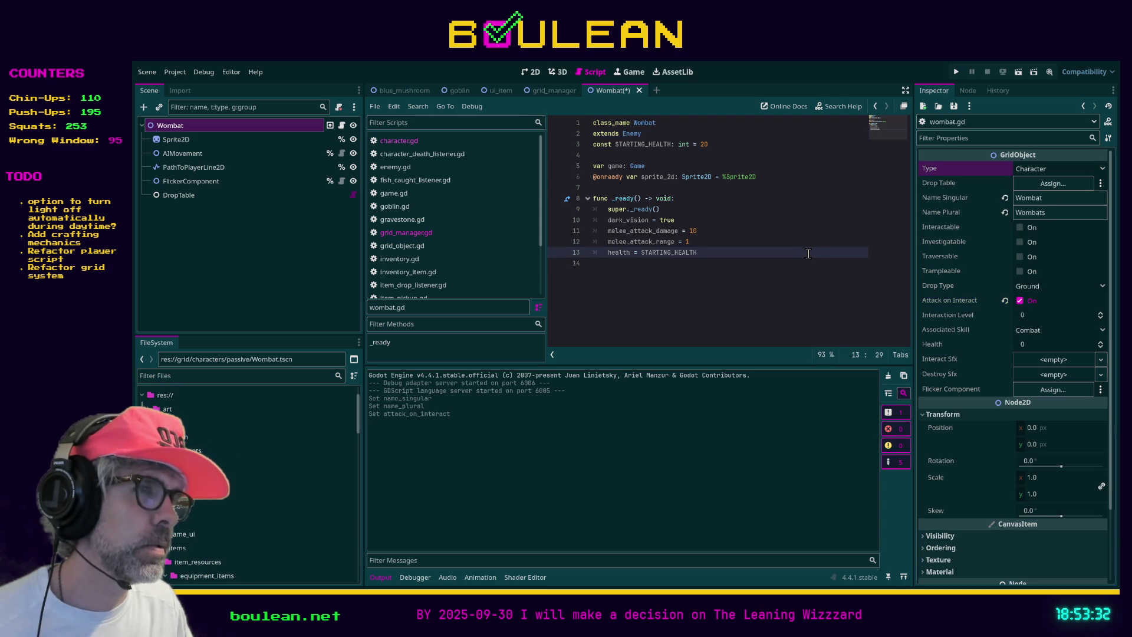
key(ctrl+s)
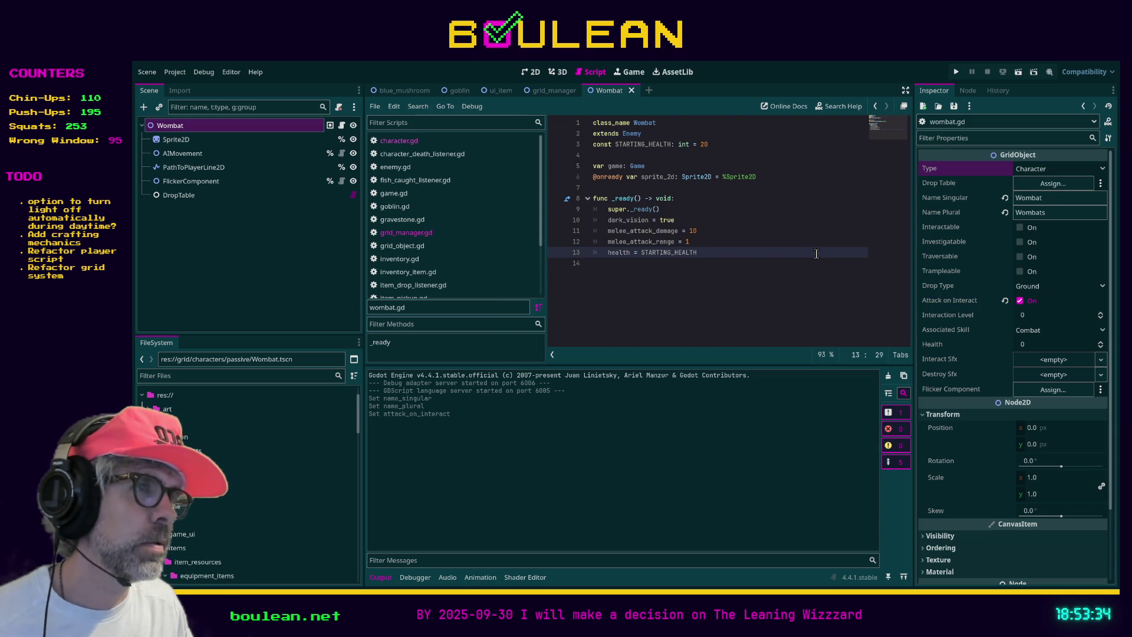
key(ctrl+s)
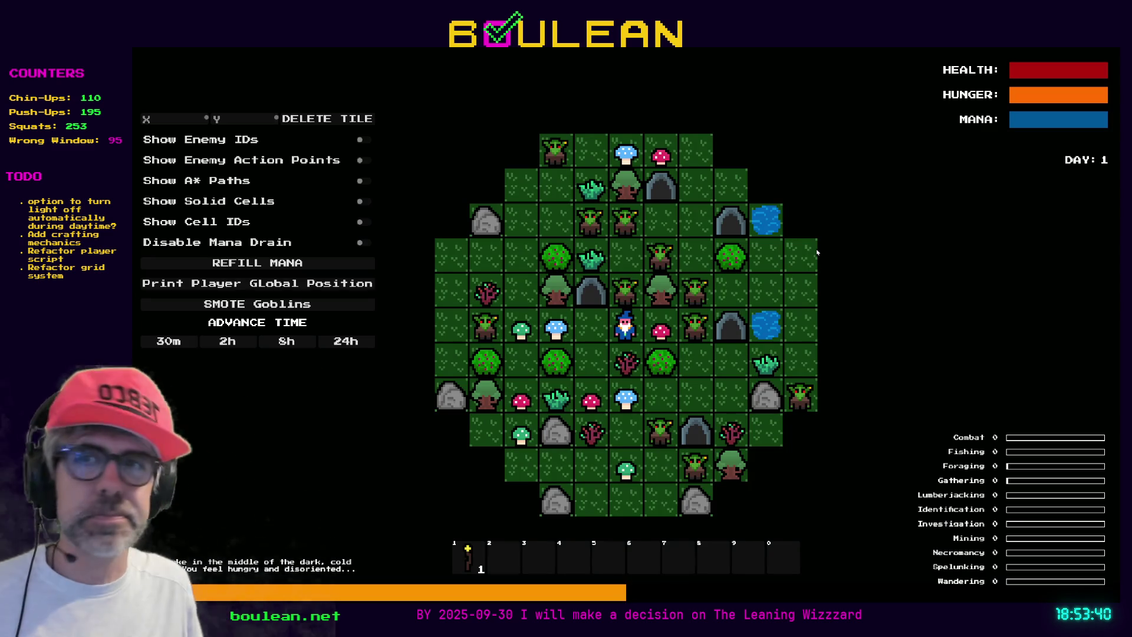
Zoom the game map in and out to check it, then stop the running game
scroll(696, 361, up, 3)
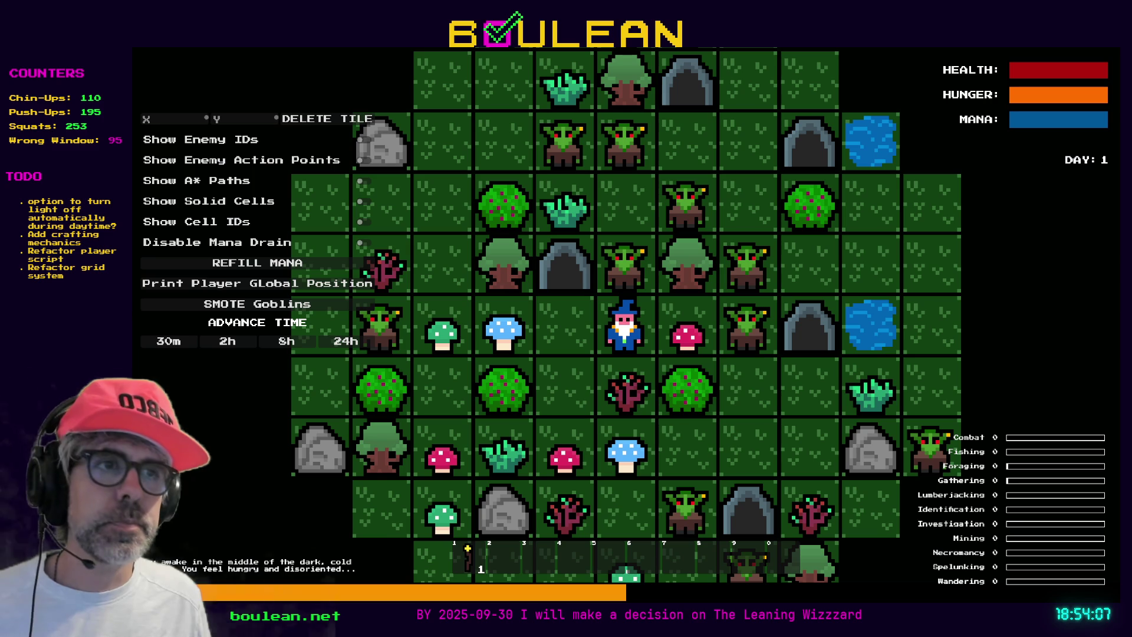
scroll(574, 363, down, 5)
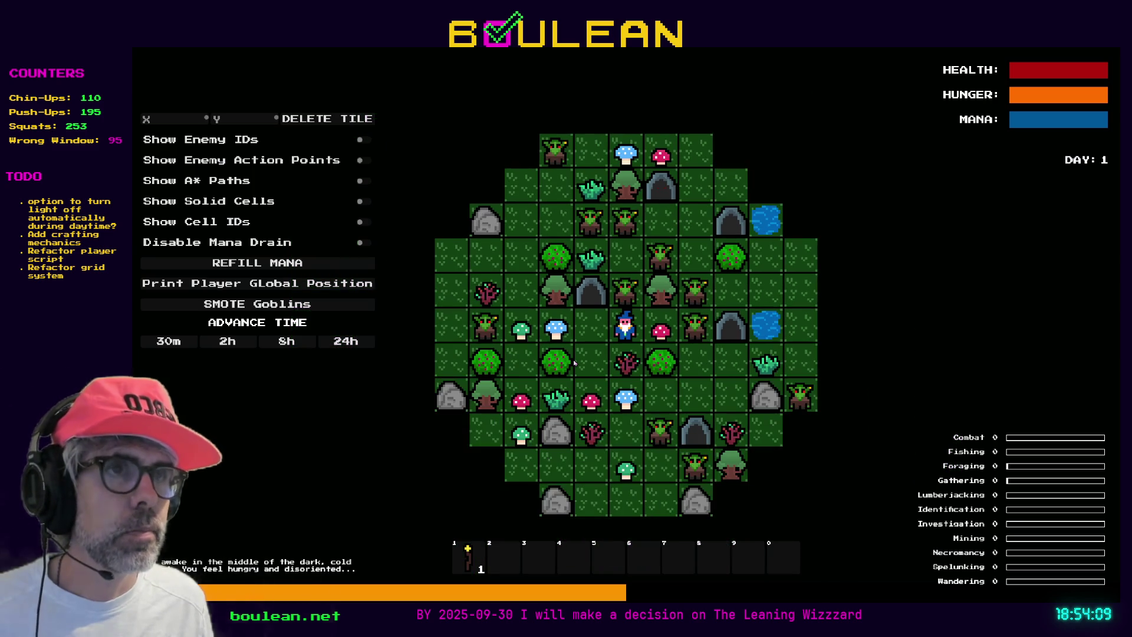
key(F8)
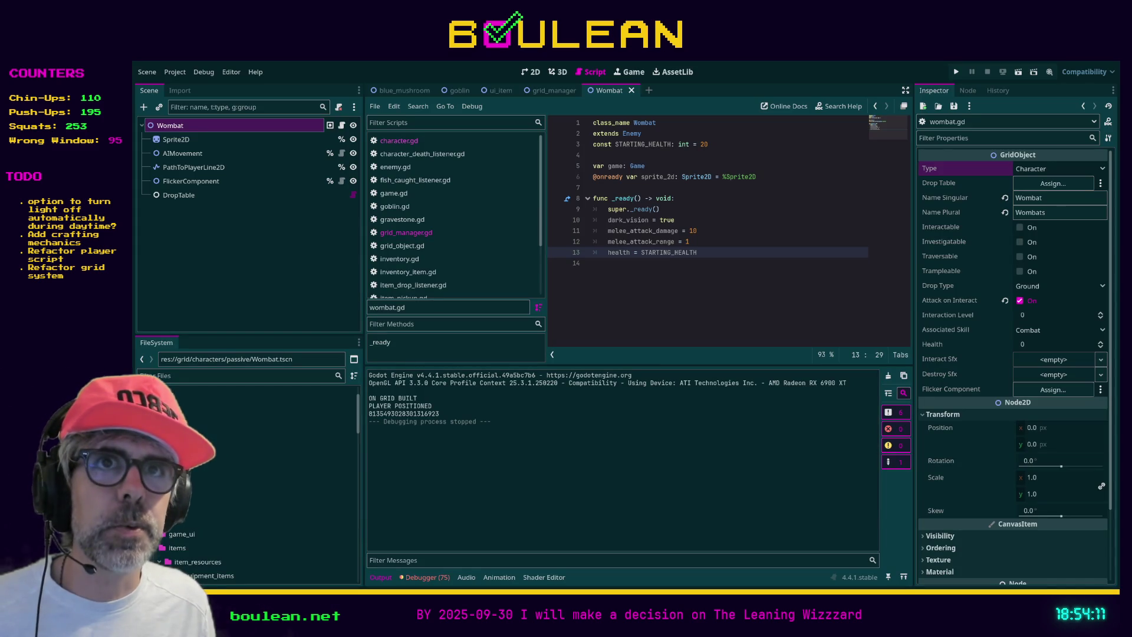
Assign the DropTable node as the Wombat's drop table and save the scene
click(178, 194)
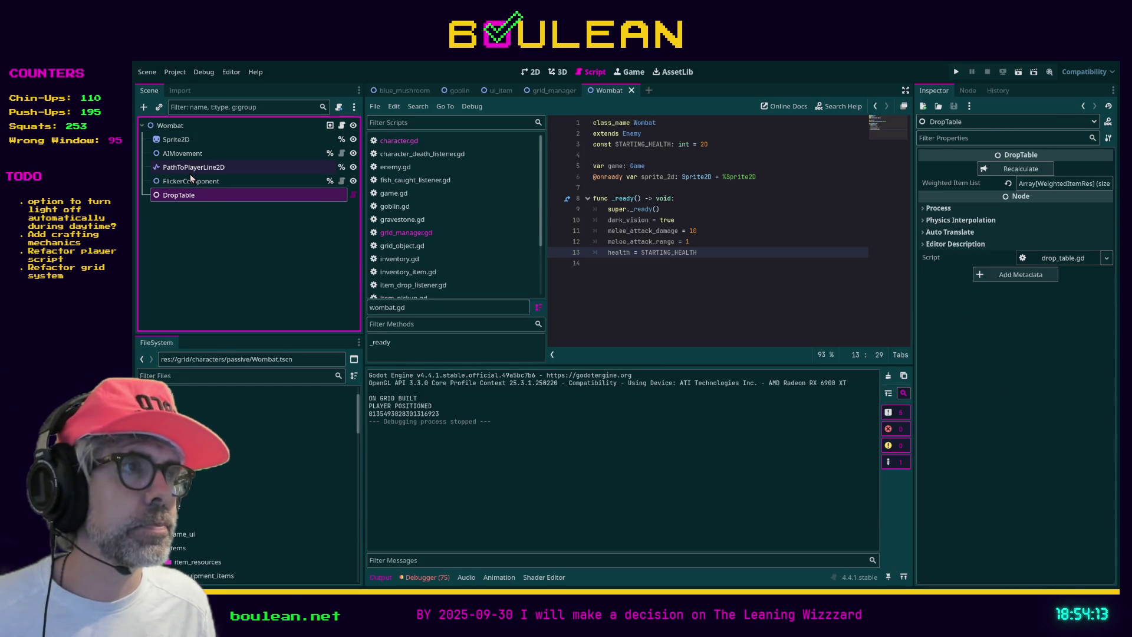
click(171, 126)
mouse_move(168, 196)
mouse_down()
mouse_move(707, 235)
mouse_move(937, 275)
mouse_move(1002, 309)
mouse_move(1008, 326)
mouse_move(1028, 287)
mouse_up()
drag(1034, 259, 1046, 187)
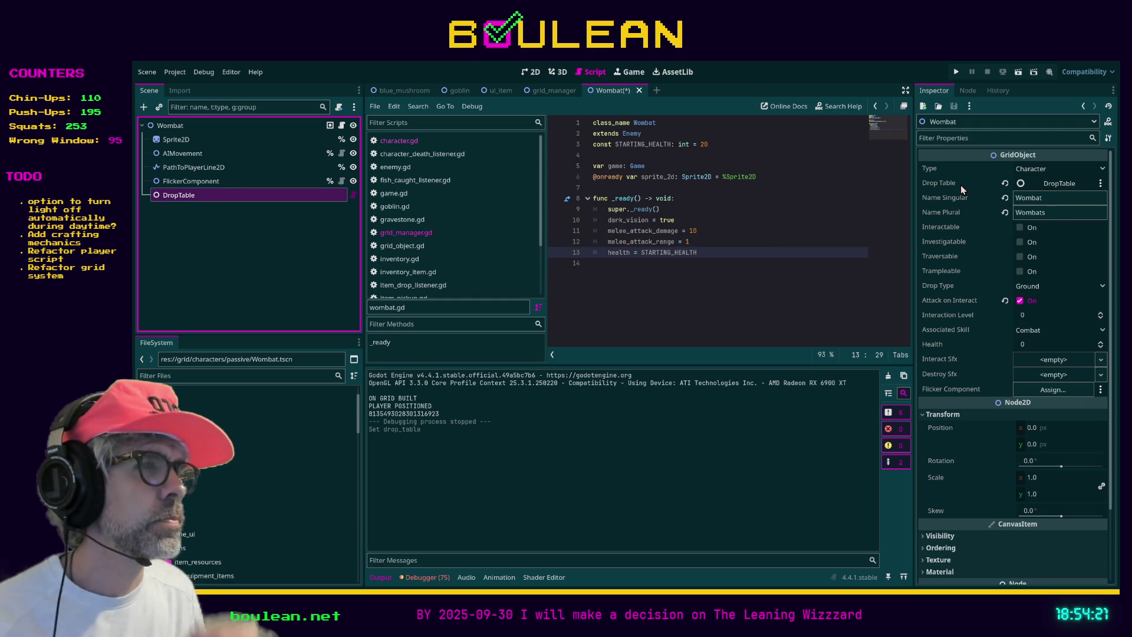
click(1019, 172)
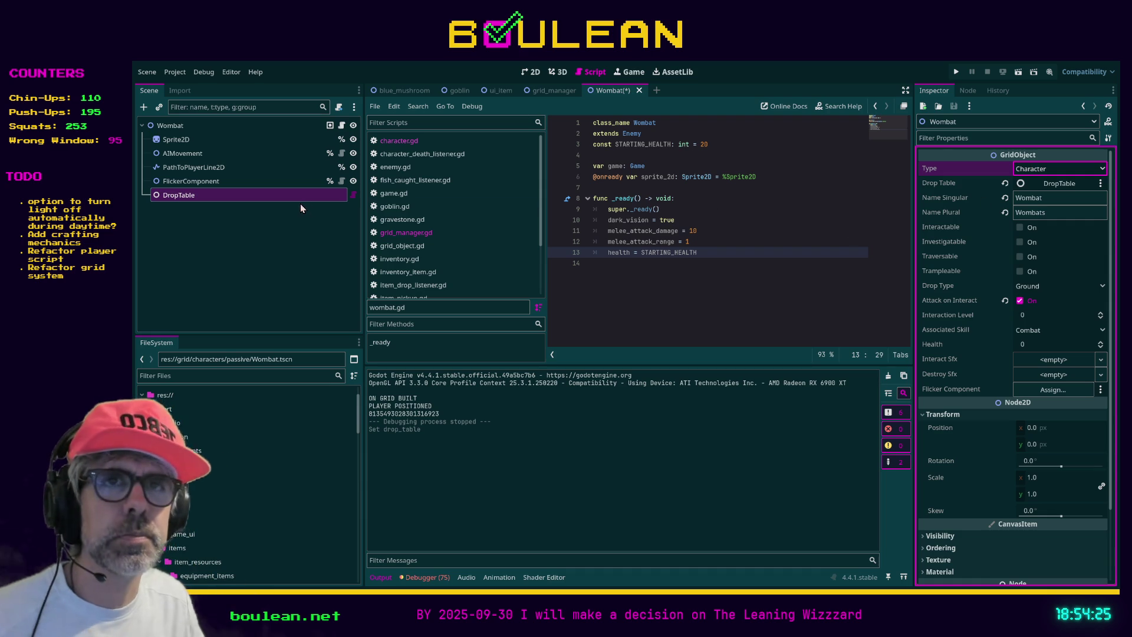
click(184, 127)
key(ctrl+s)
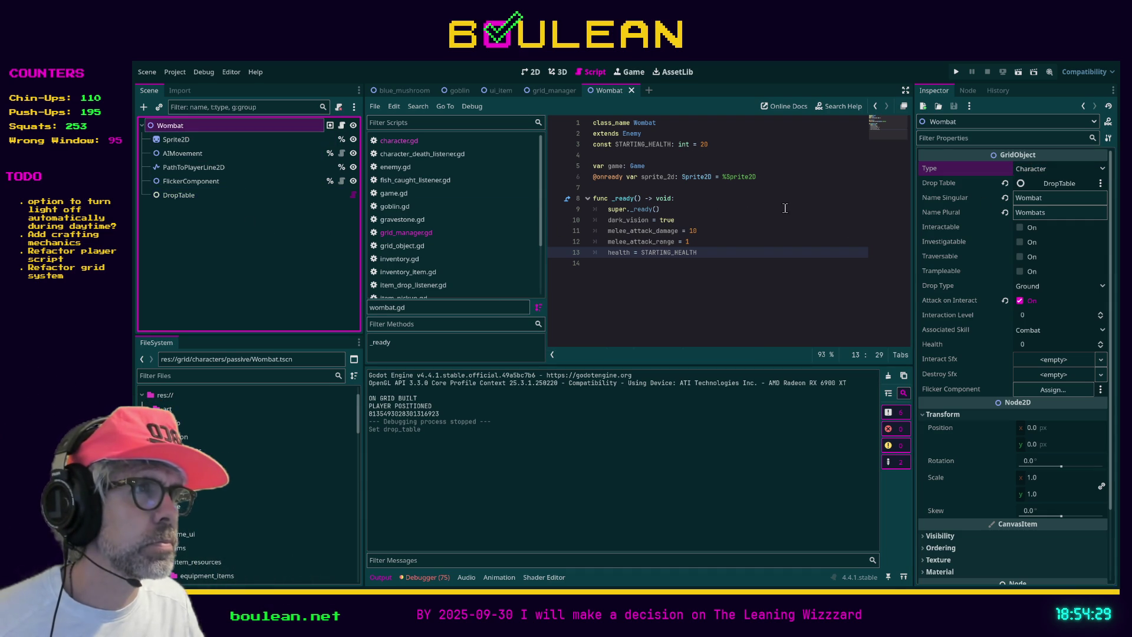
Make the Wombat interactable and investigatable at level 1, link FlickerComponent, and save
click(1019, 228)
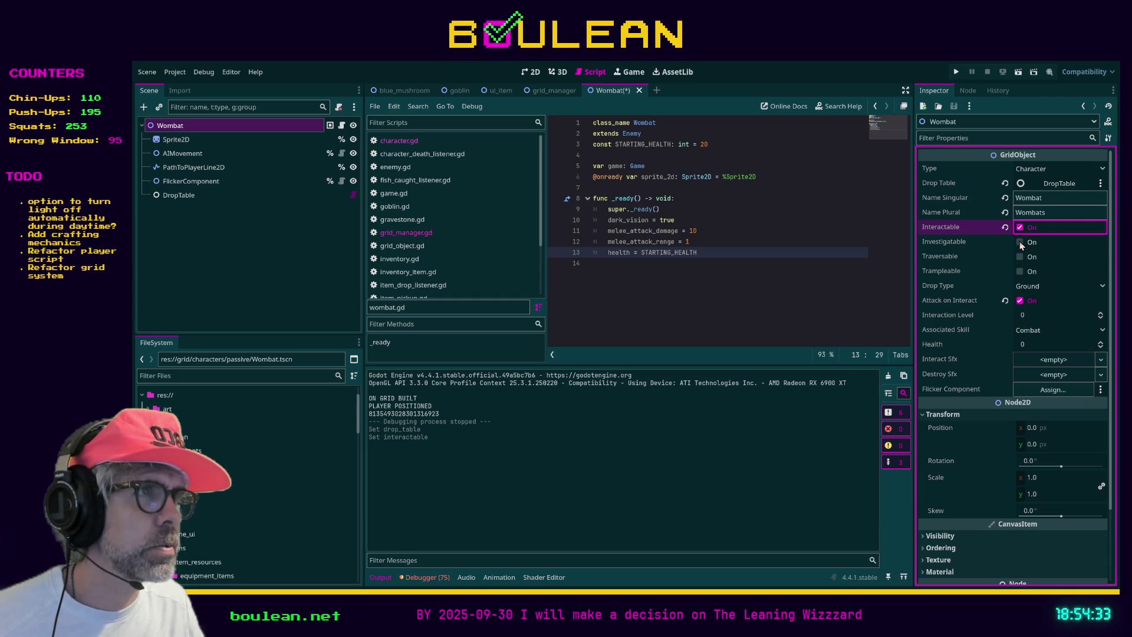
click(1020, 243)
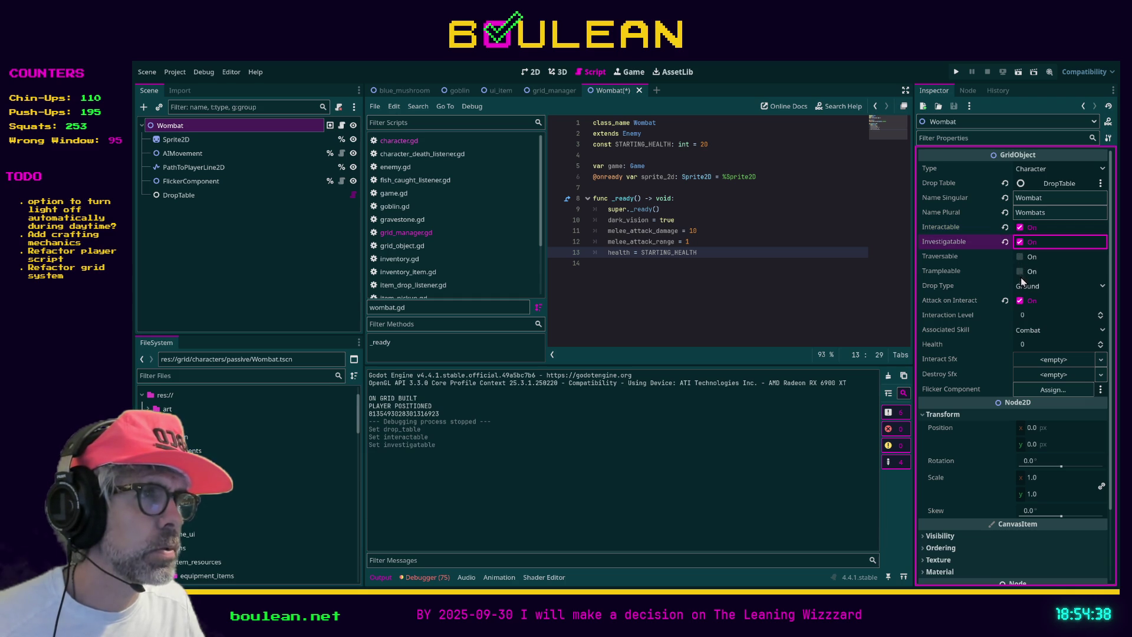
click(1099, 315)
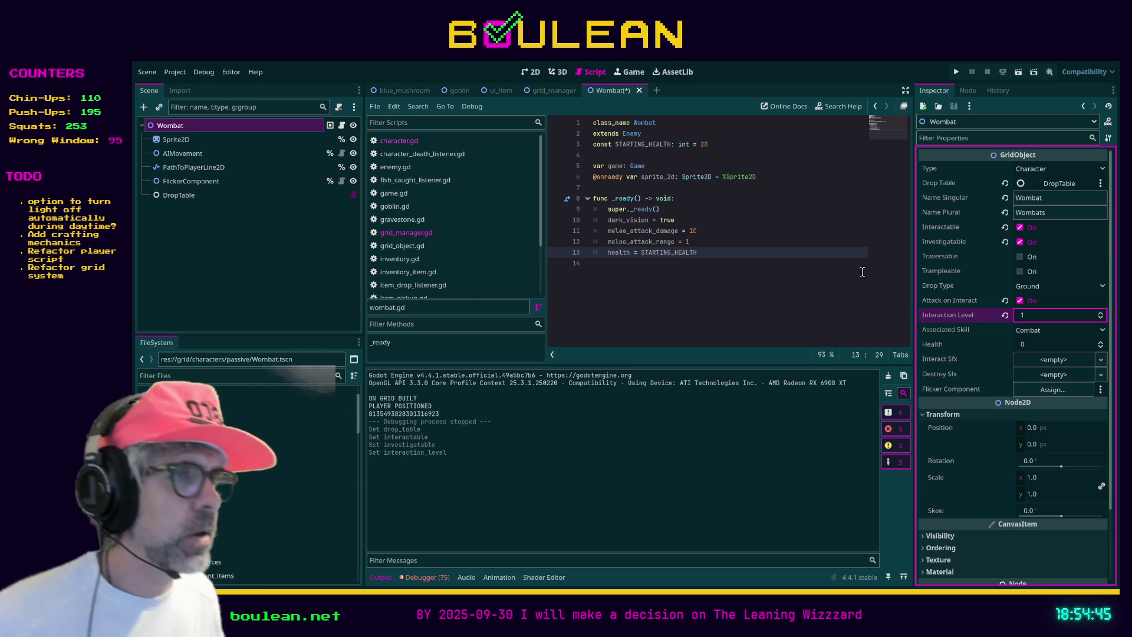
click(800, 282)
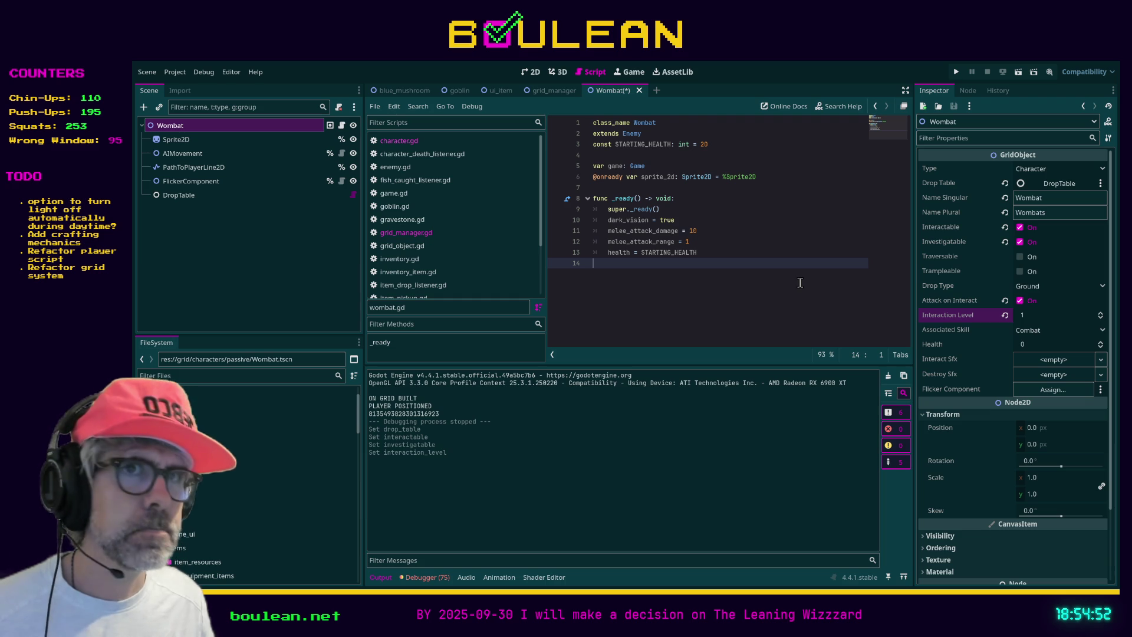
mouse_move(177, 183)
mouse_down()
mouse_move(1058, 386)
mouse_move(1030, 392)
mouse_up()
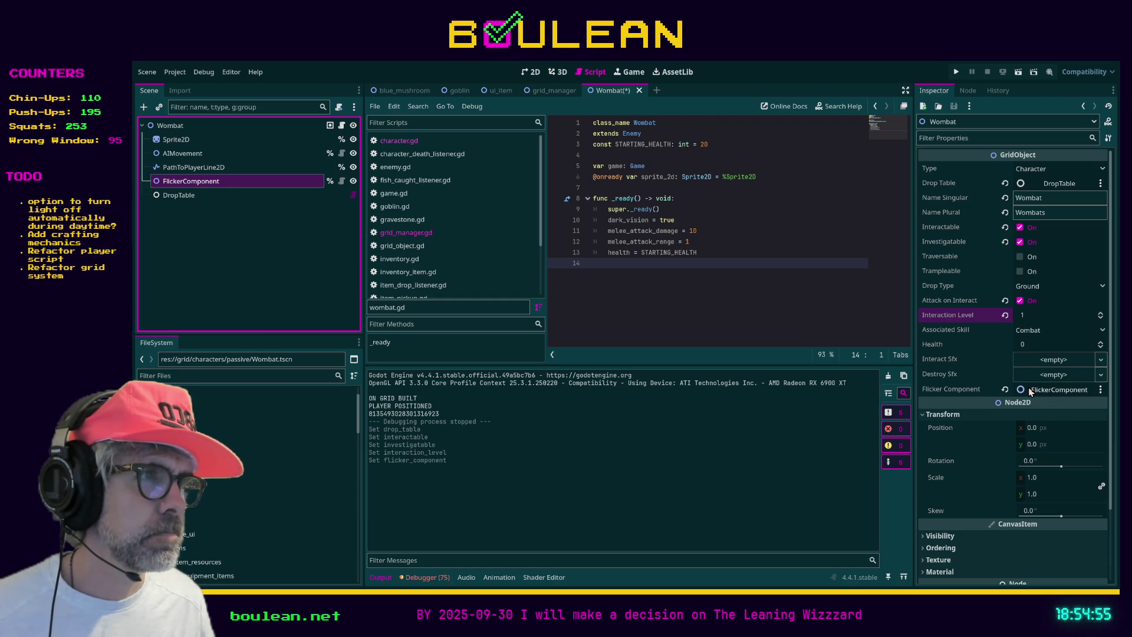
key(ctrl+s)
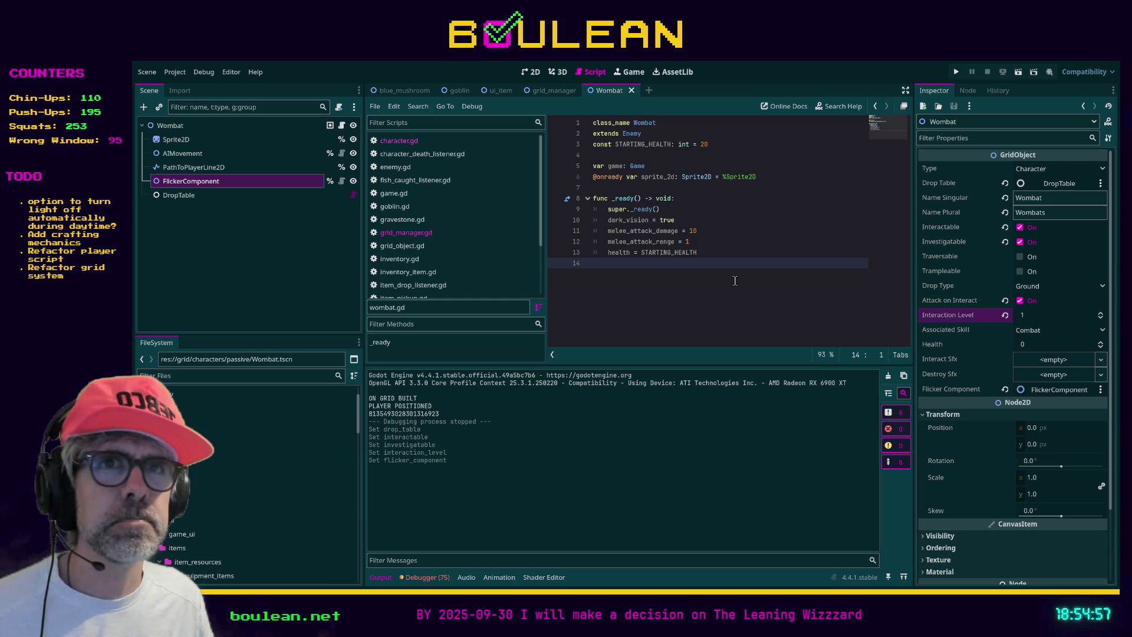
click(700, 200)
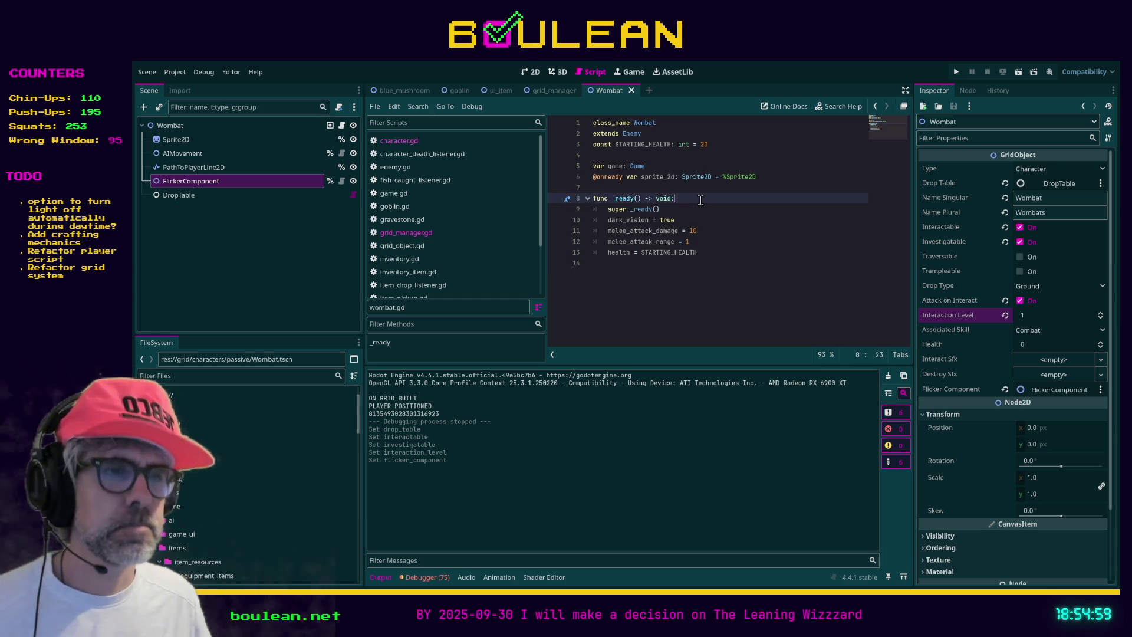
Add a print line of eight koala emojis and 'WOMBAT!!!!!!!!!!!!!!' at the top of _ready, then save
key(Return)
text(print(")
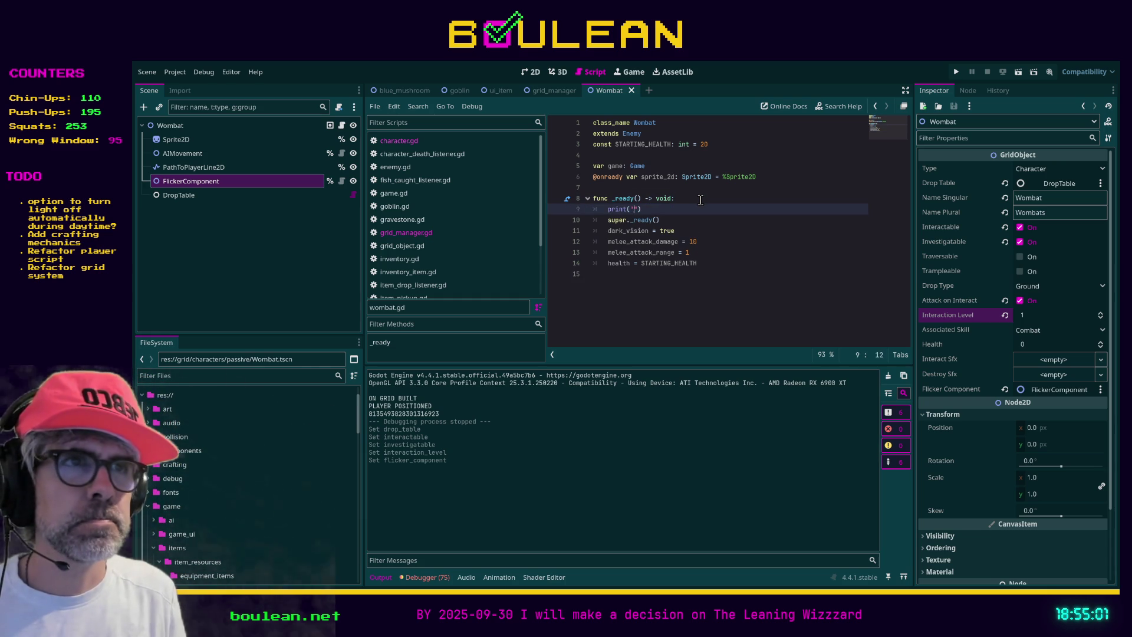
text(WOMBAT!!!!!!!!!!!!!!)
click(631, 210)
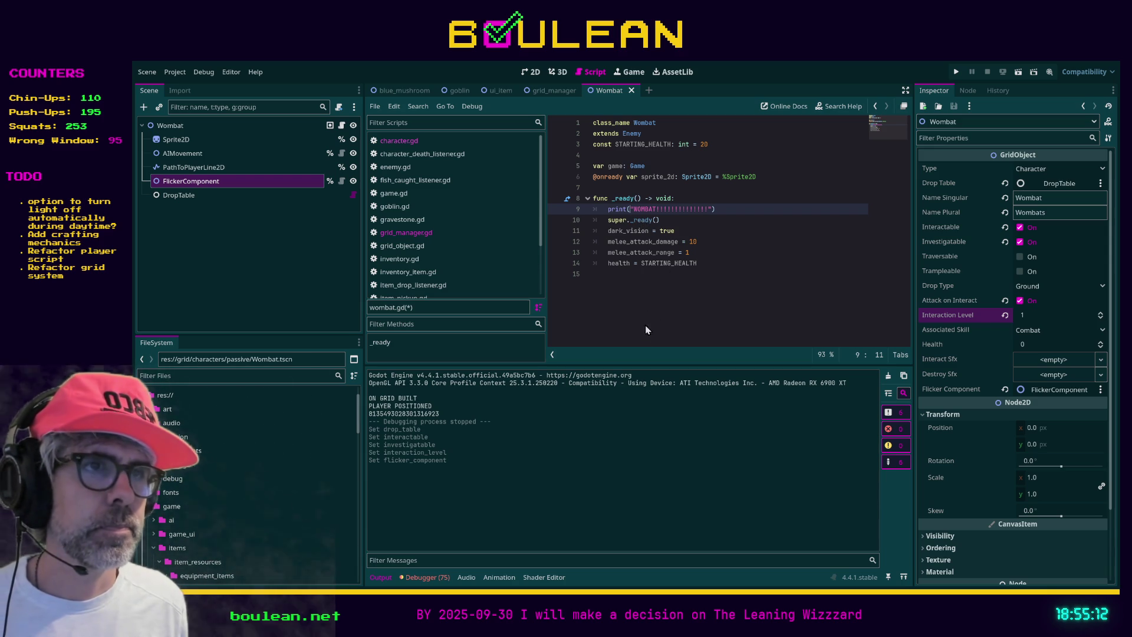
text(🐨🐨🐨🐨🐨🐨🐨🐨)
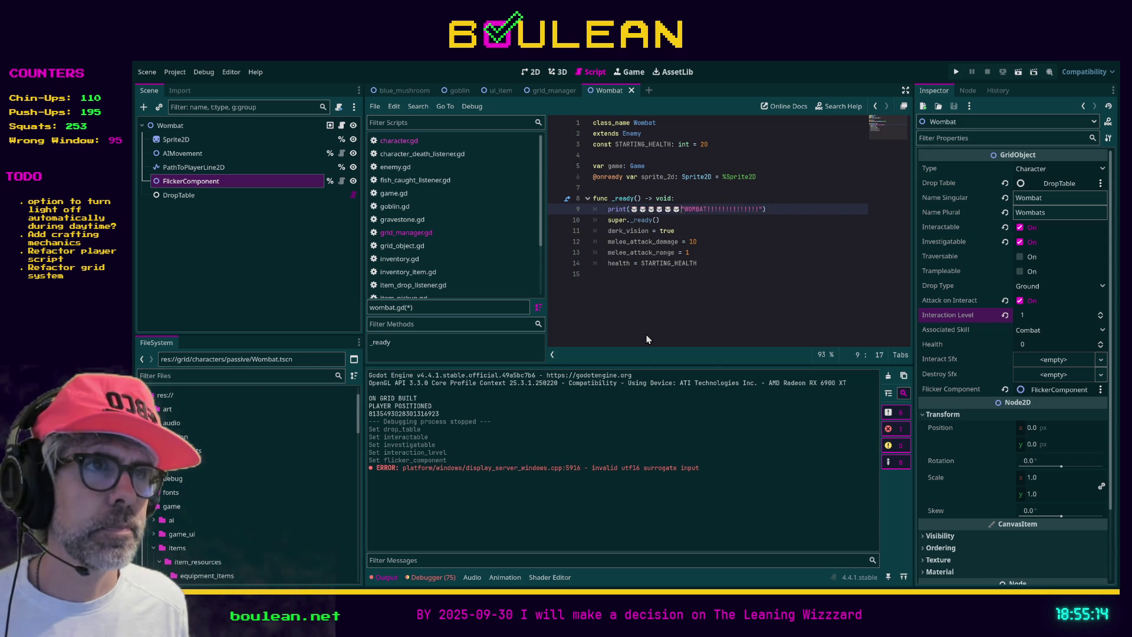
click(816, 215)
key(ctrl+s)
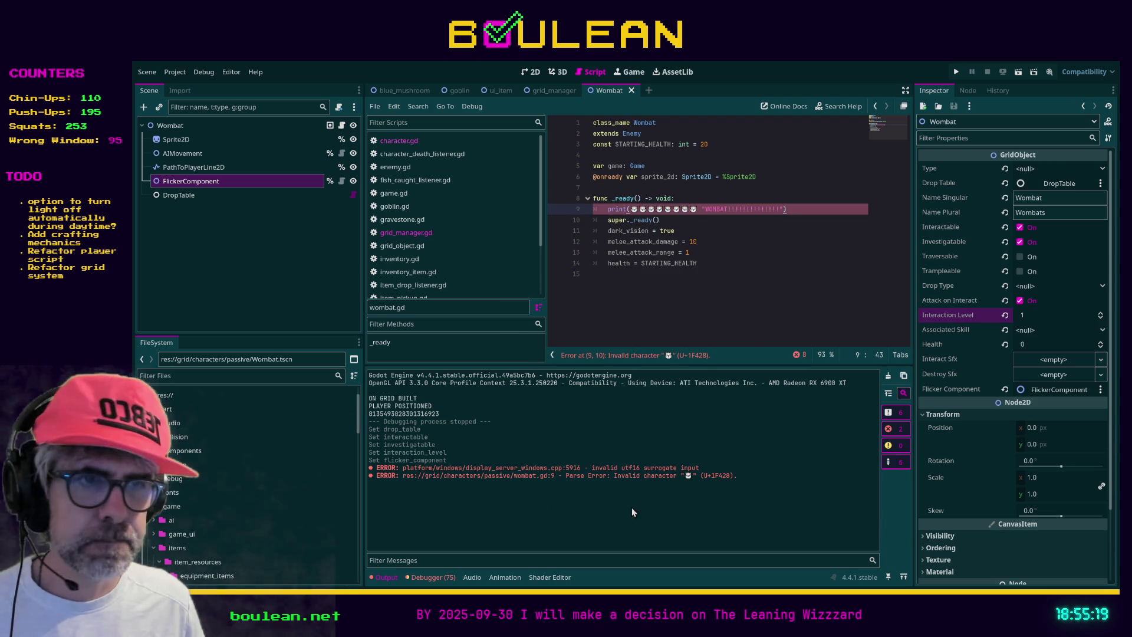
Move the misplaced quote to open the print string, save wombat.gd, and run the game
click(754, 295)
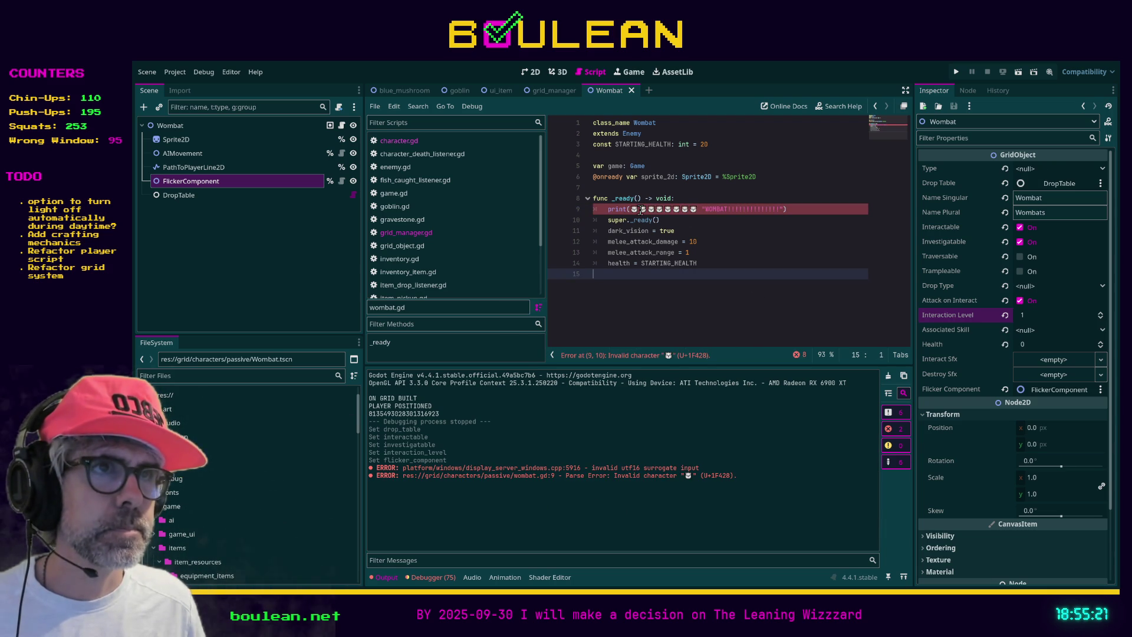
click(630, 209)
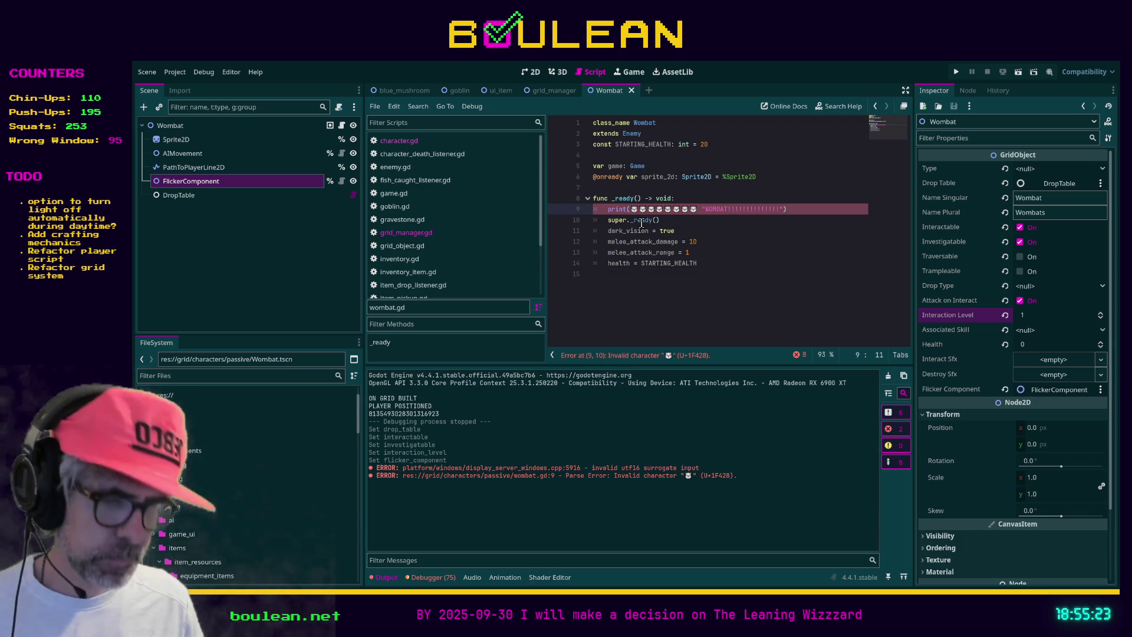
text(")
click(704, 209)
key(Delete)
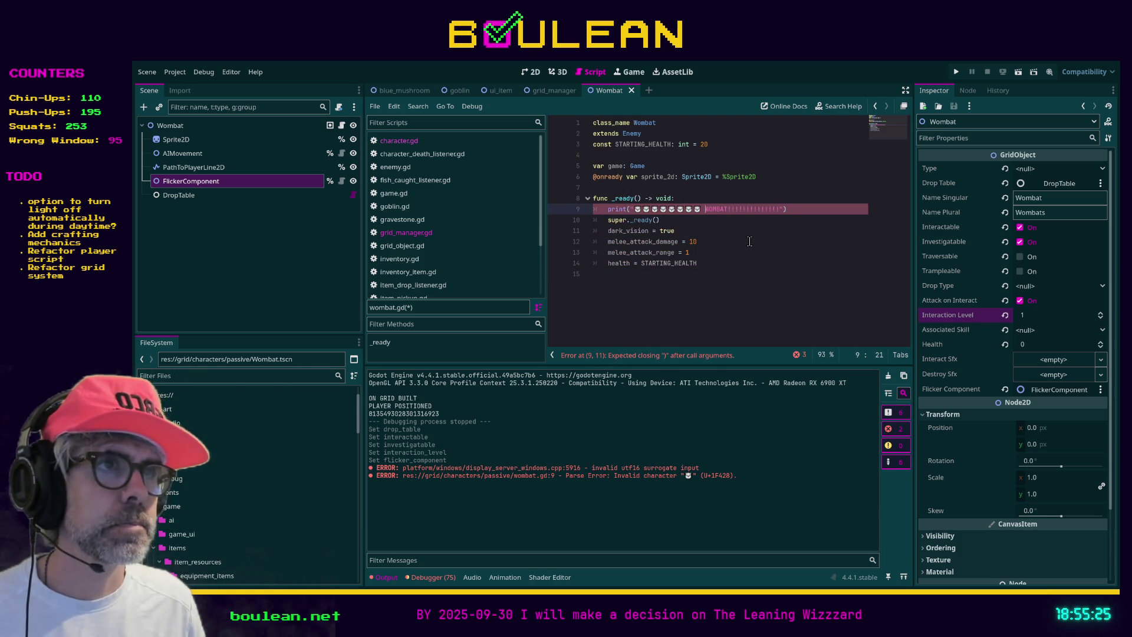
click(749, 241)
key(ctrl+s)
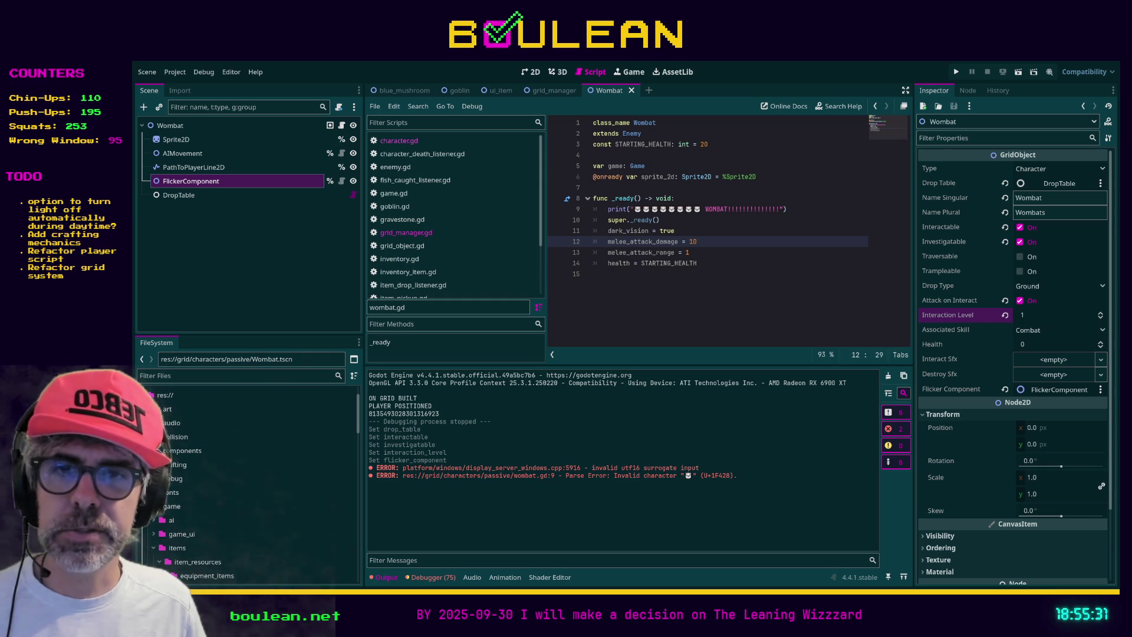
click(681, 318)
key(F5)
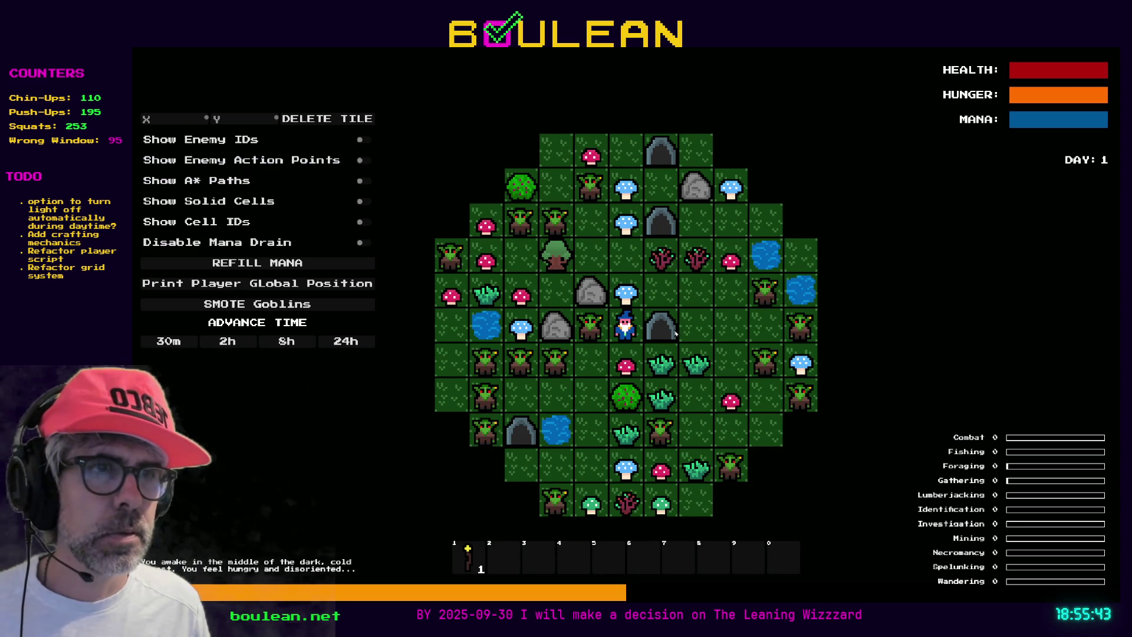
Walk the wizard up and left to the tree, chop it down for a log, and stop the game
key(Up)
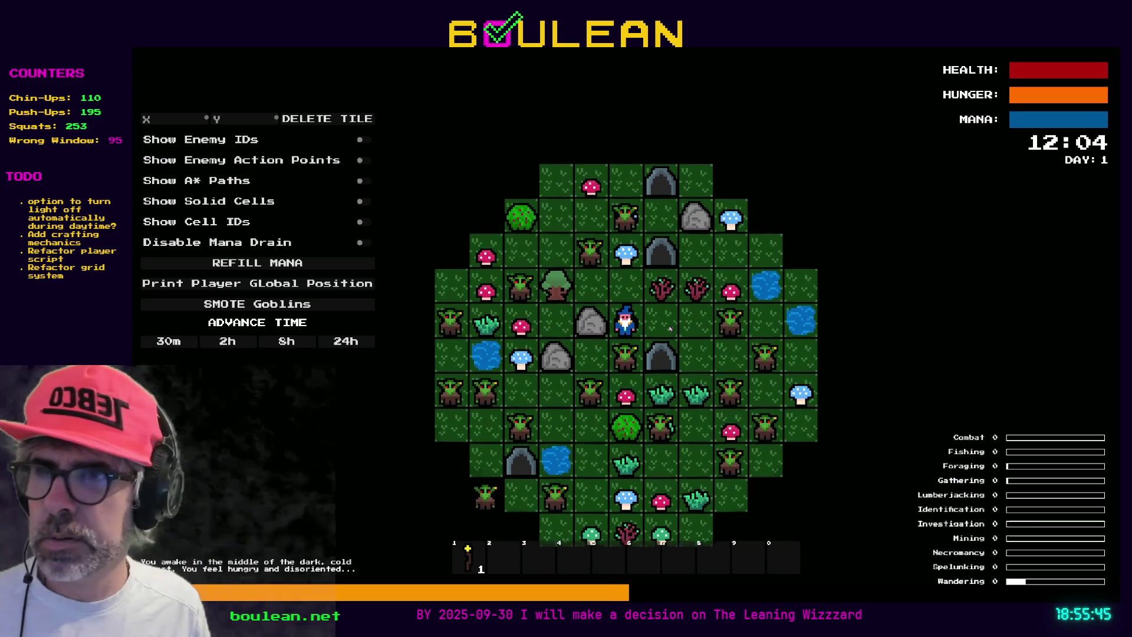
key(Up)
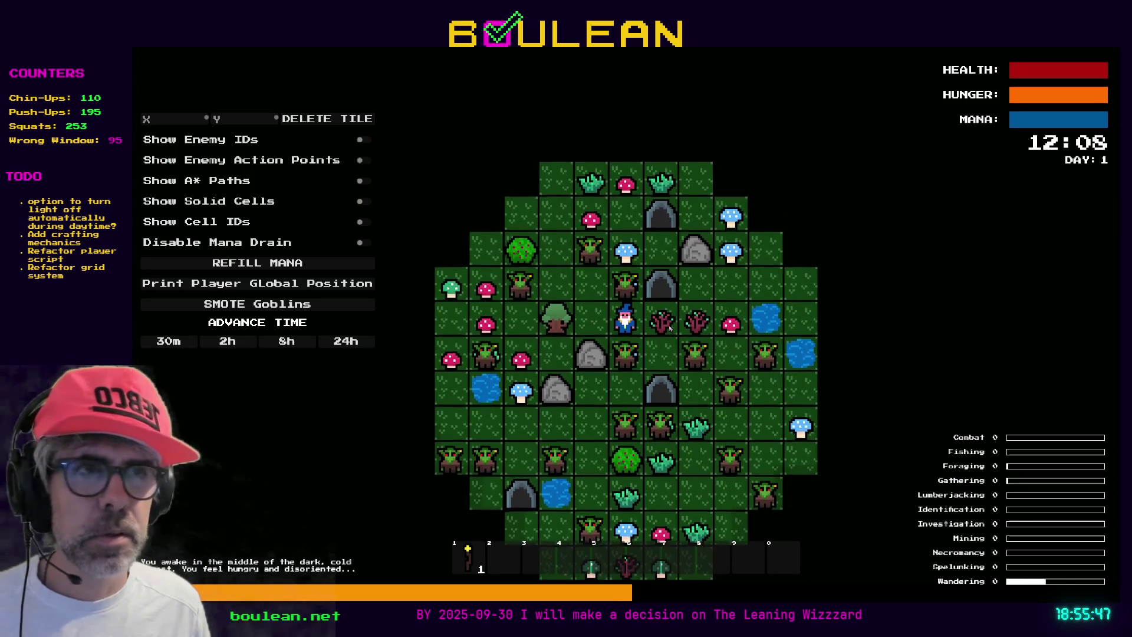
key(Up)
key(Left)
key(Up)
key(Left)
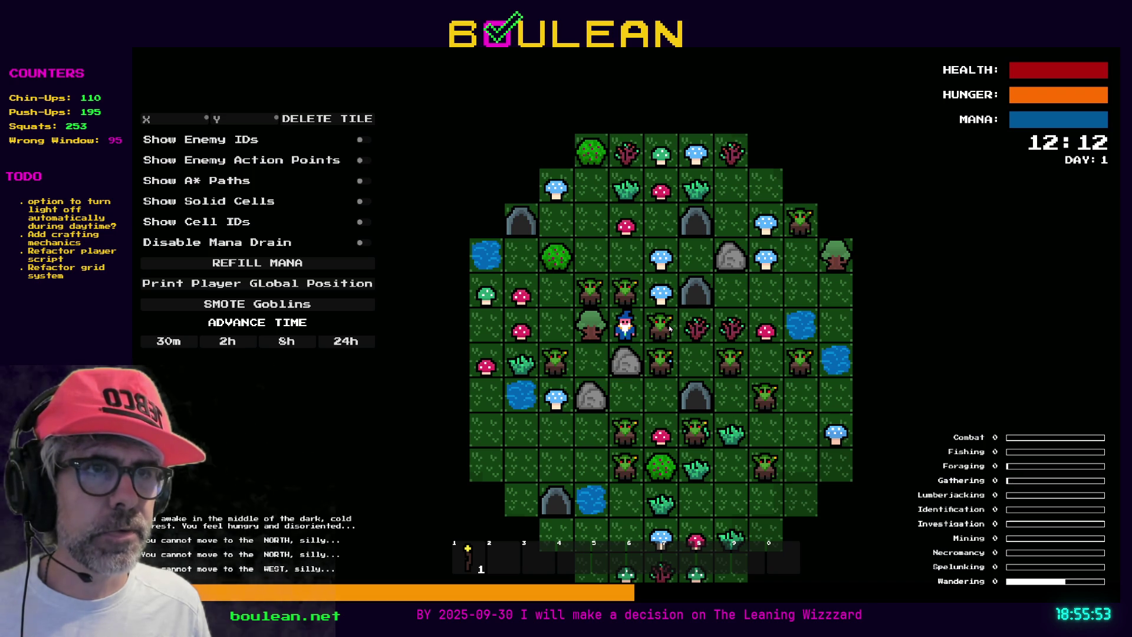
key(space)
key(space)
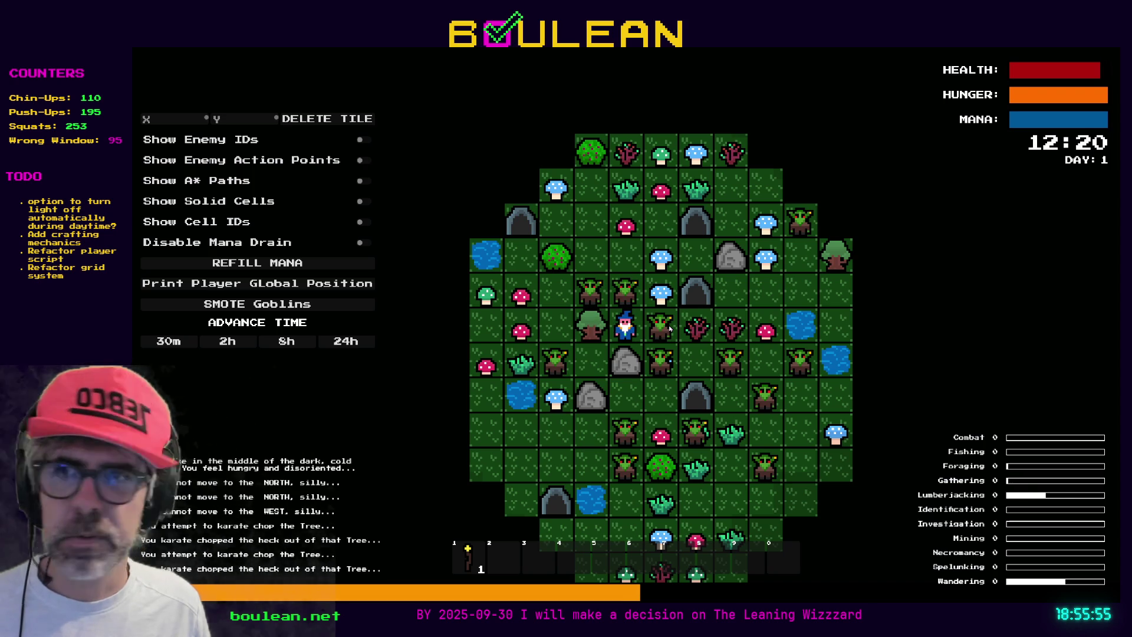
key(space)
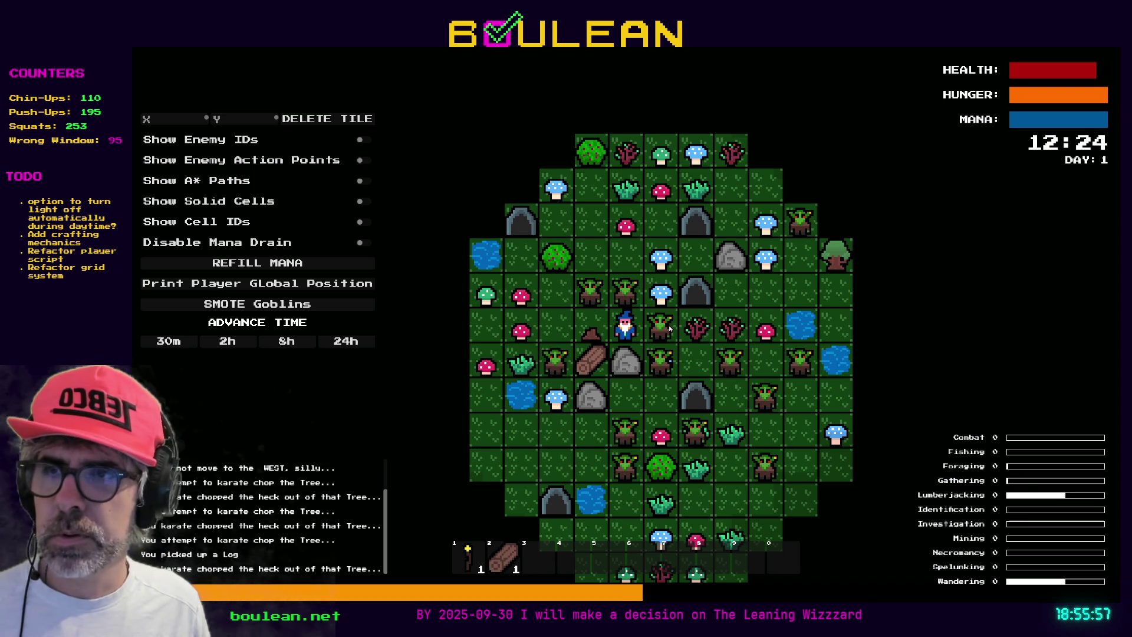
key(F8)
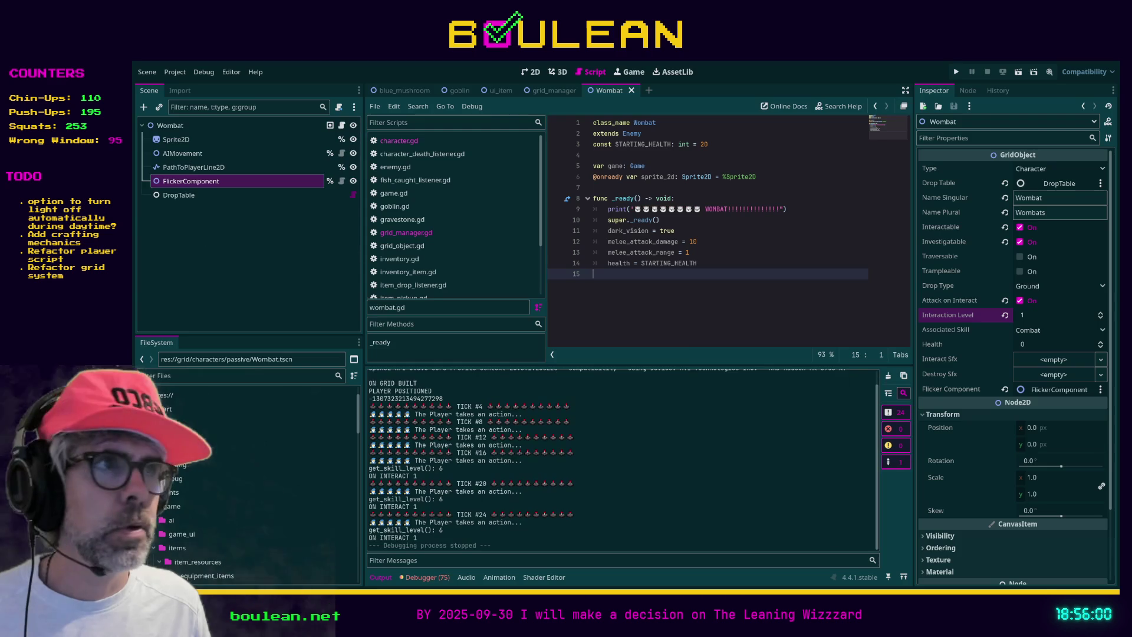
Set the Wombat's Type to Prop and test-run the game, closing the blank grey window
click(1050, 172)
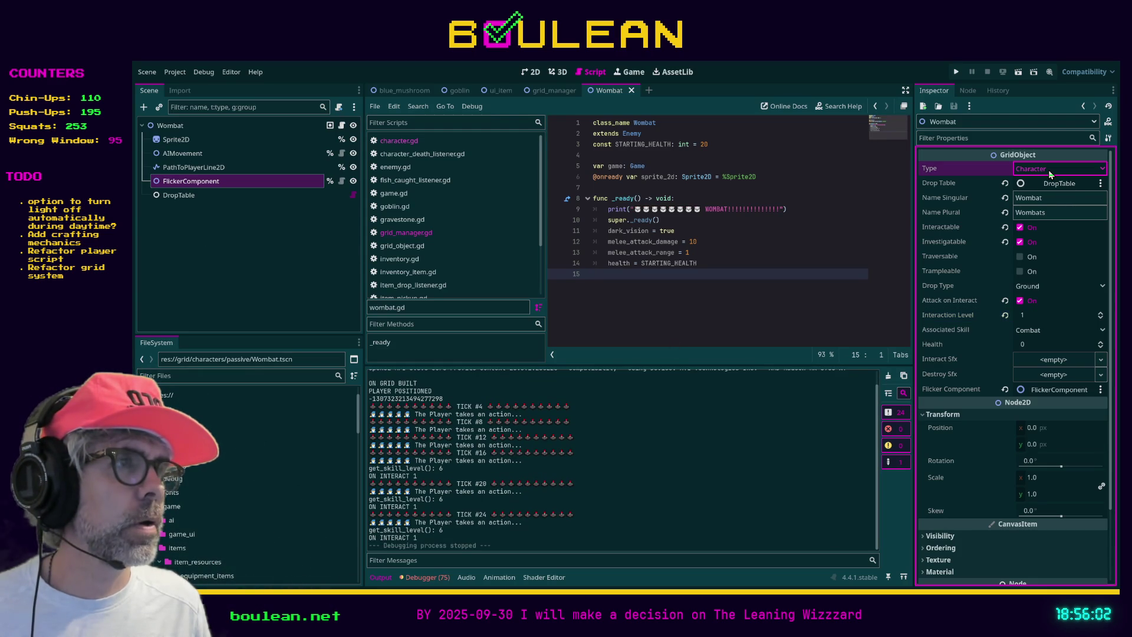
click(1039, 217)
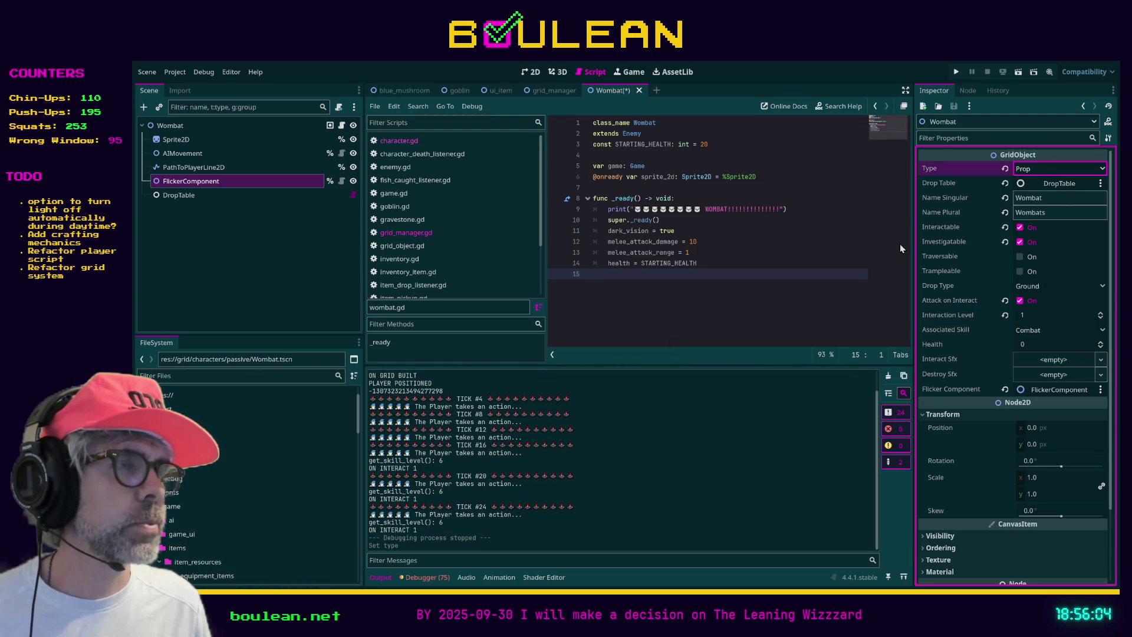
click(803, 244)
key(F5)
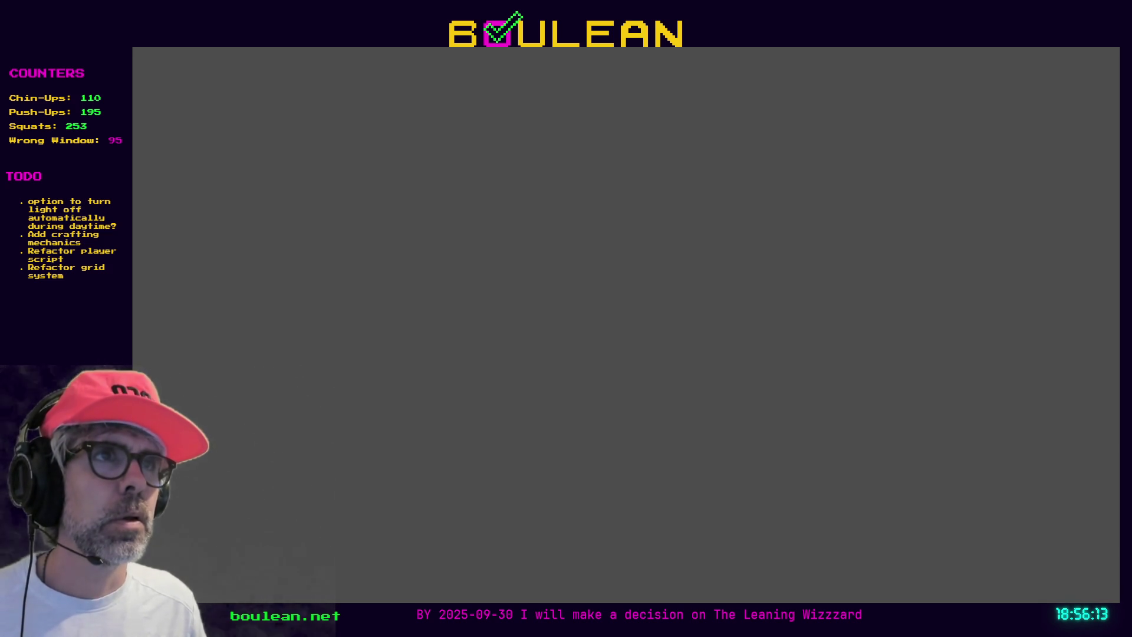
key(F8)
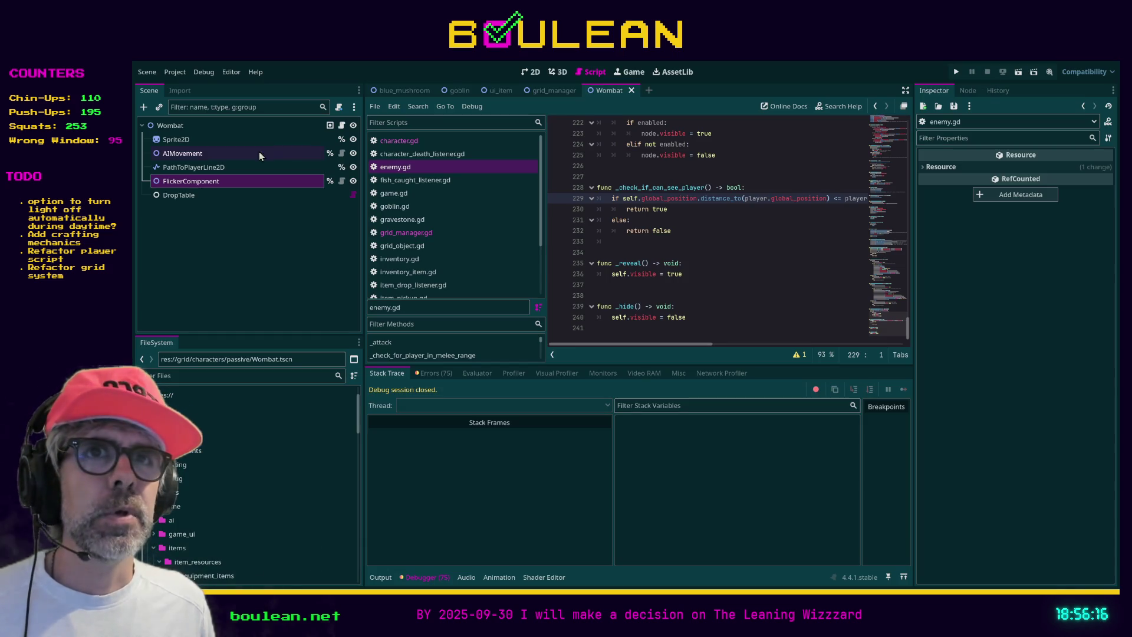
Make wombat.gd extend Prop, save, comment out lines 11–13, and relaunch the game
click(343, 127)
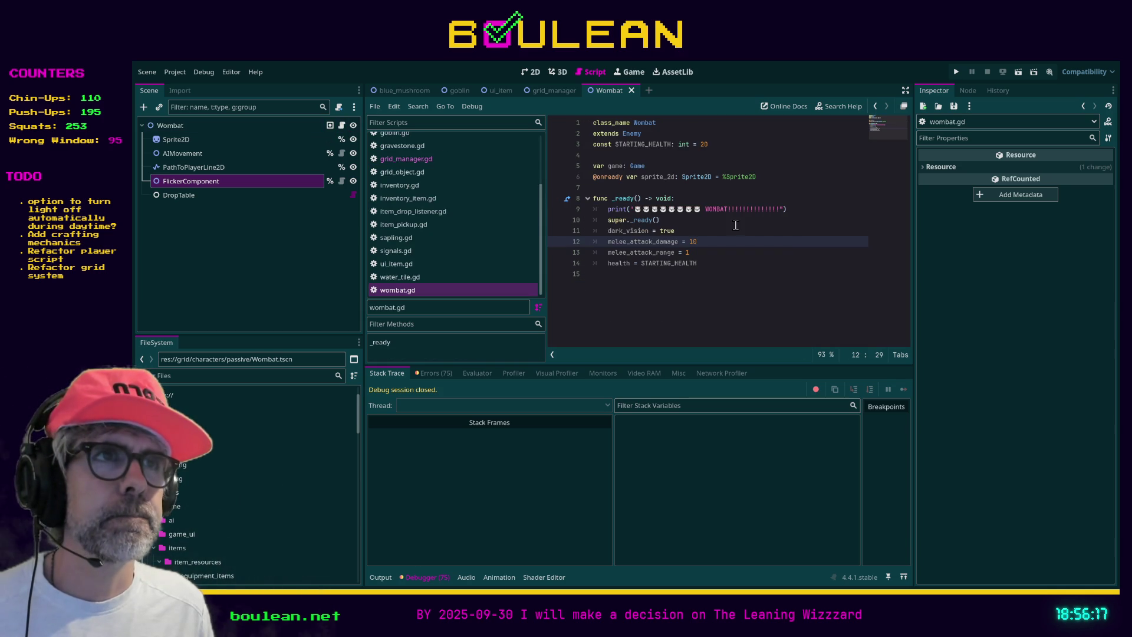
drag(649, 133, 622, 133)
text(Prop)
click(784, 284)
key(ctrl+s)
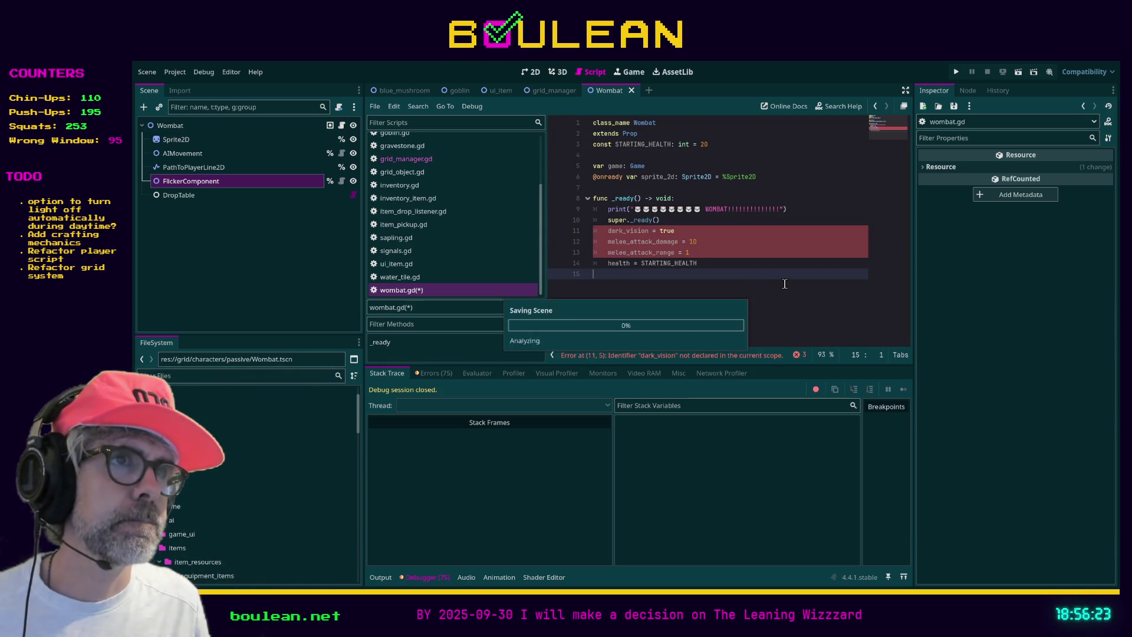
mouse_move(720, 252)
mouse_down()
mouse_move(586, 242)
mouse_move(580, 227)
mouse_up()
key(ctrl+k)
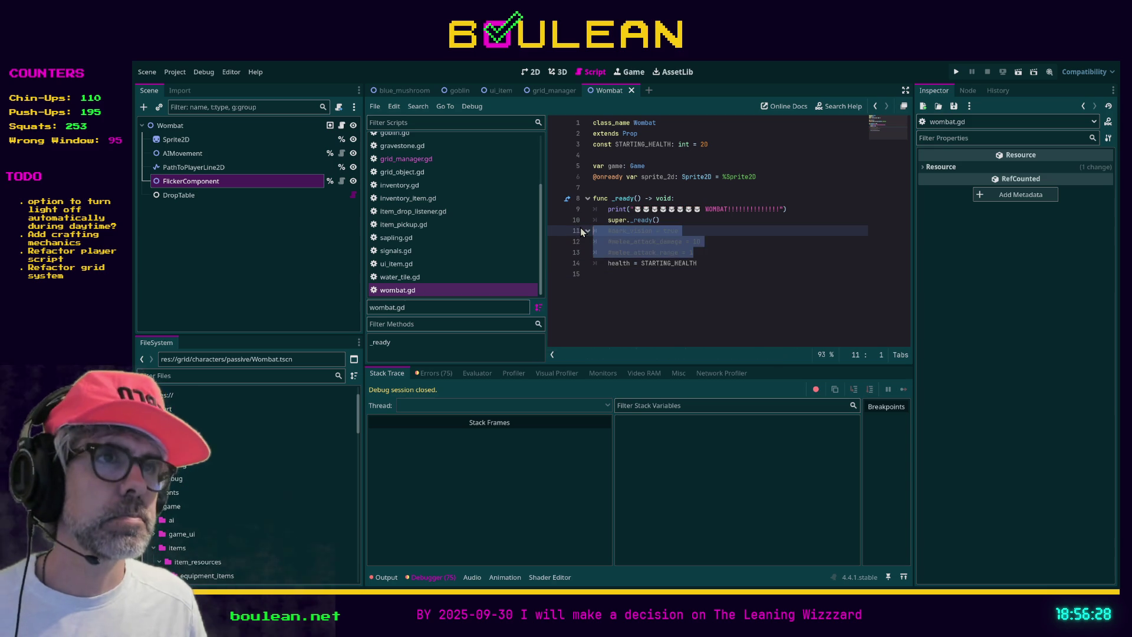
click(710, 307)
key(F5)
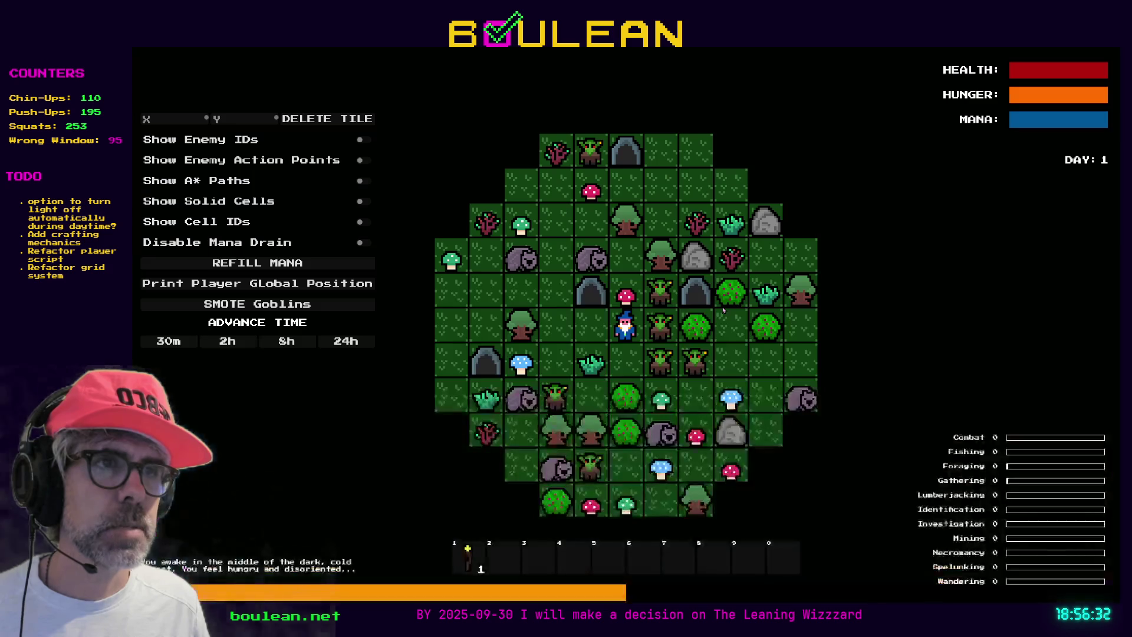
Step the wizard up onto the mushroom and zoom around to inspect the nearby wombats
scroll(580, 271, up, 2)
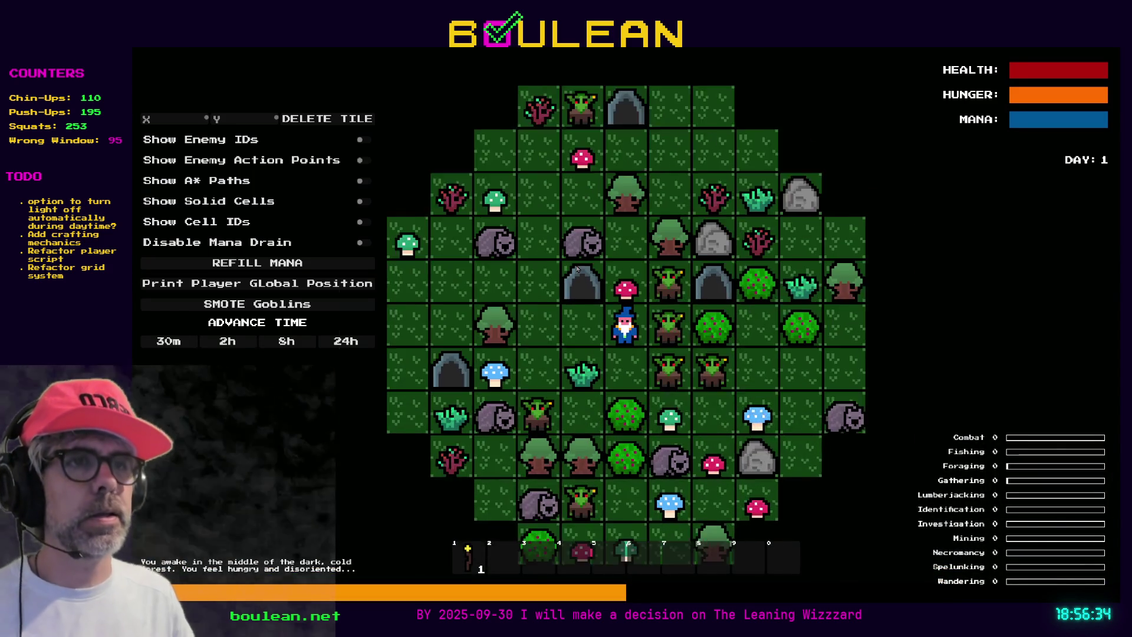
scroll(580, 271, up, 2)
scroll(580, 271, down, 2)
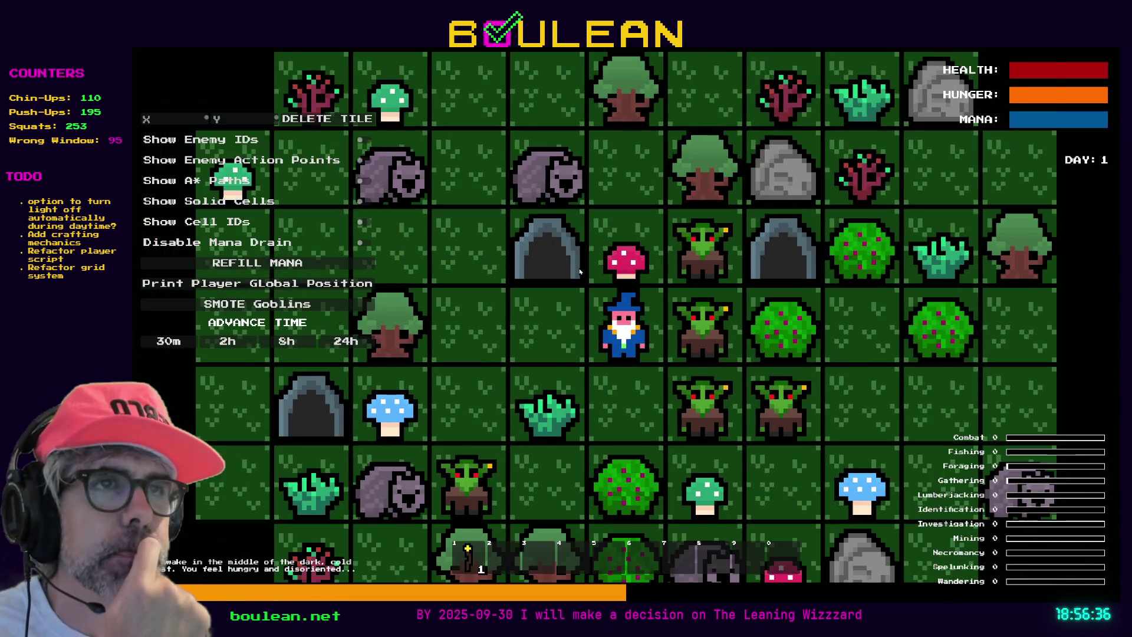
scroll(589, 258, down, 2)
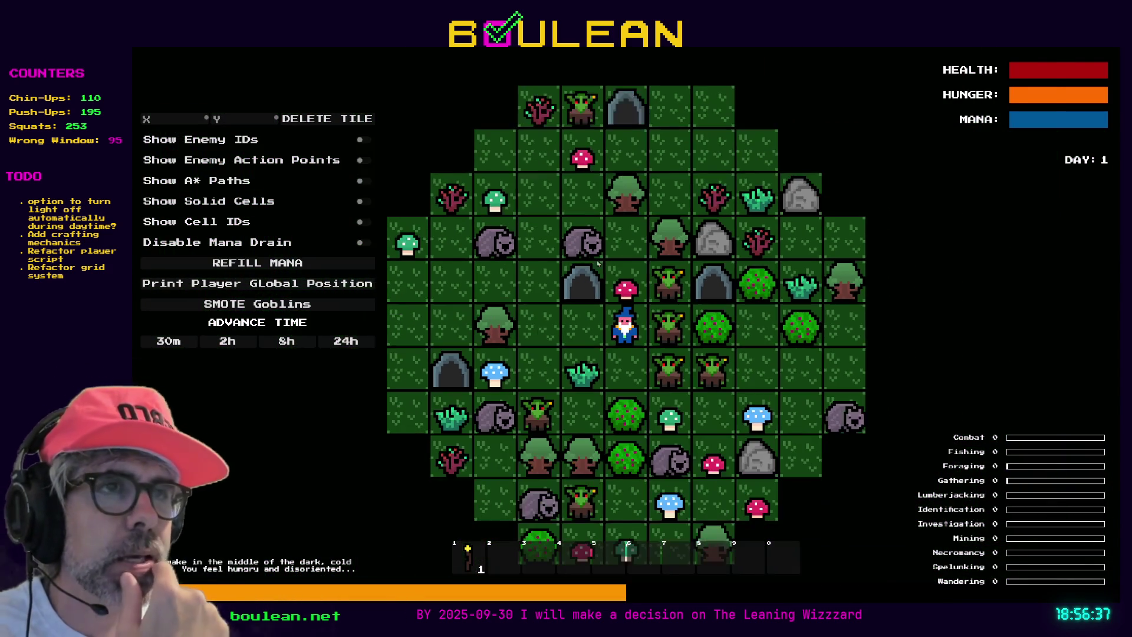
scroll(700, 275, up, 3)
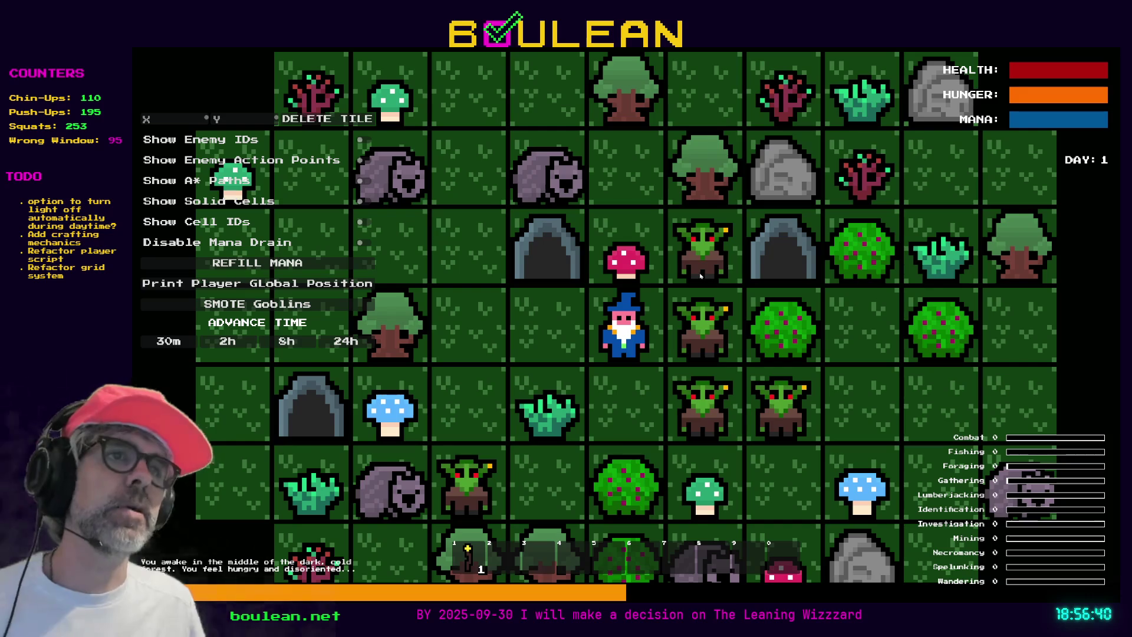
key(w)
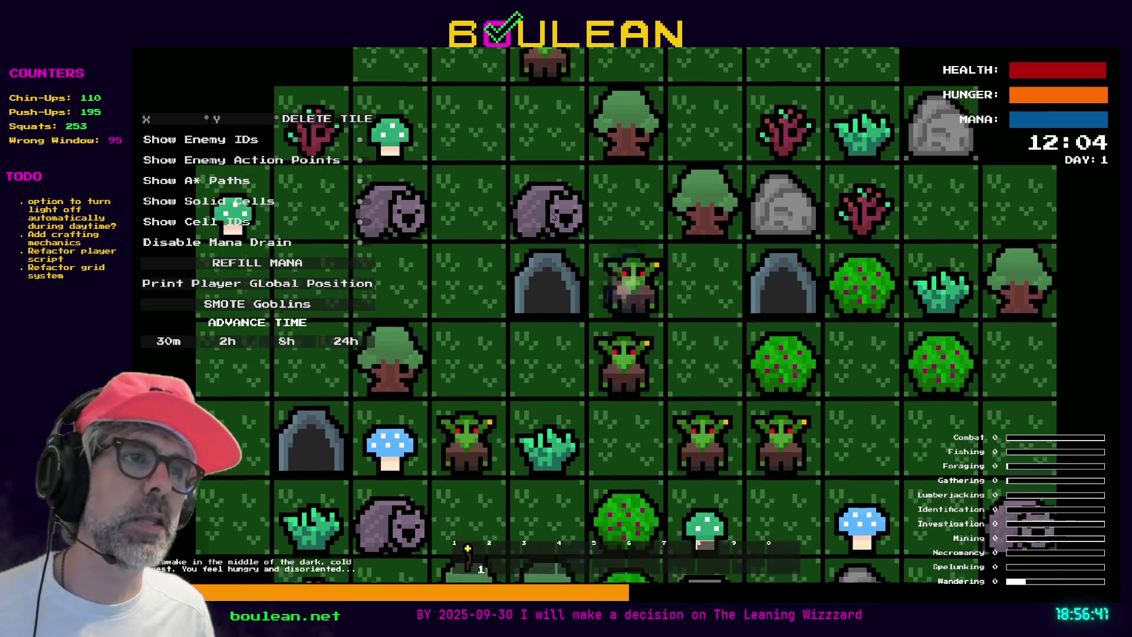
scroll(515, 267, up, 2)
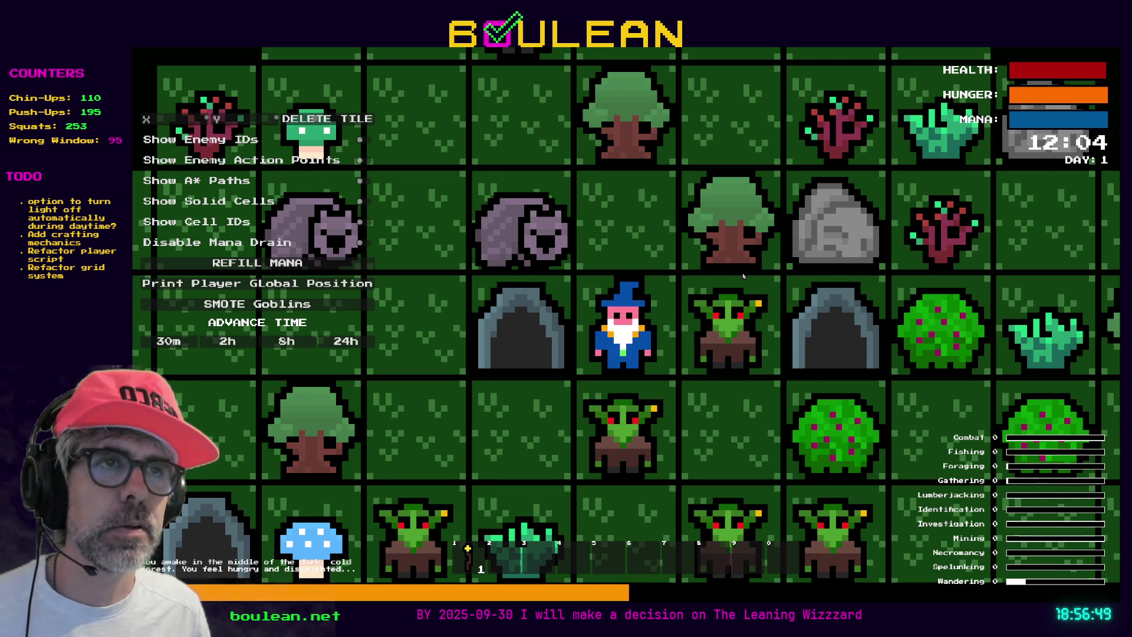
scroll(743, 275, down, 1)
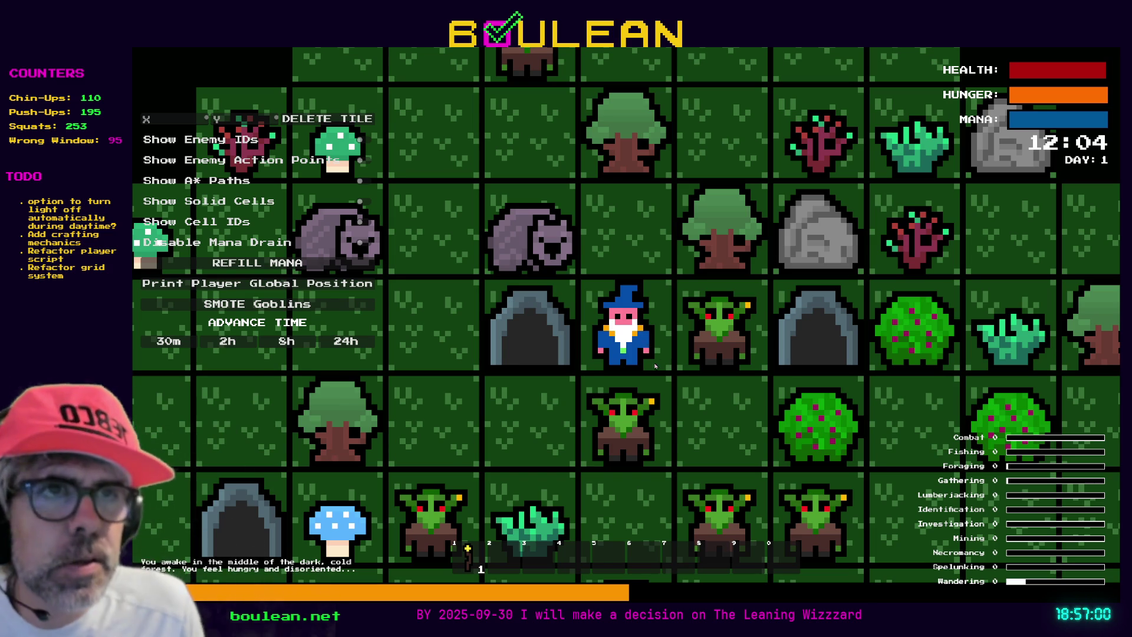
scroll(474, 214, up, 1)
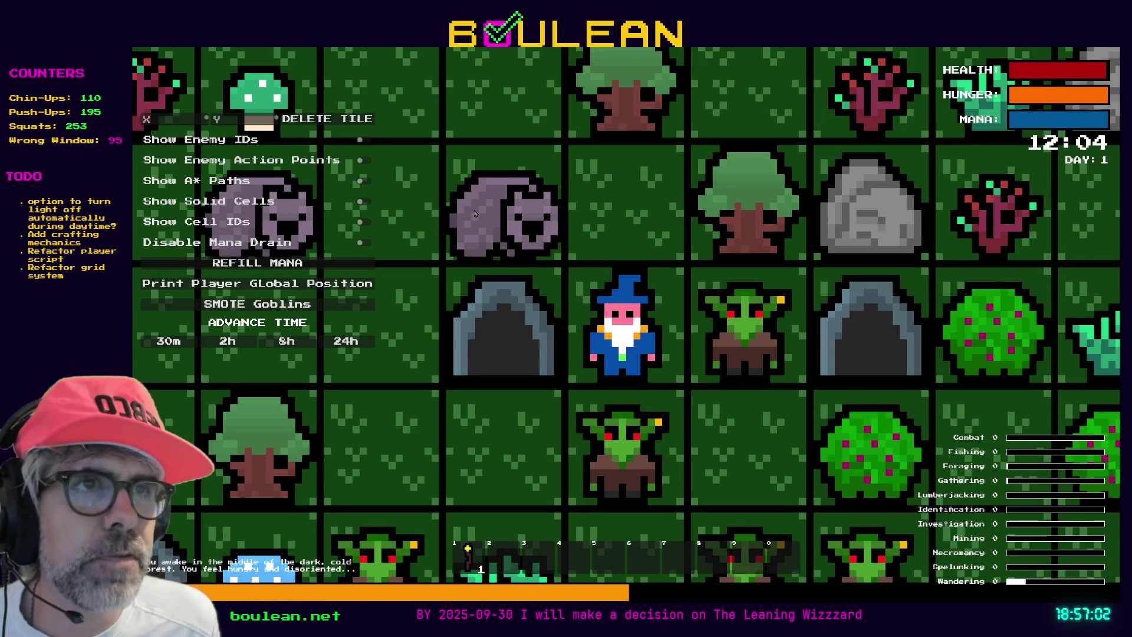
scroll(489, 213, up, 1)
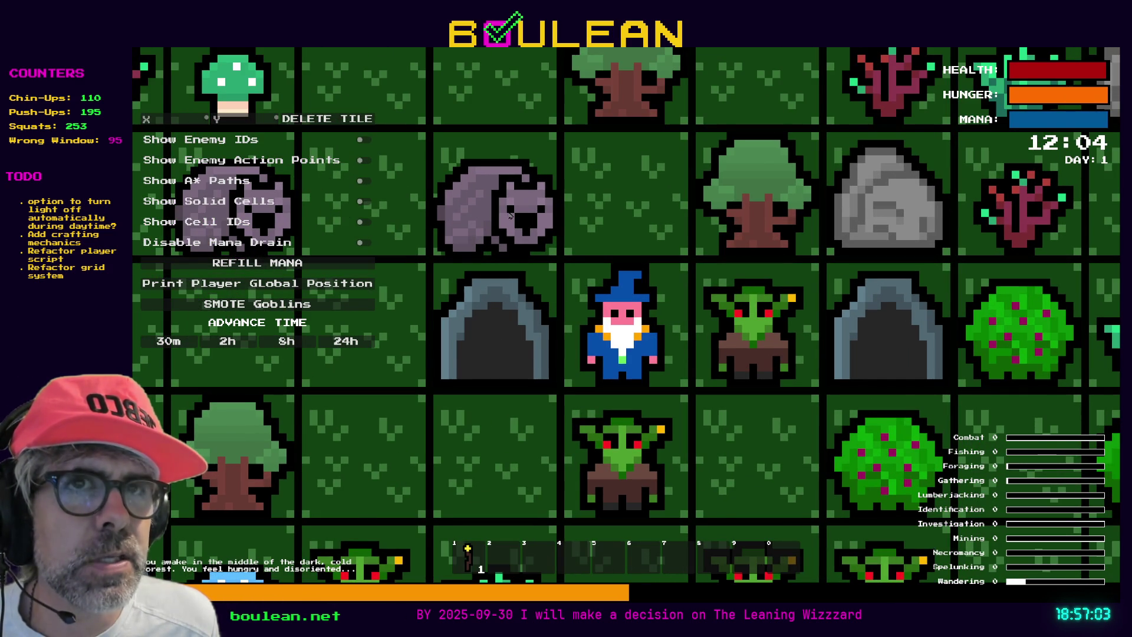
scroll(510, 216, down, 1)
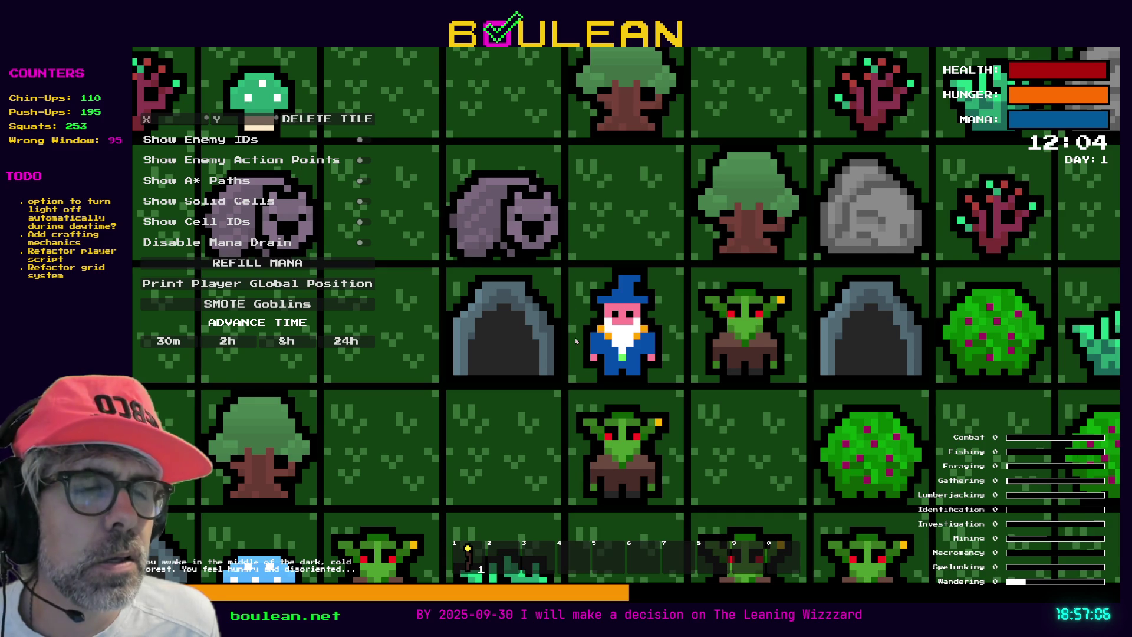
scroll(572, 329, up, 1)
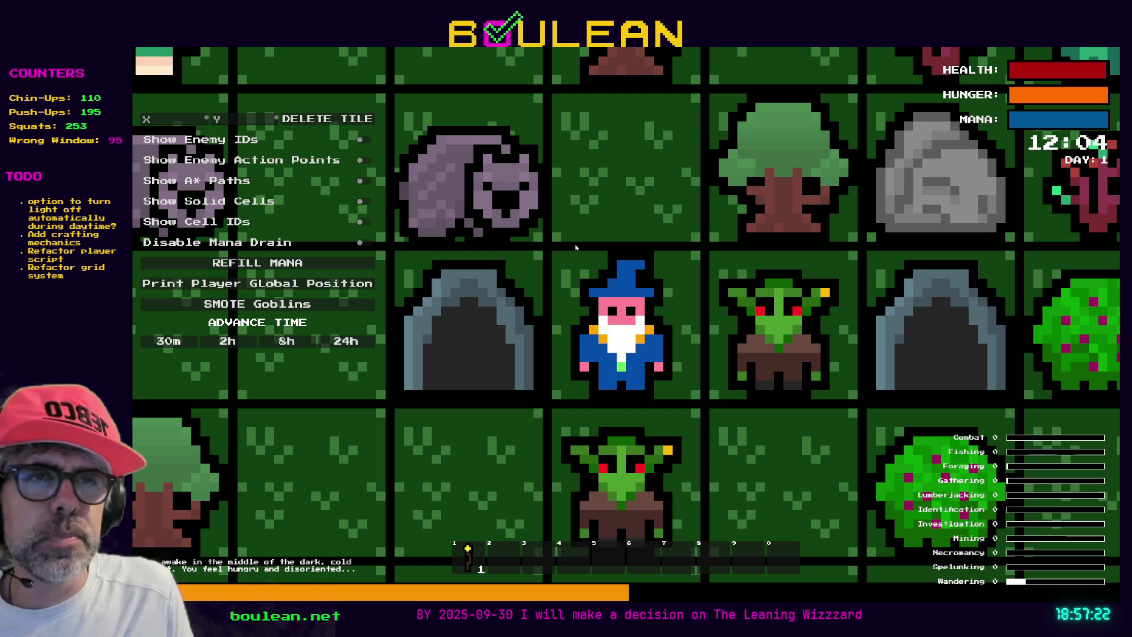
scroll(575, 289, up, 1)
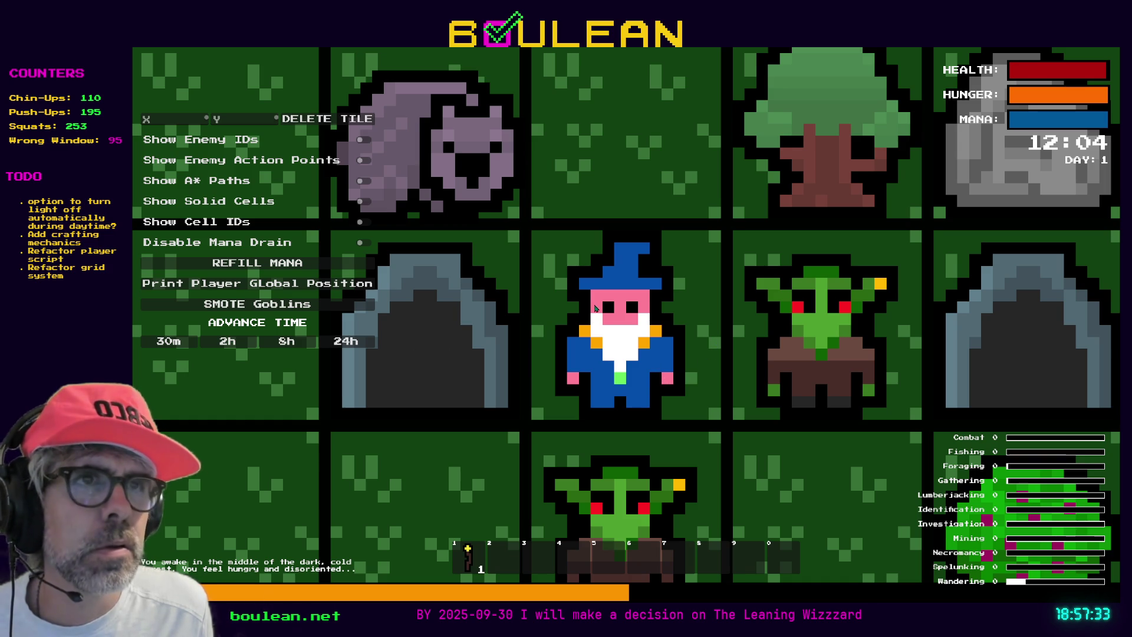
scroll(590, 306, down, 1)
scroll(589, 305, down, 1)
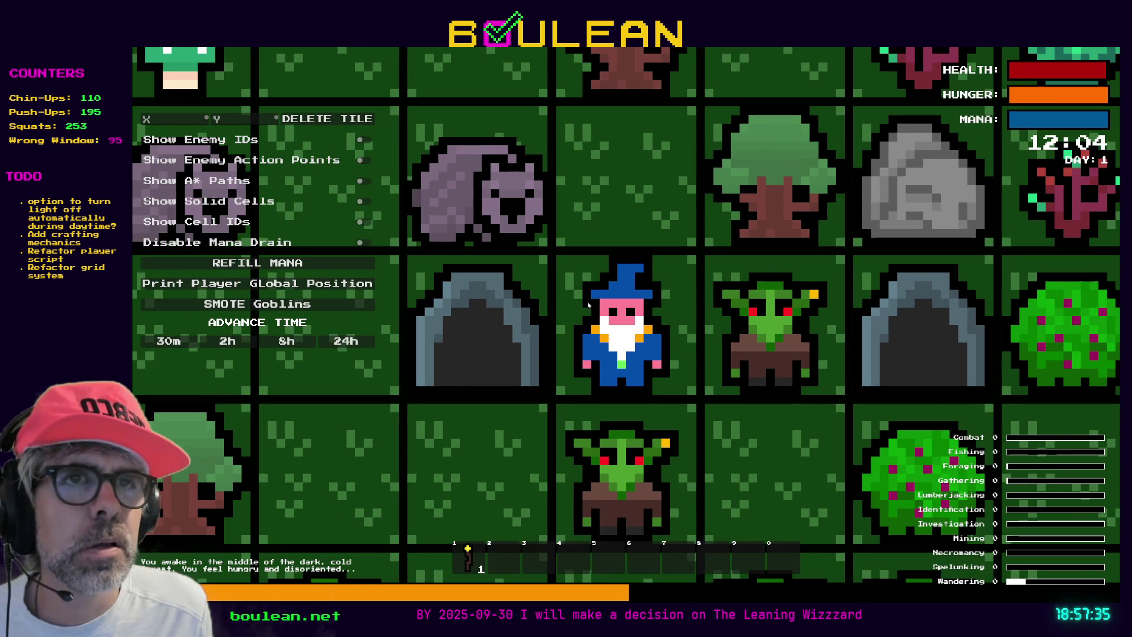
scroll(588, 305, down, 3)
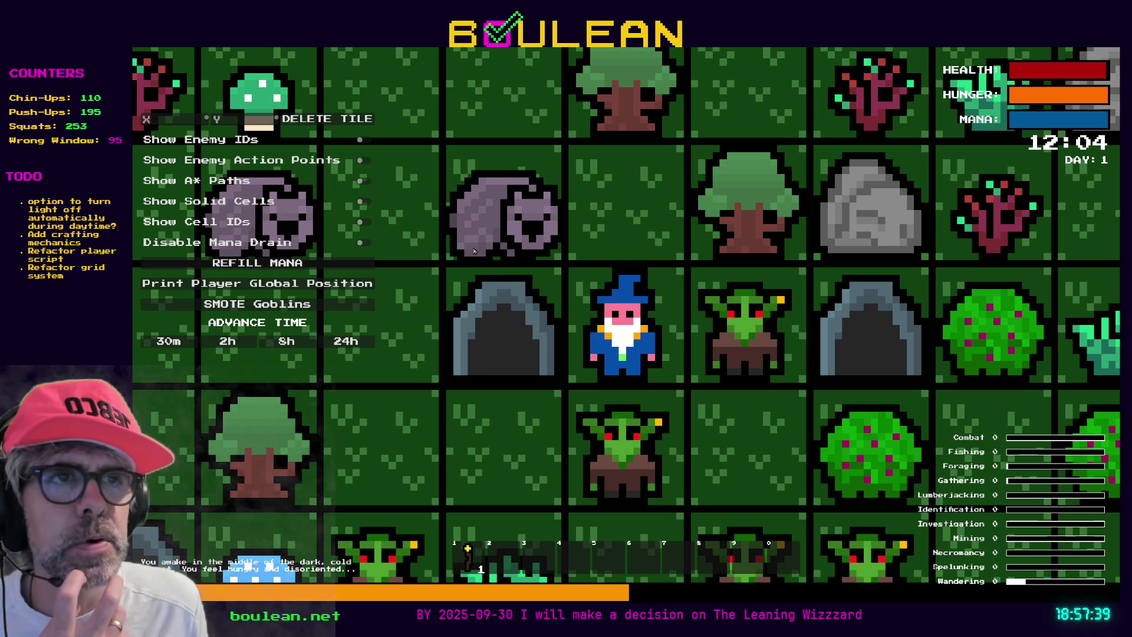
scroll(473, 251, down, 1)
scroll(473, 250, down, 1)
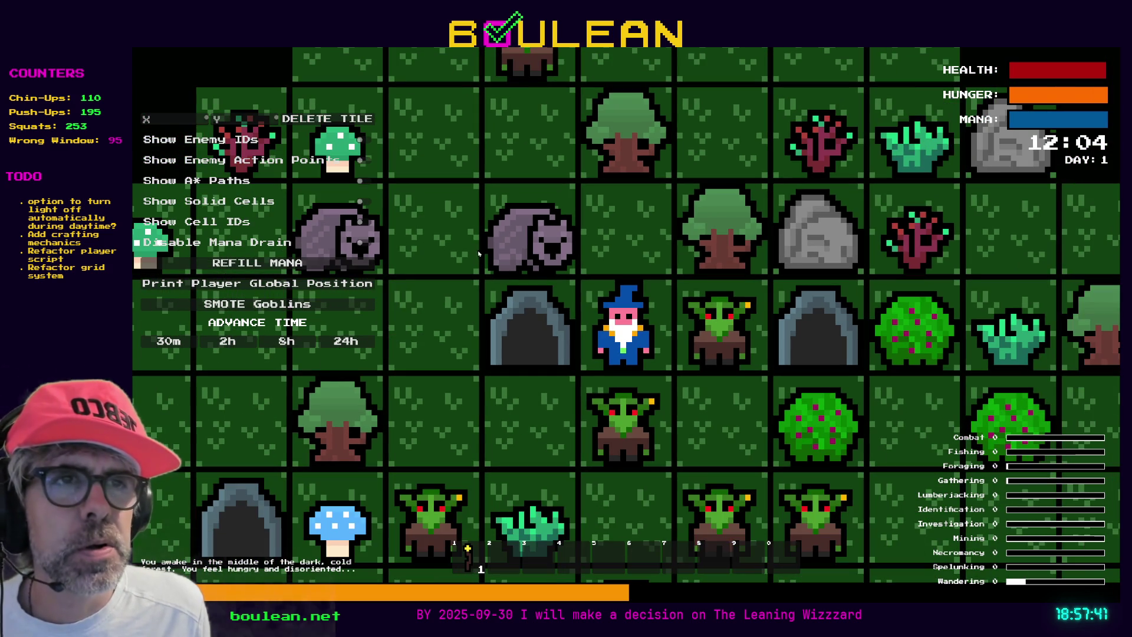
scroll(551, 271, up, 2)
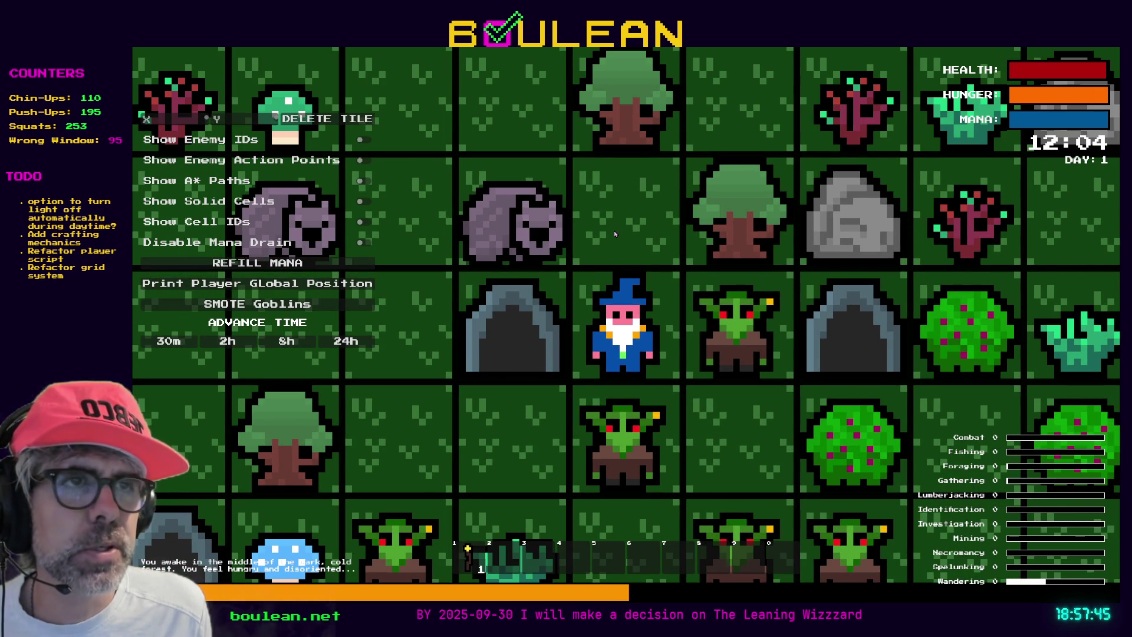
Kill the goblin below the wizard and smash its gravestone to collect a Soul
key(Left)
key(Up)
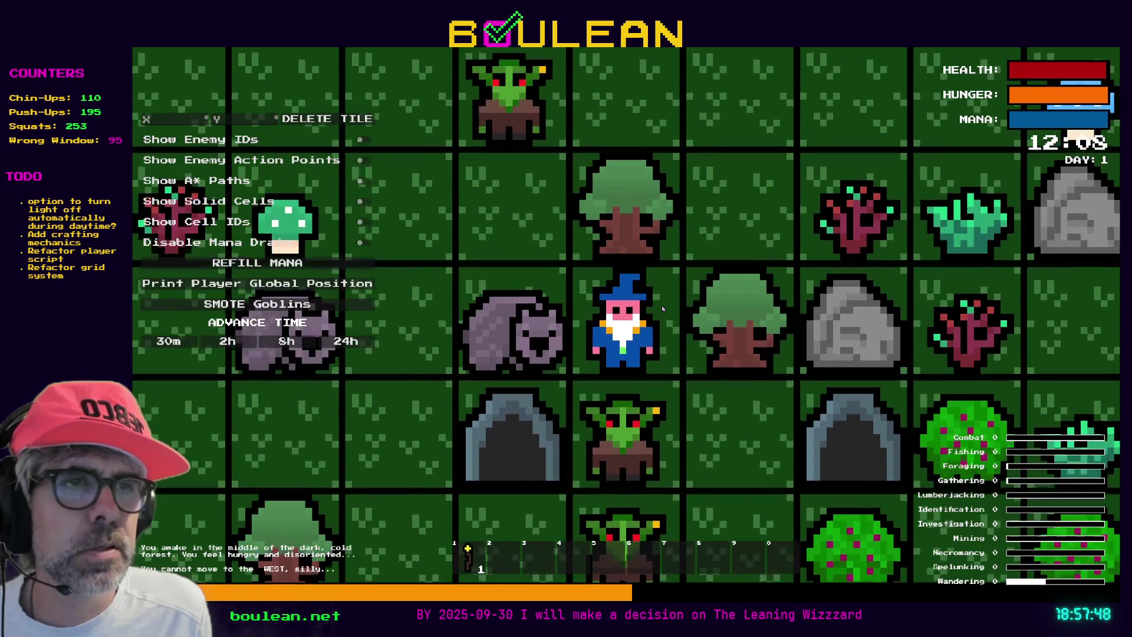
key(Right)
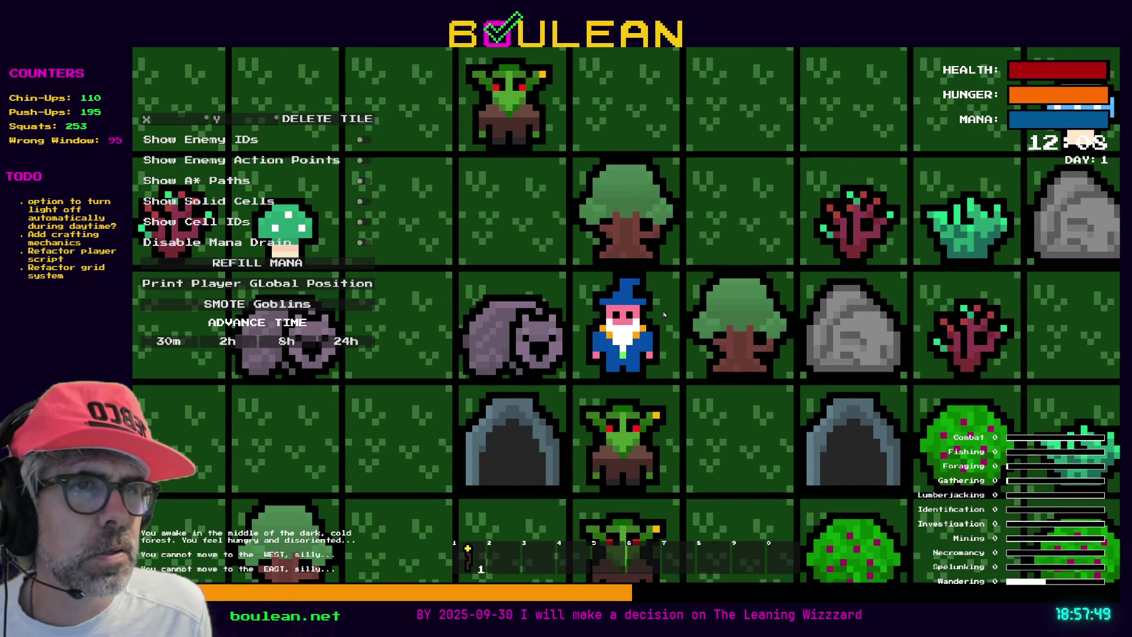
key(Left)
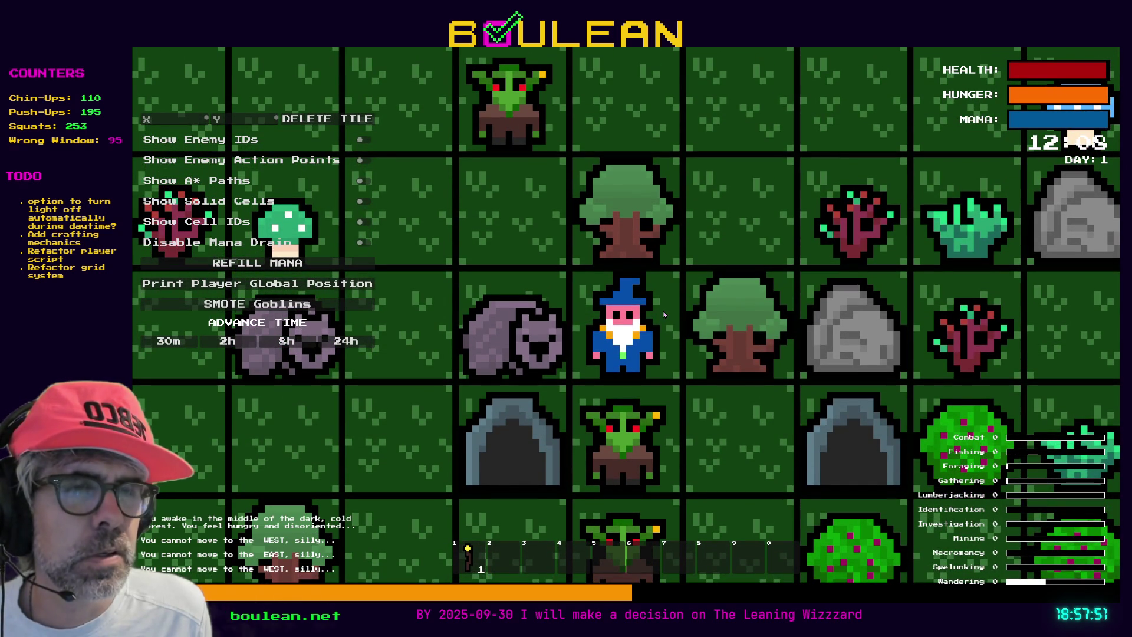
key(Down)
key(Down)
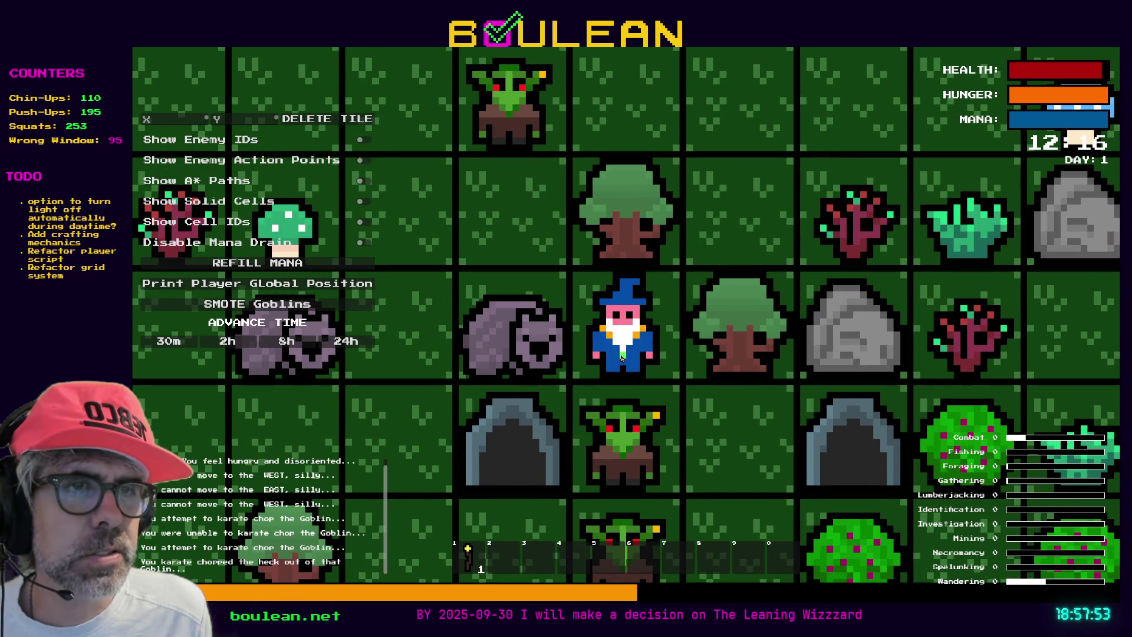
key(Down)
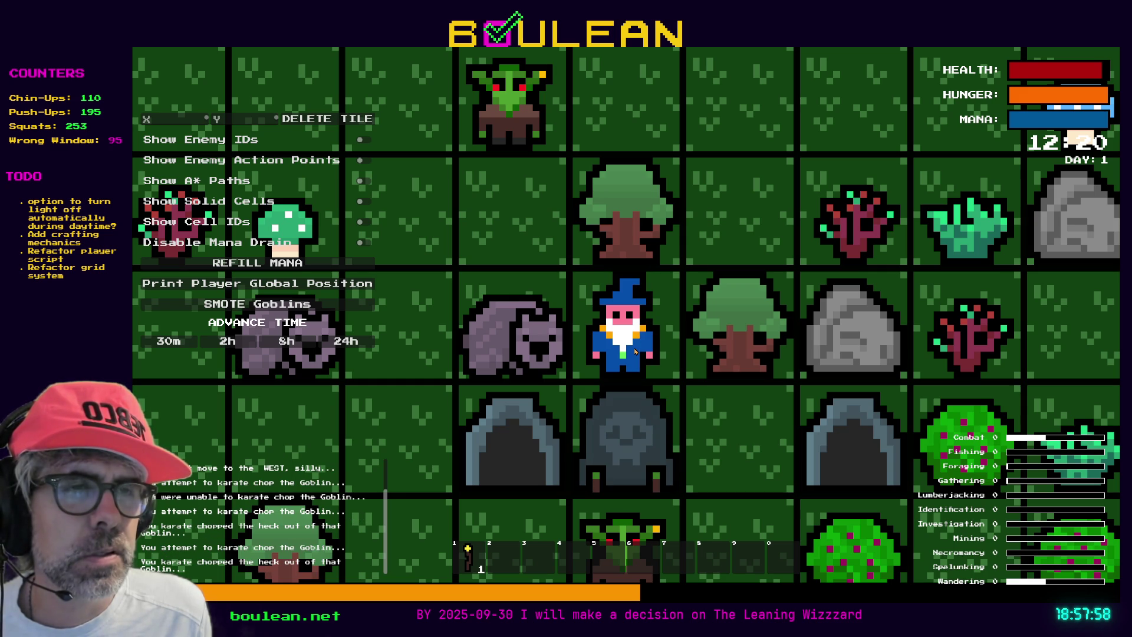
key(Down)
key(Down)
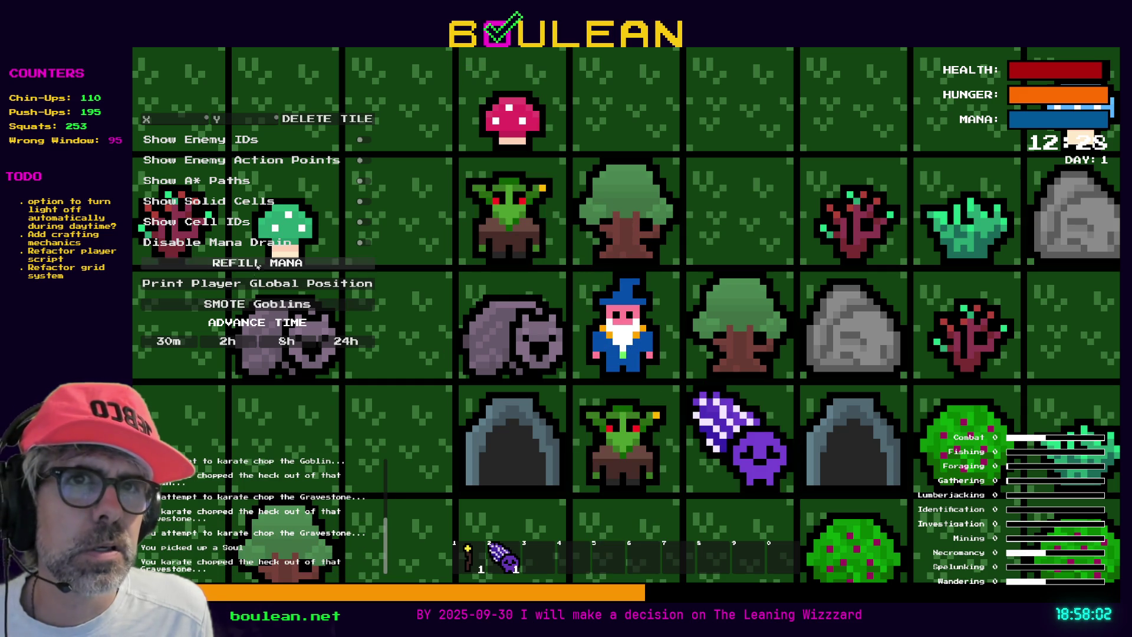
Smite all goblins, then check that the wizard cannot walk west into the wombat
click(240, 307)
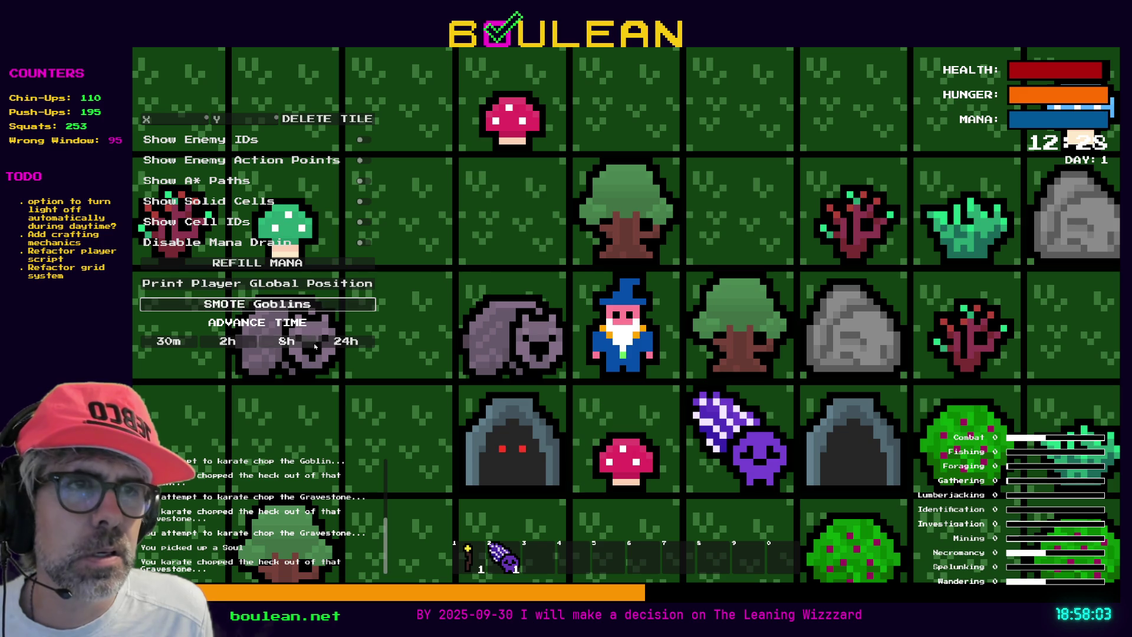
key(Down)
key(Up)
key(Left)
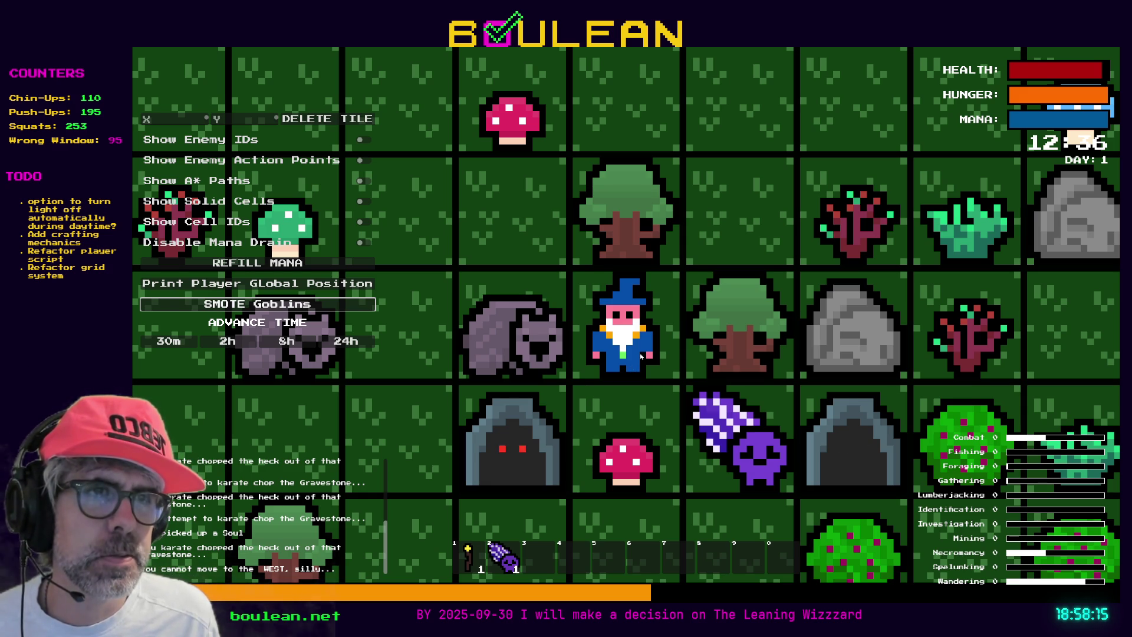
key(Left)
Close the game, tick Traversable on the Wombat root node, and relaunch with F5
key(Escape)
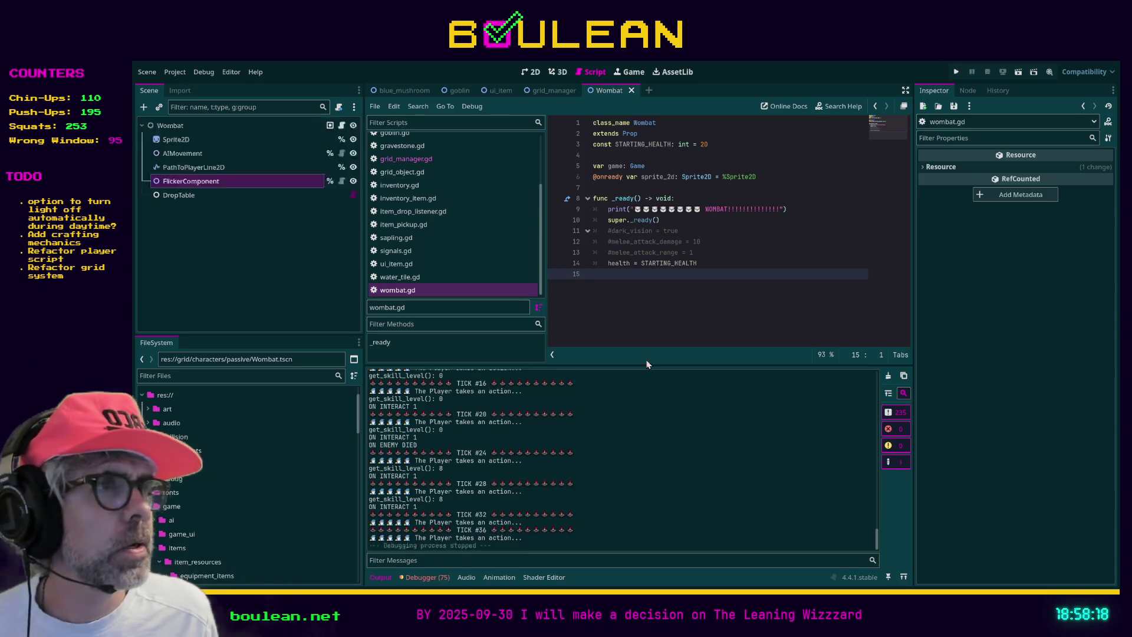
click(180, 127)
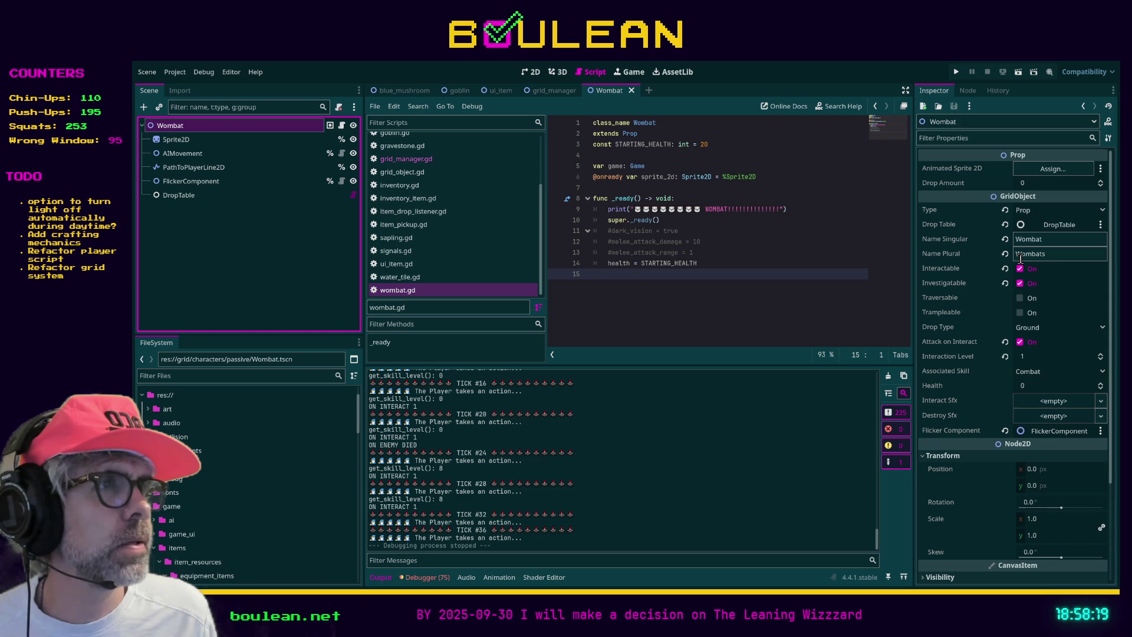
click(1019, 298)
click(783, 289)
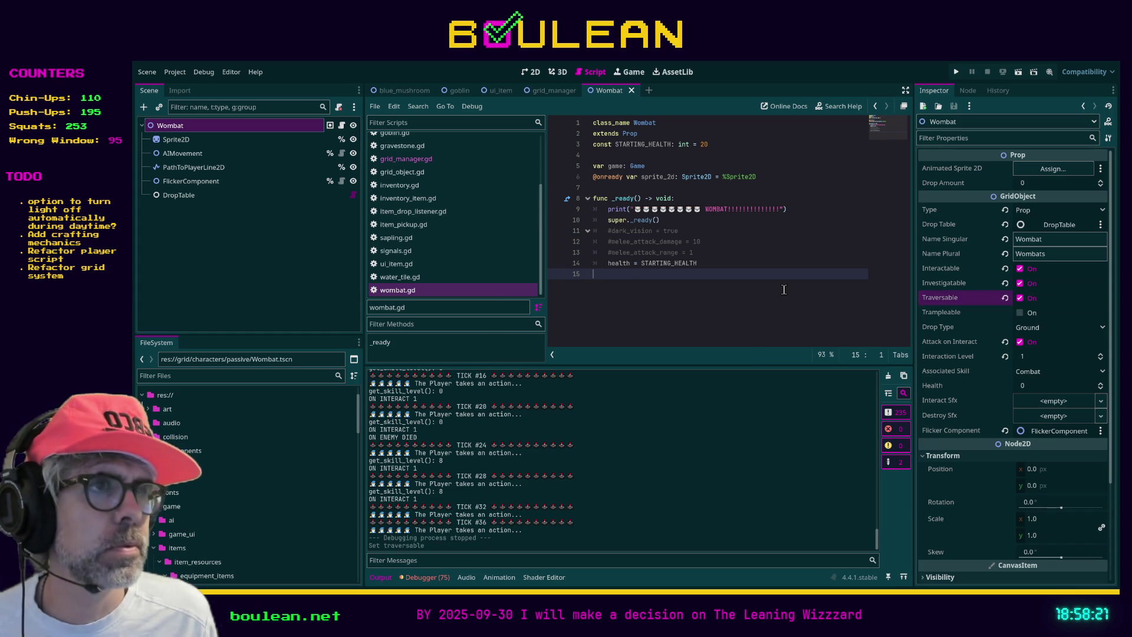
key(F5)
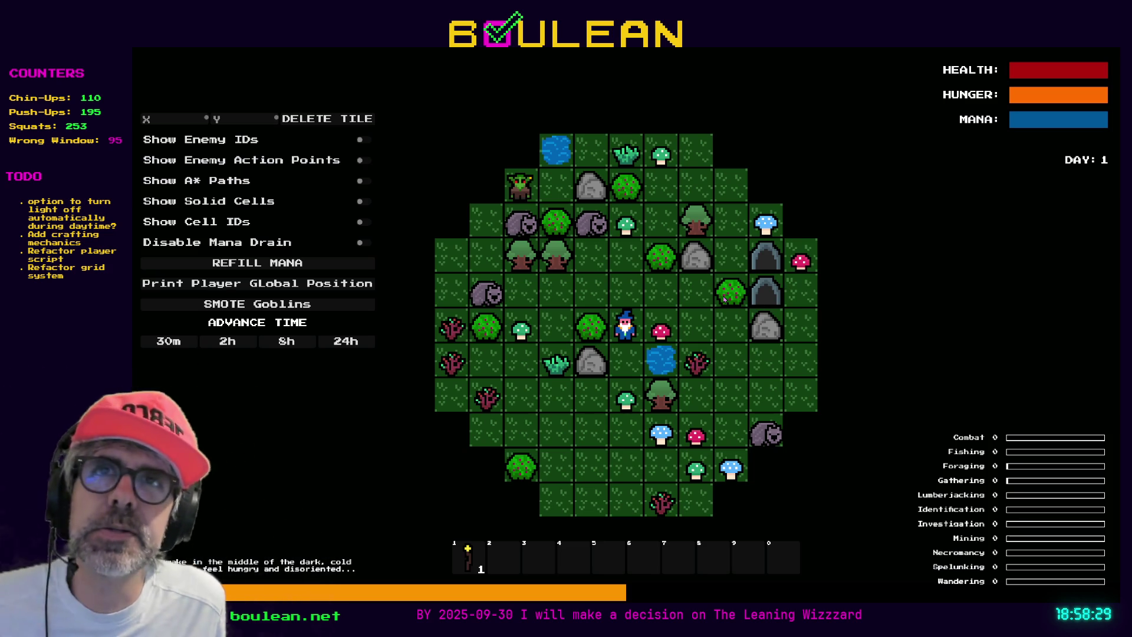
Zoom in and walk the wizard up-left, left, then back right around the goblin
scroll(724, 300, up, 3)
key(Up)
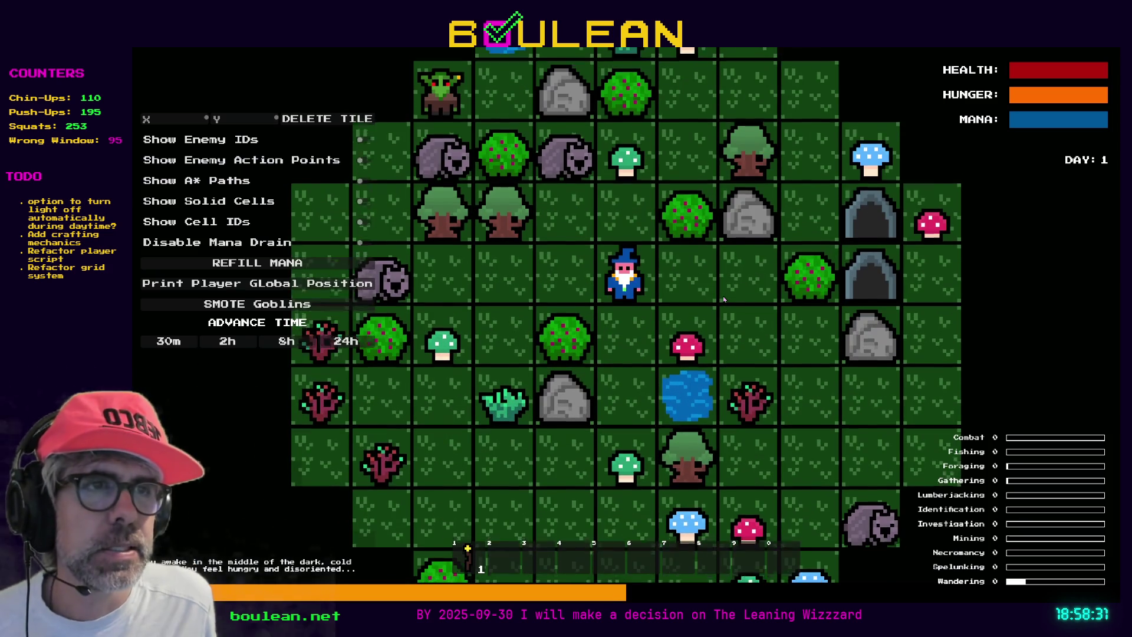
key(Left)
scroll(649, 313, up, 2)
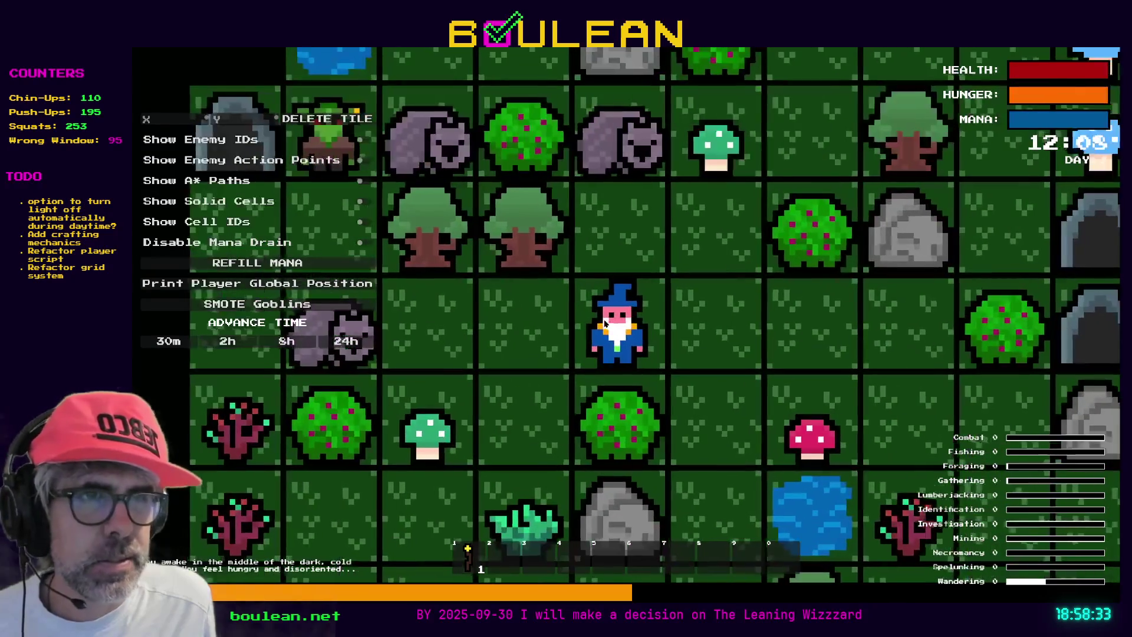
key(Left)
scroll(554, 333, up, 2)
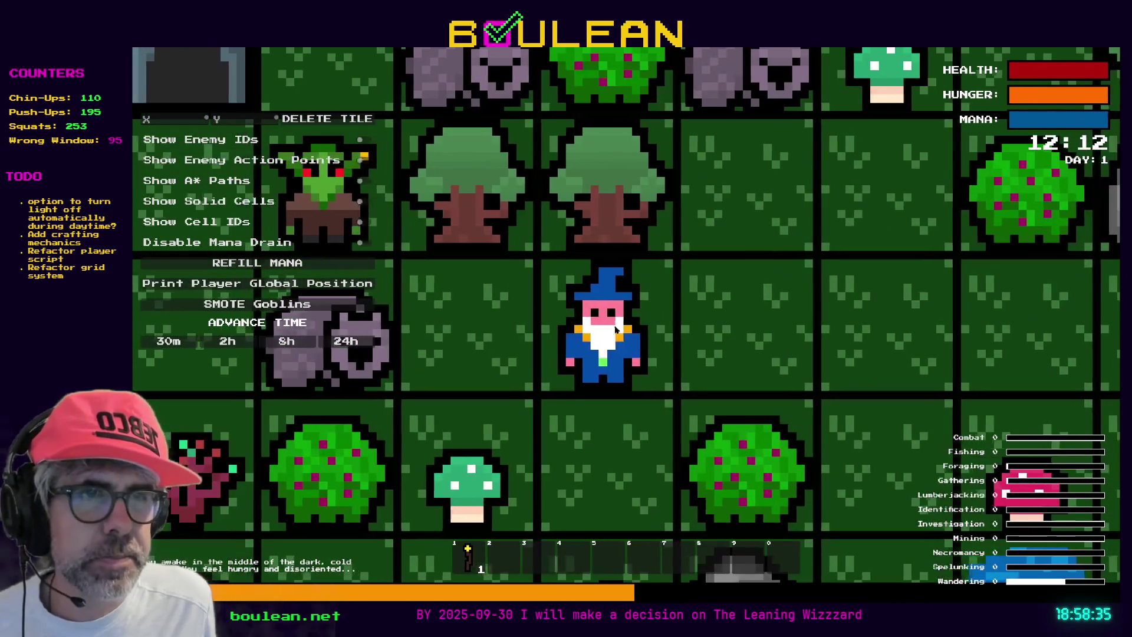
key(Left)
scroll(604, 323, up, 1)
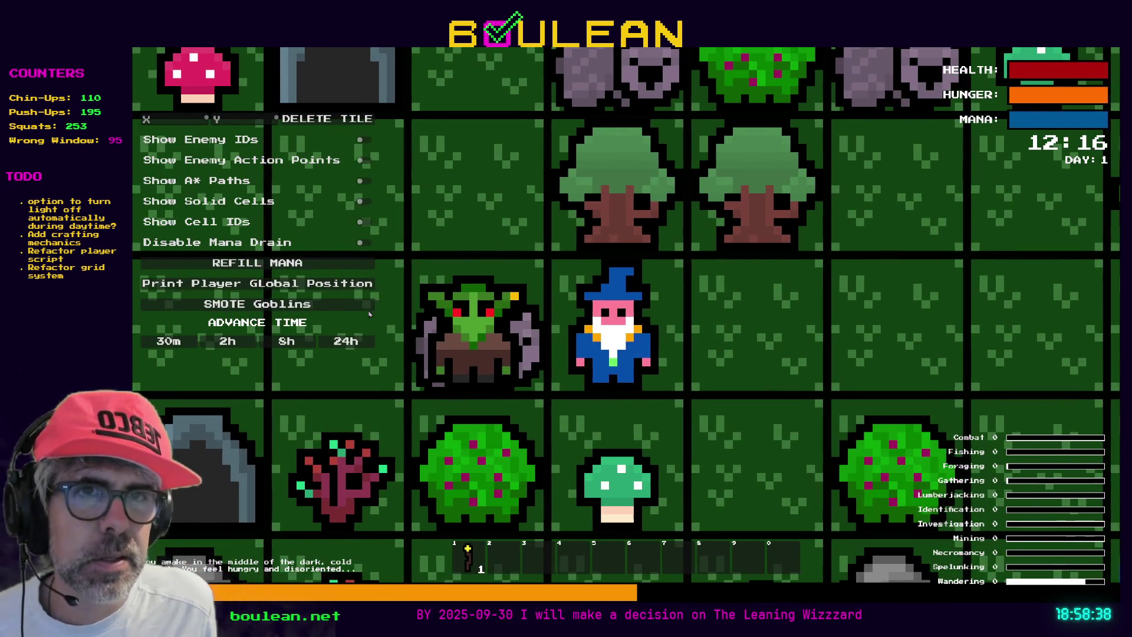
key(Right)
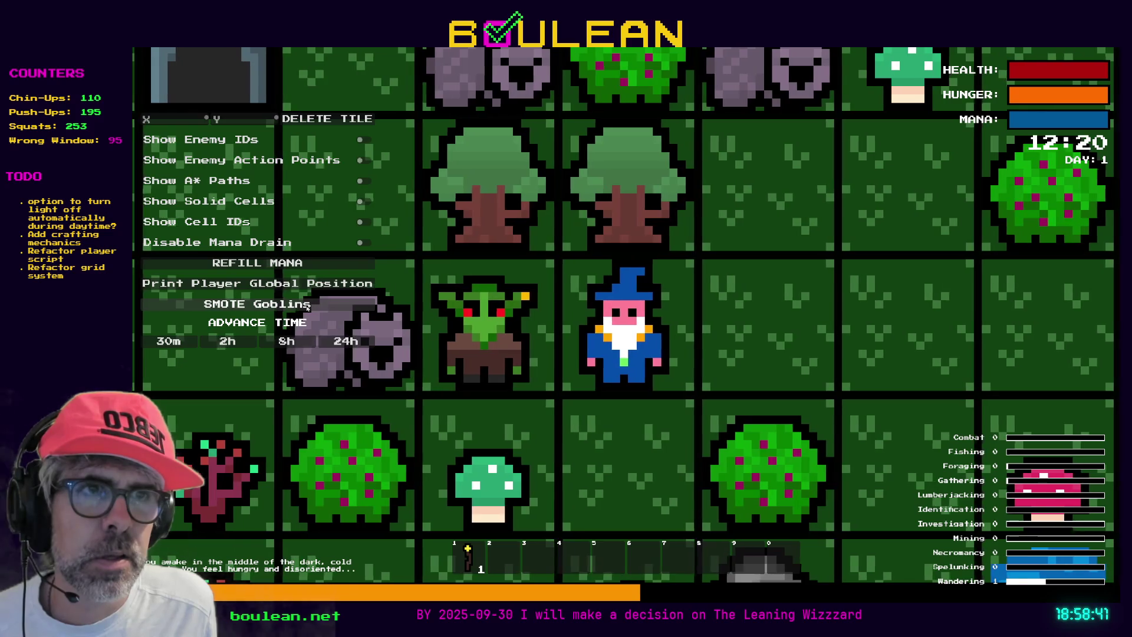
key(Right)
Smite the goblins, walk the wizard three tiles left to the wombat, and stop the game
click(307, 303)
key(Left)
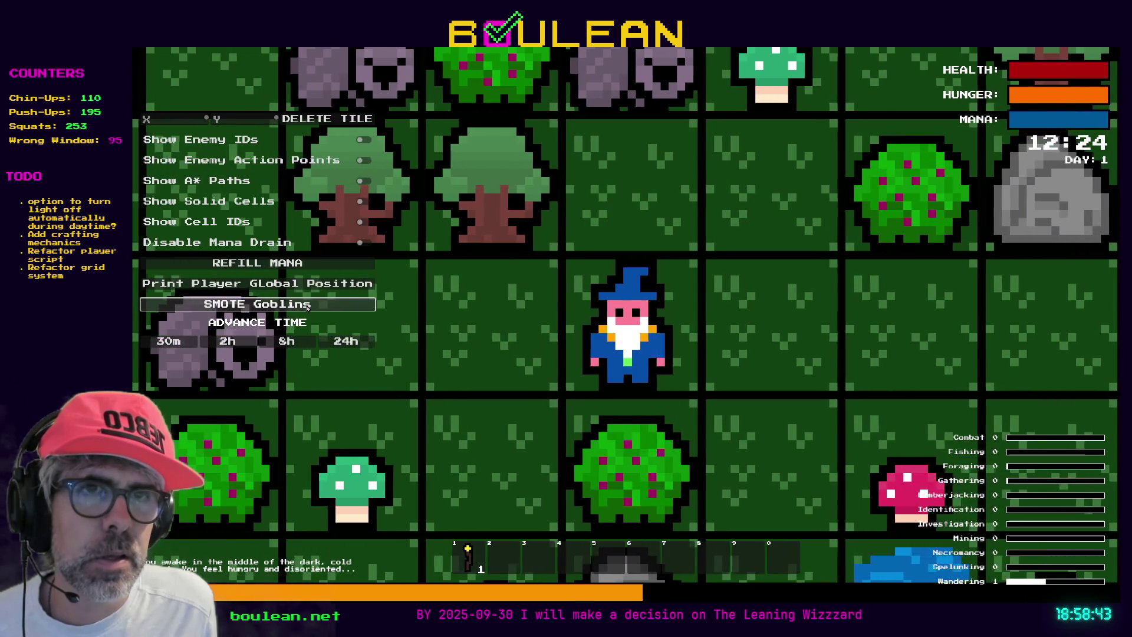
key(Left)
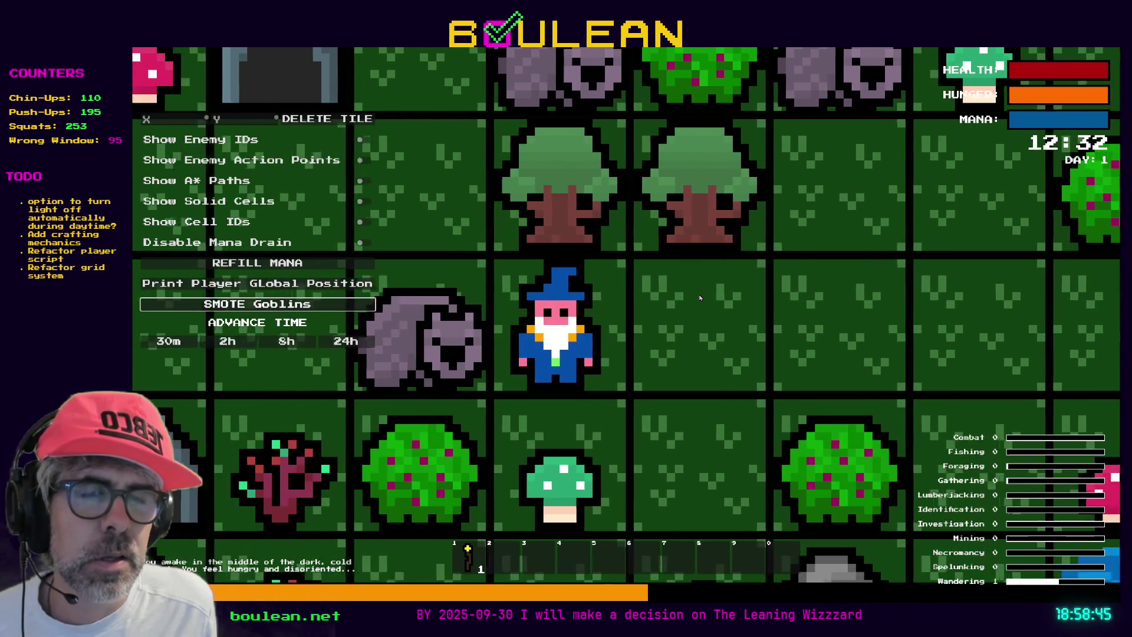
scroll(700, 298, up, 2)
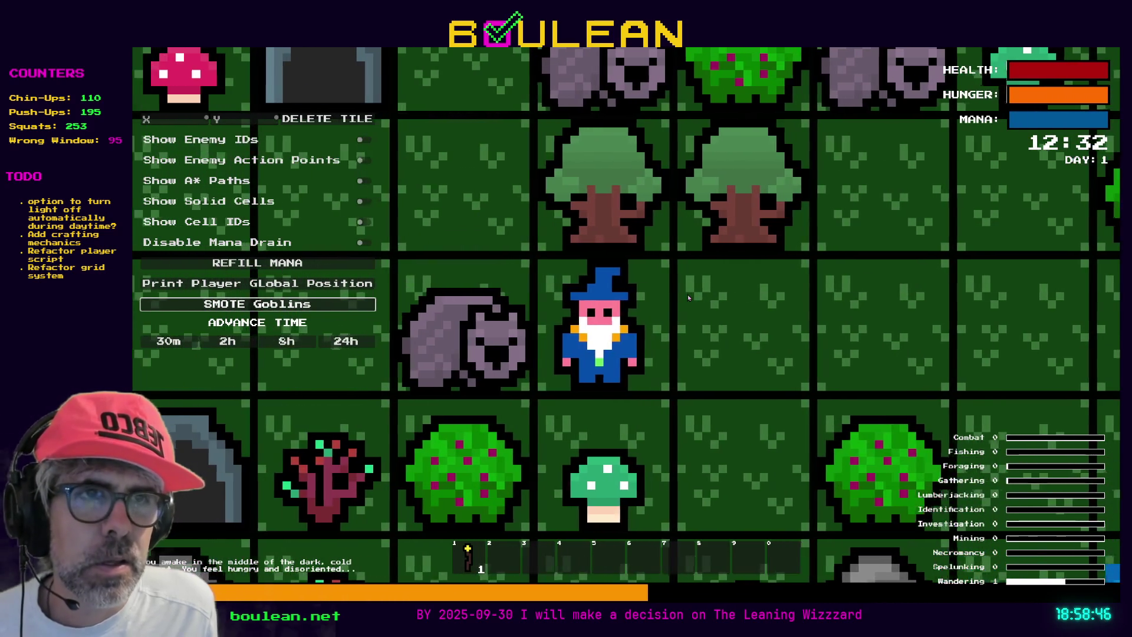
key(Left)
key(F8)
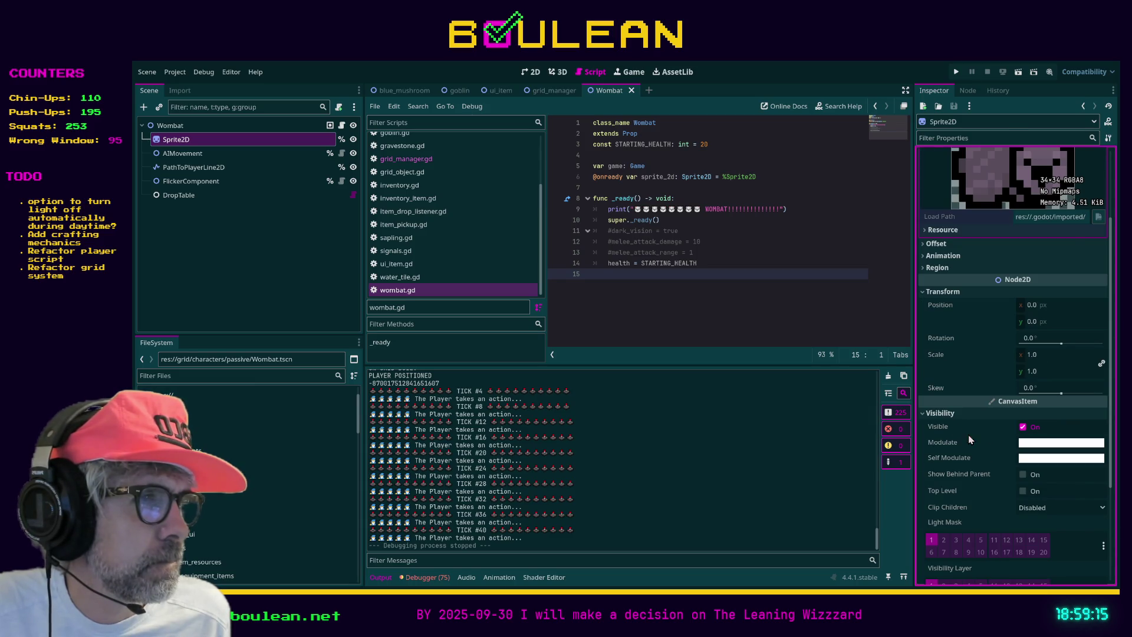
Collapse the sprite's Visibility section and review its Texture and Material settings
click(939, 413)
click(941, 472)
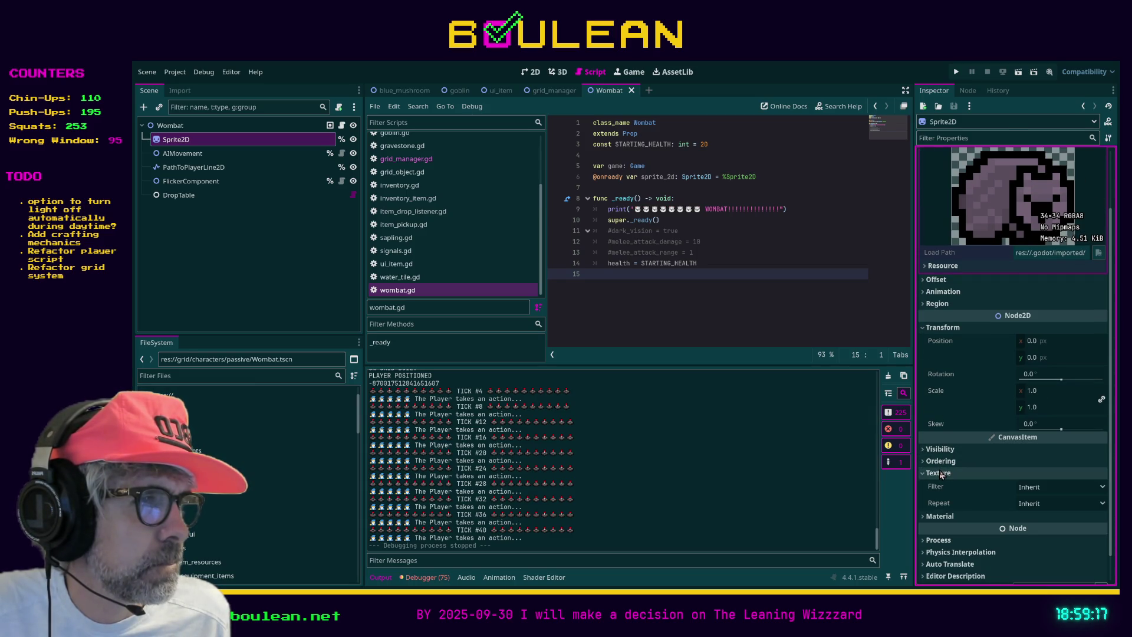
scroll(998, 476, down, 2)
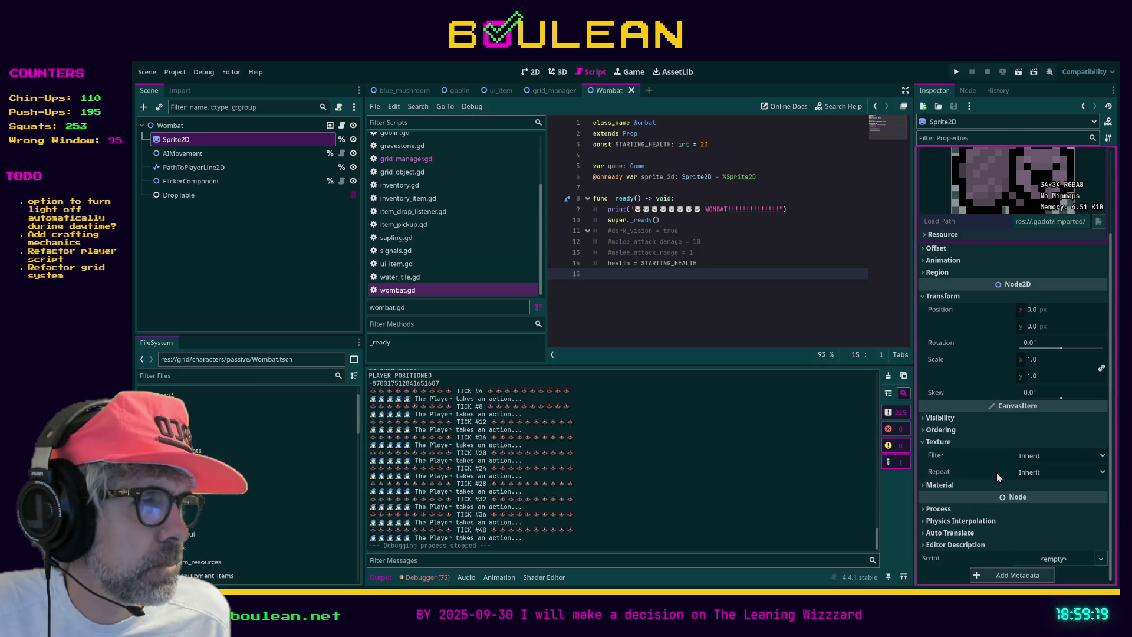
click(941, 485)
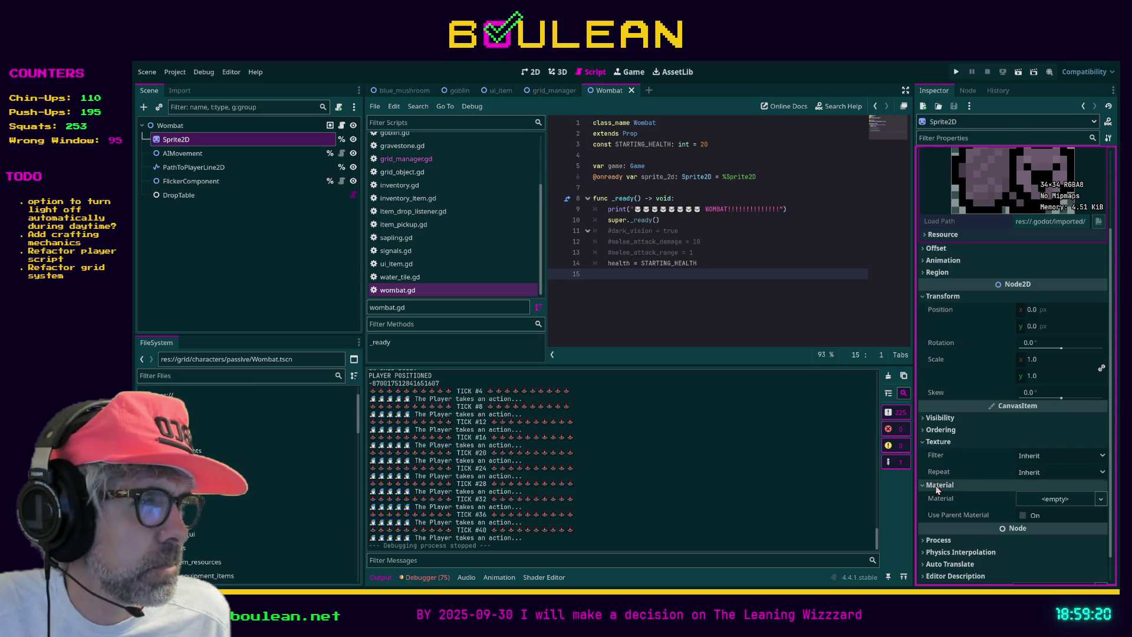
click(970, 484)
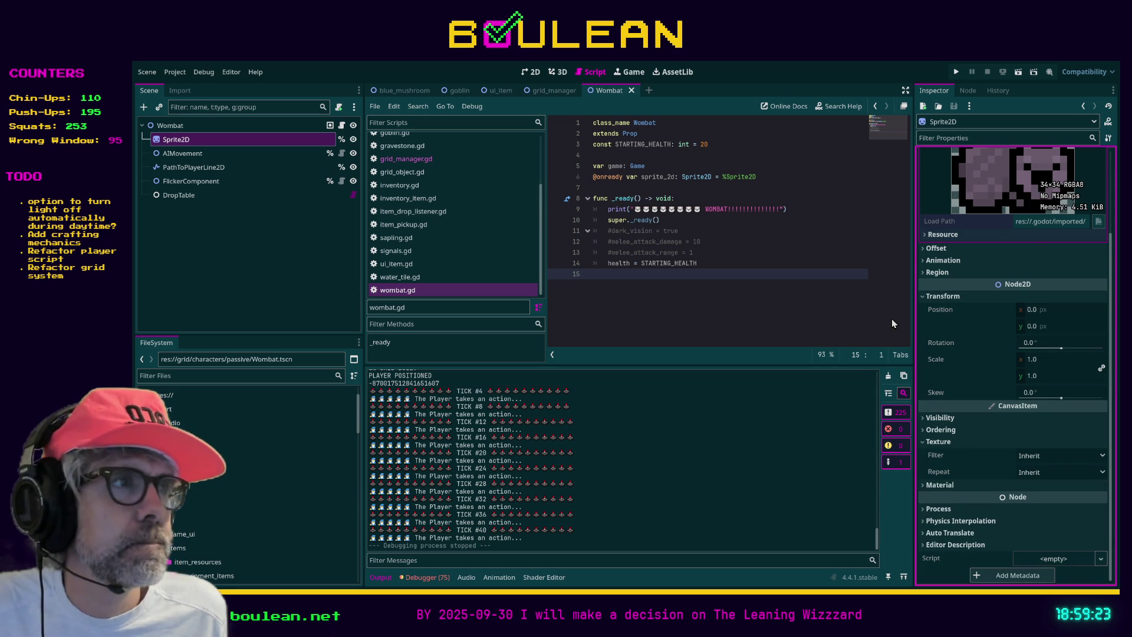
scroll(1002, 332, up, 4)
Check the Offset settings, toggle the texture preview, then select Wombat in the 2D view
click(930, 353)
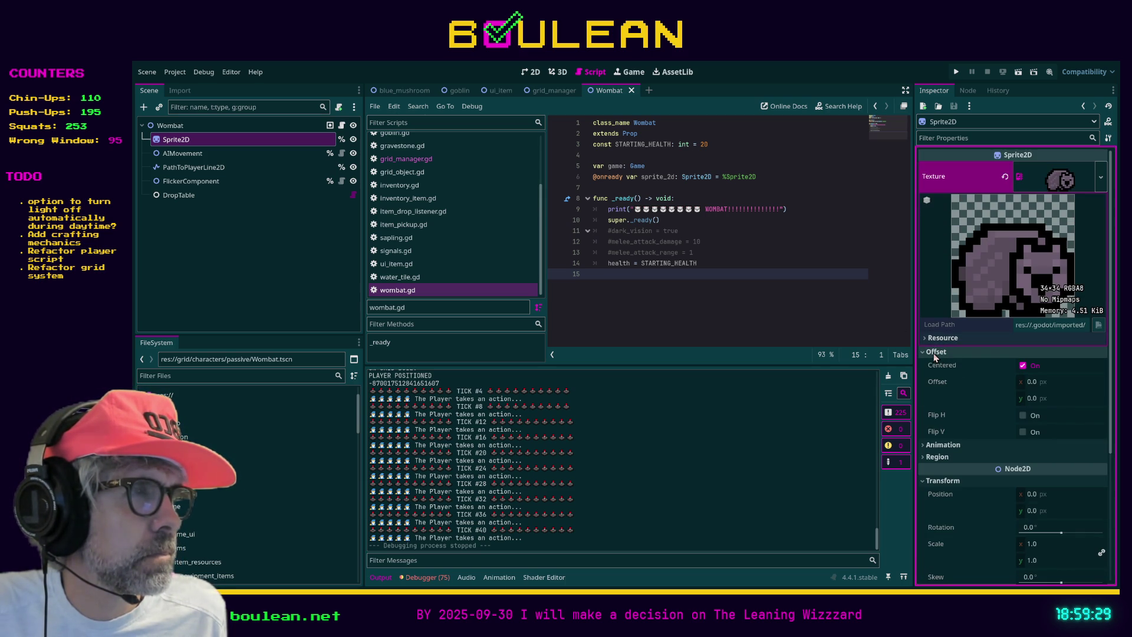
click(934, 352)
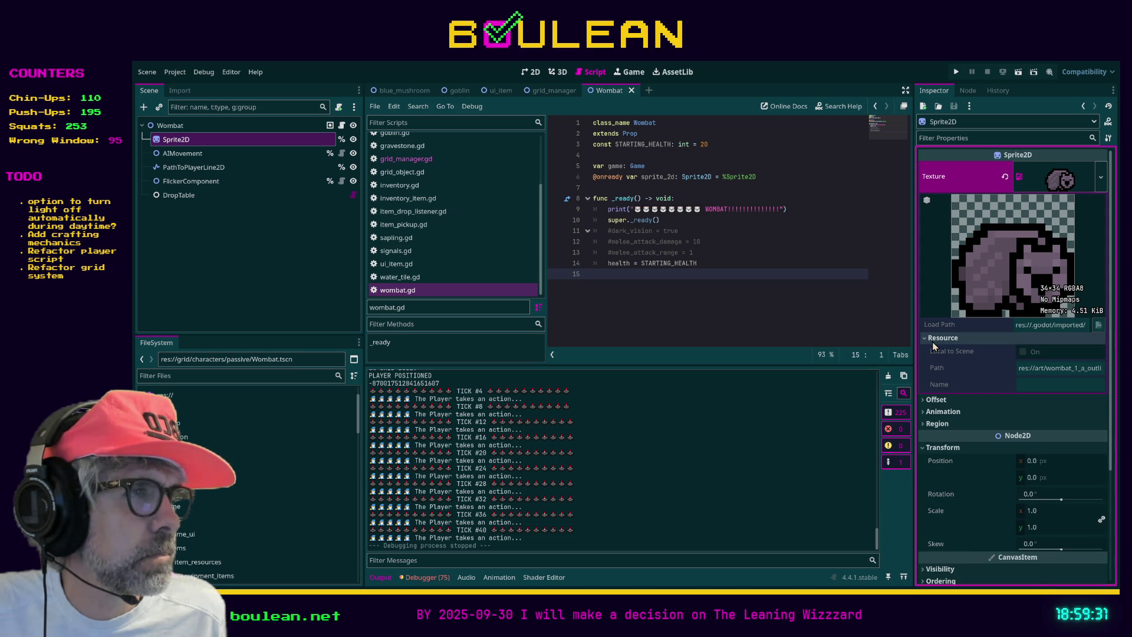
click(1049, 180)
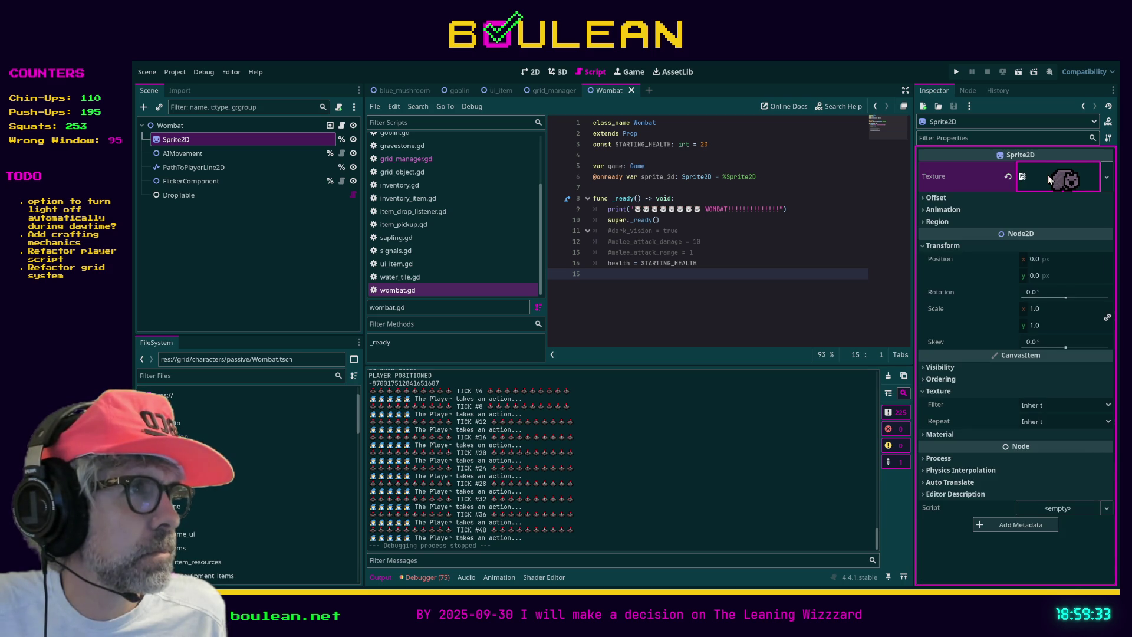
click(1055, 179)
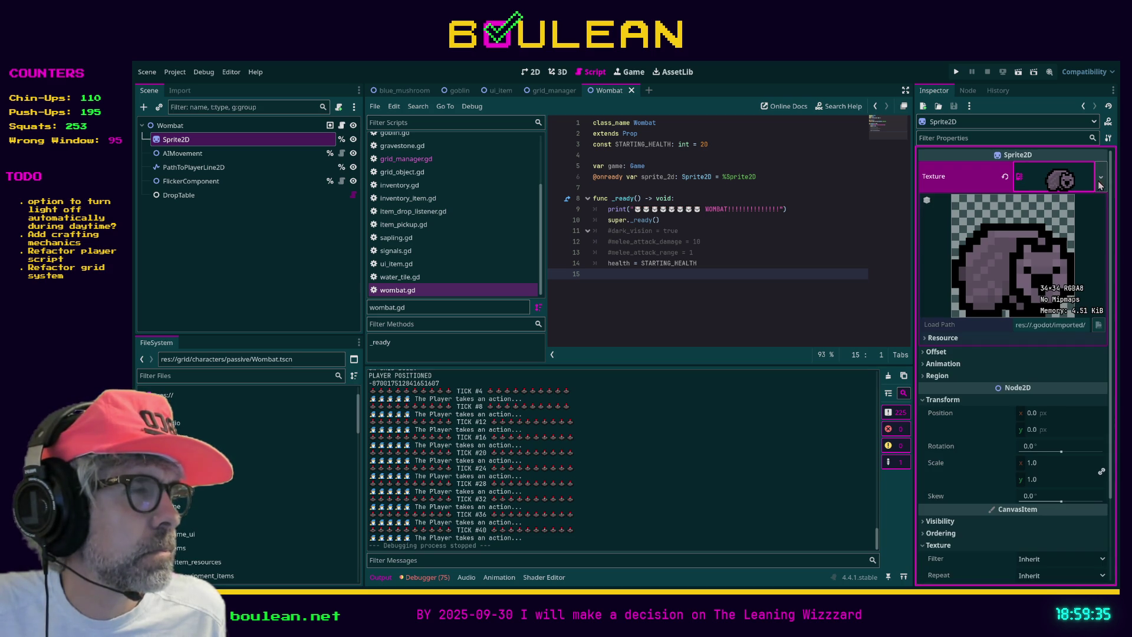
click(222, 125)
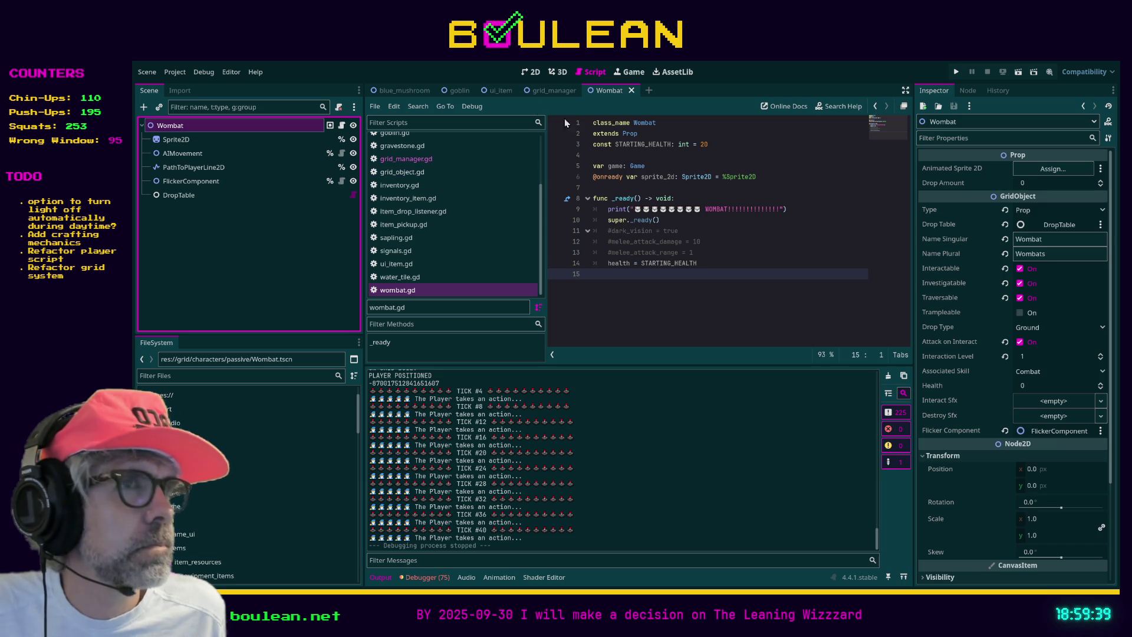
click(531, 71)
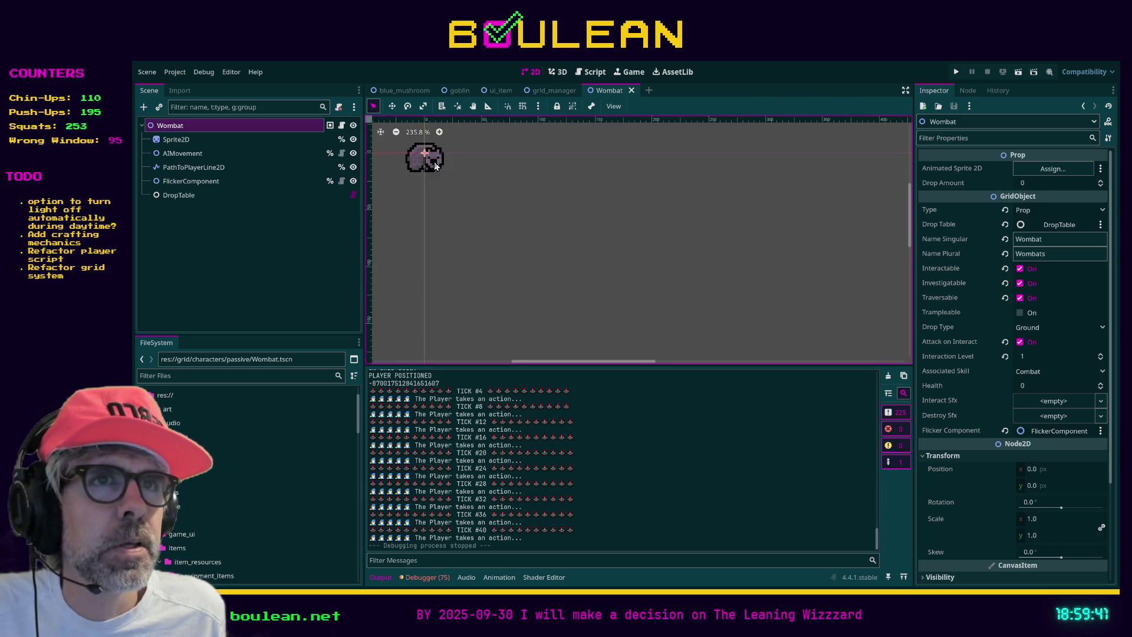
Zoom into the 2D viewport and select the wombat Sprite2D
scroll(435, 166, up, 2)
scroll(448, 177, up, 1)
scroll(565, 247, up, 2)
click(216, 139)
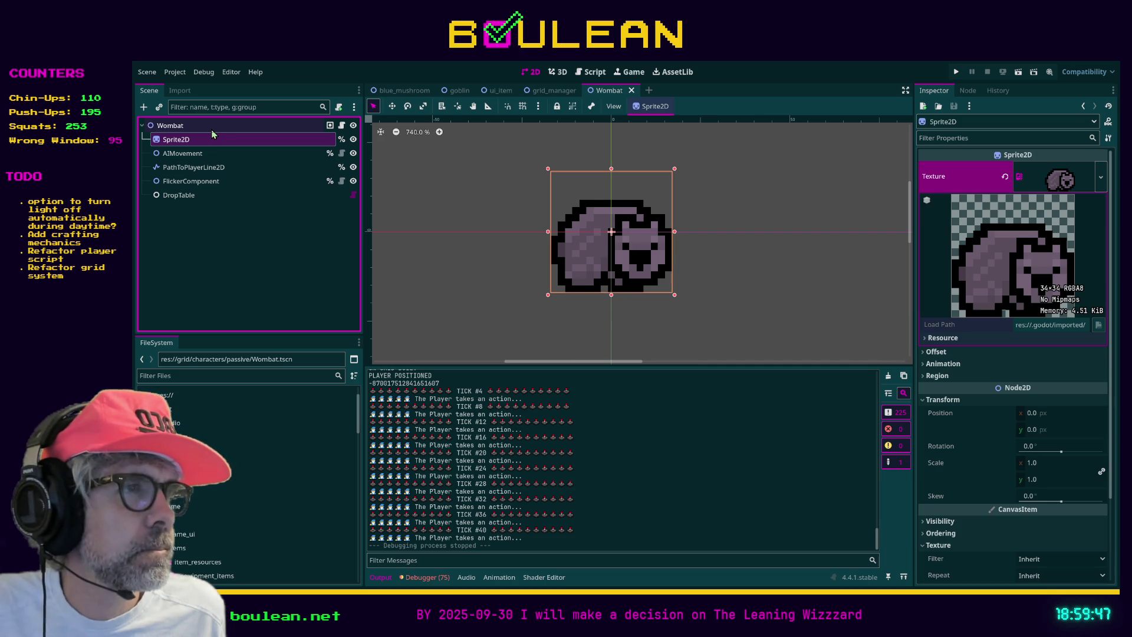
Expand the sprite's Resource, Offset, Animation, Region and Visibility sections in the Inspector
click(931, 338)
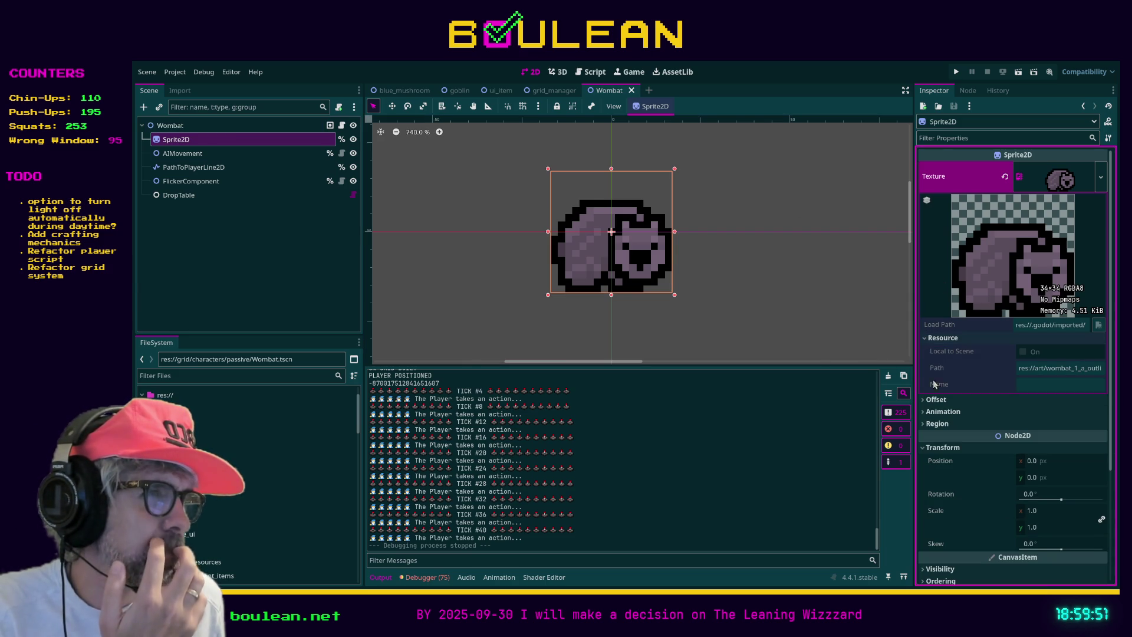
click(923, 400)
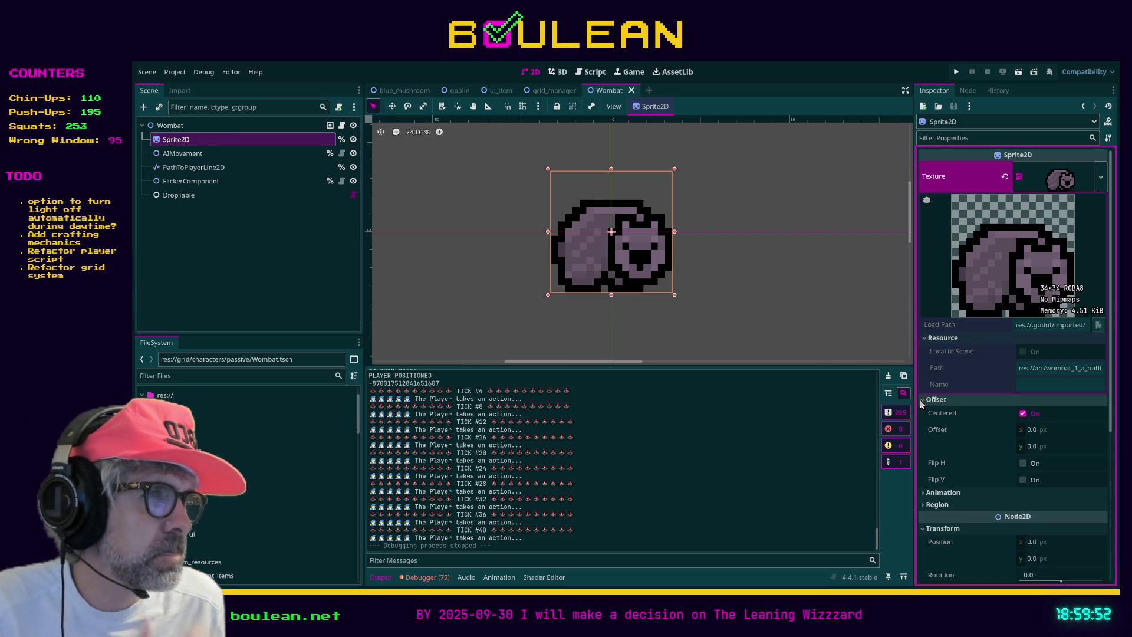
click(941, 492)
scroll(971, 469, down, 1)
scroll(972, 467, down, 1)
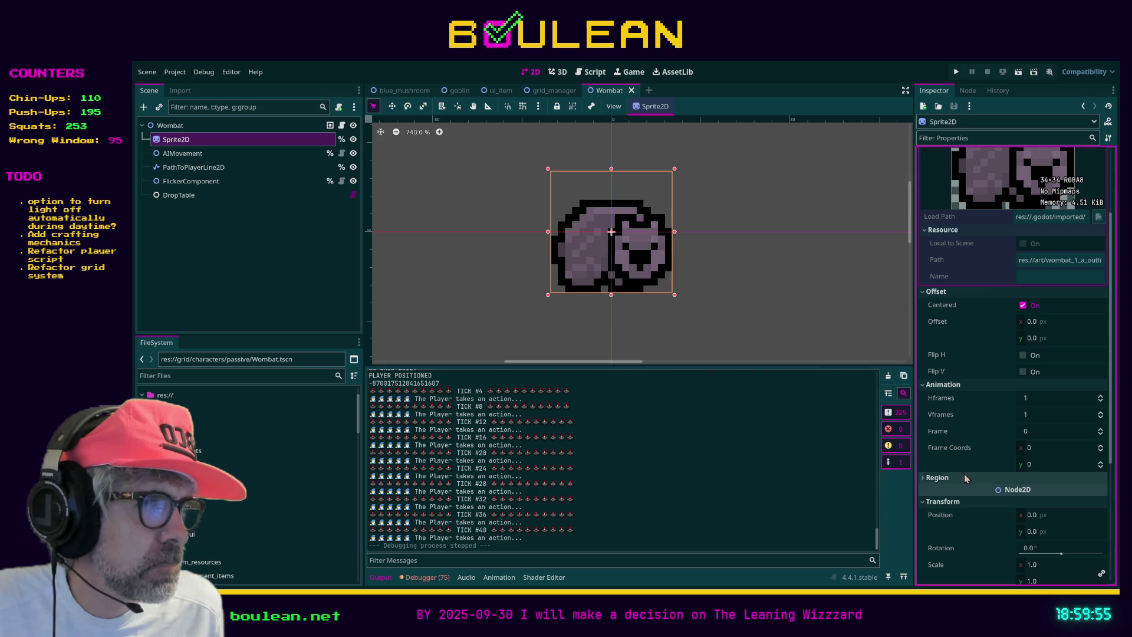
click(934, 477)
scroll(945, 481, down, 2)
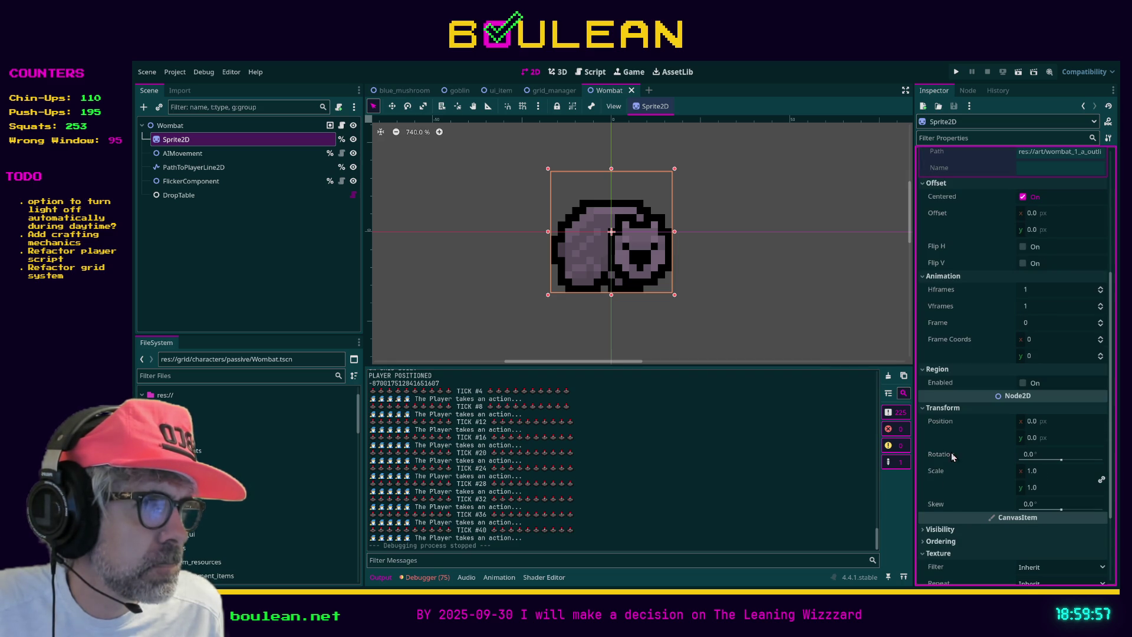
click(924, 530)
Check the Ordering and Texture sections and open the Texture Repeat dropdown
scroll(966, 495, down, 2)
scroll(974, 436, down, 1)
scroll(974, 437, down, 2)
click(928, 459)
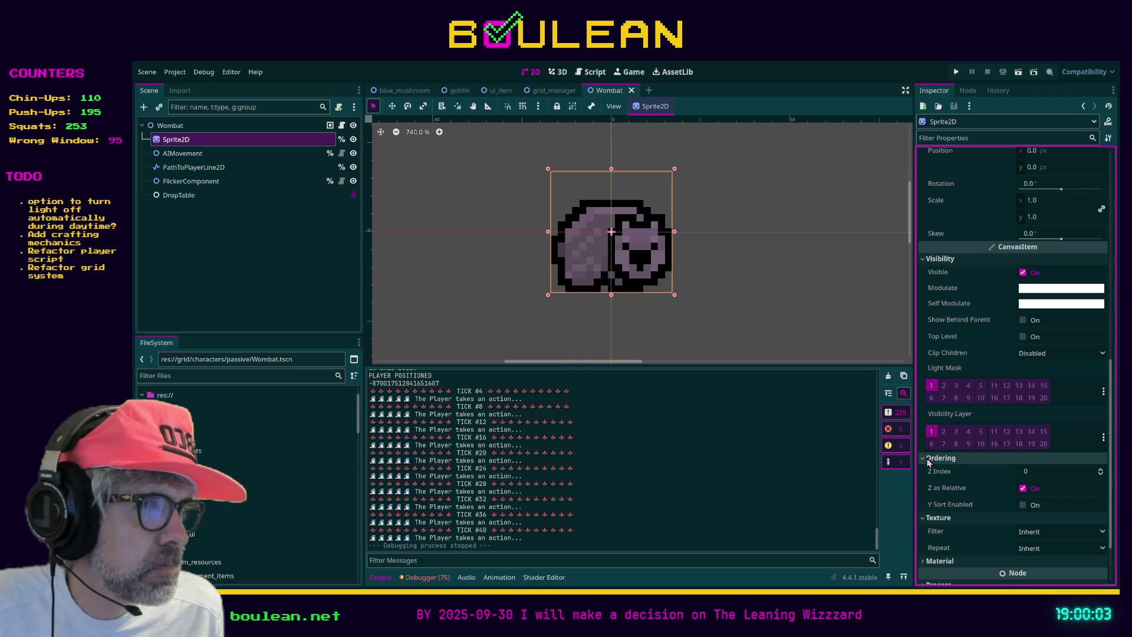
click(929, 459)
click(976, 473)
click(978, 472)
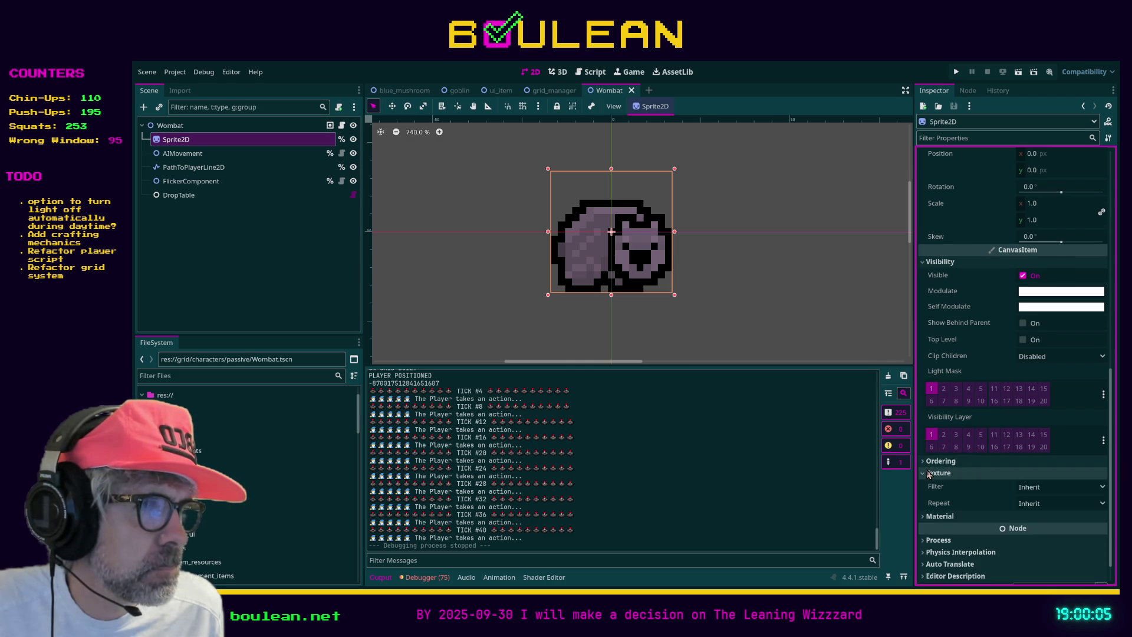
scroll(984, 472, down, 1)
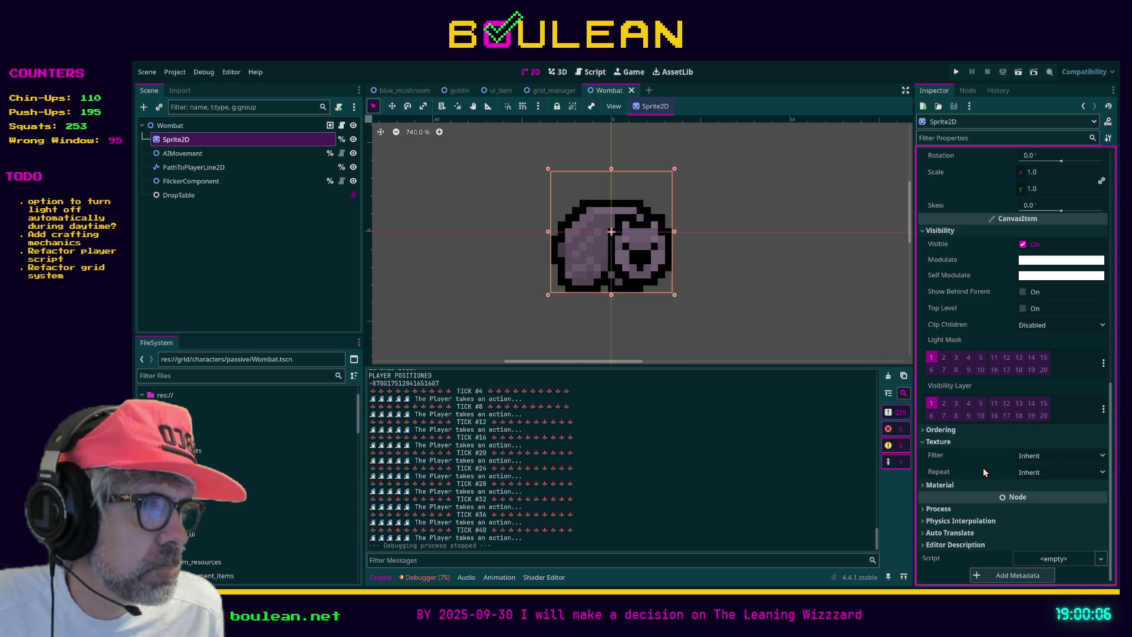
click(1034, 473)
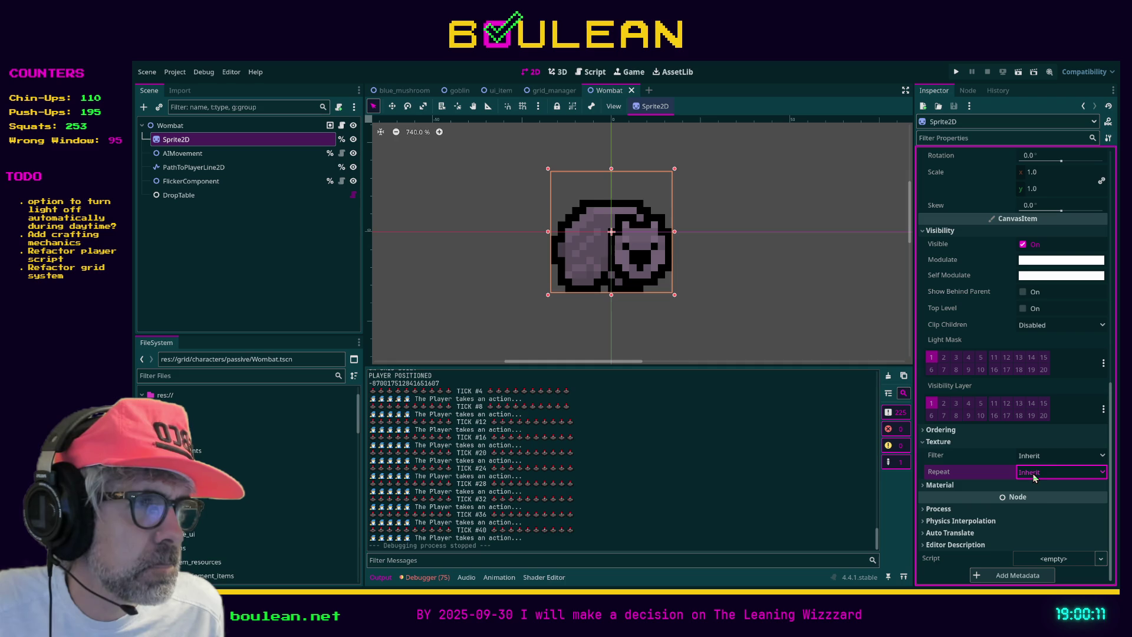
scroll(1042, 504, up, 10)
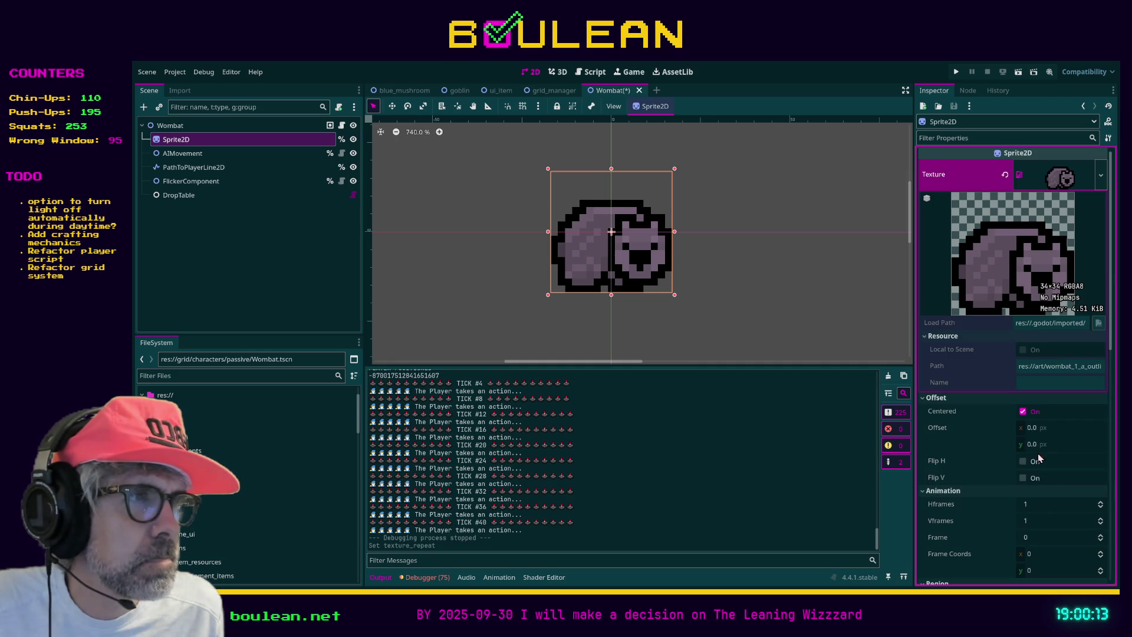
scroll(1048, 396, down, 5)
scroll(1048, 396, down, 5)
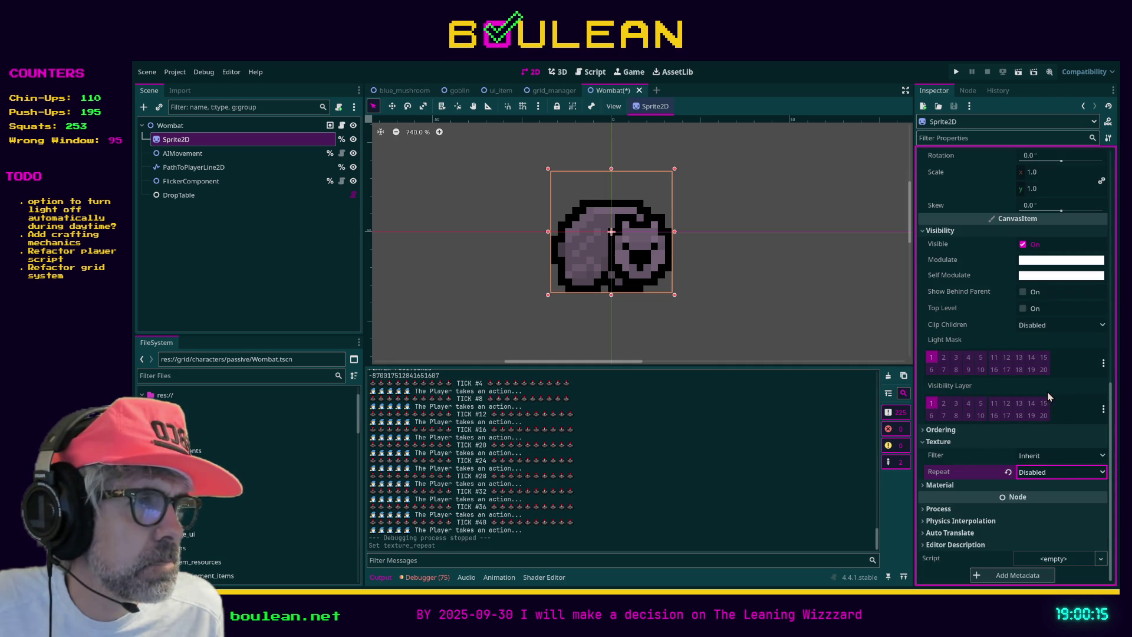
click(1054, 474)
scroll(968, 480, down, 4)
scroll(978, 464, down, 5)
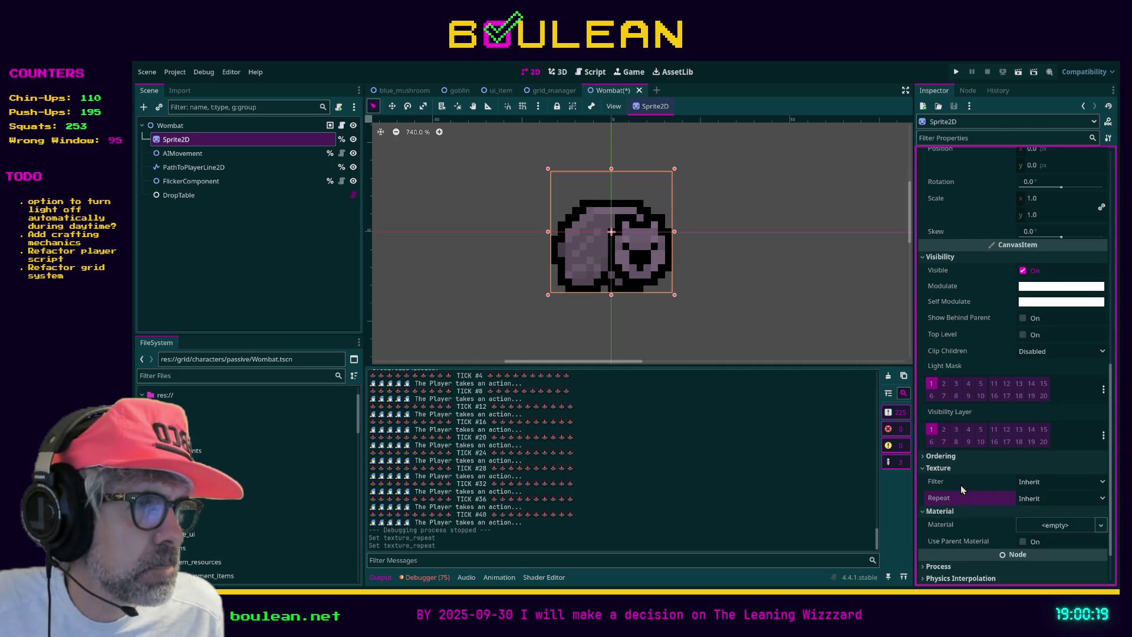
scroll(979, 480, down, 2)
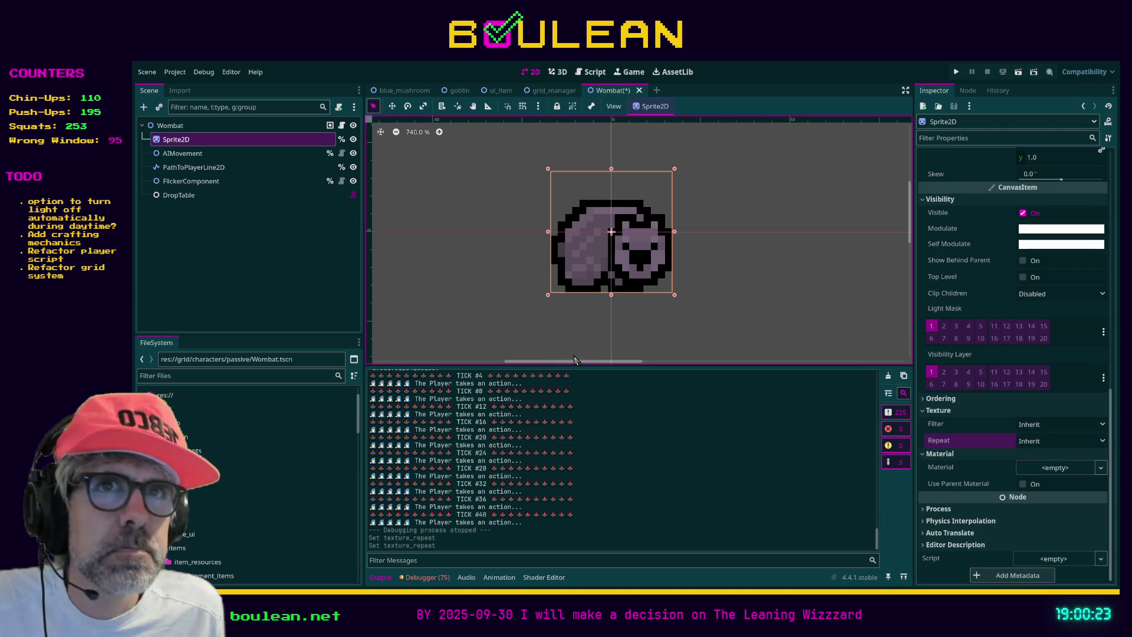
click(192, 128)
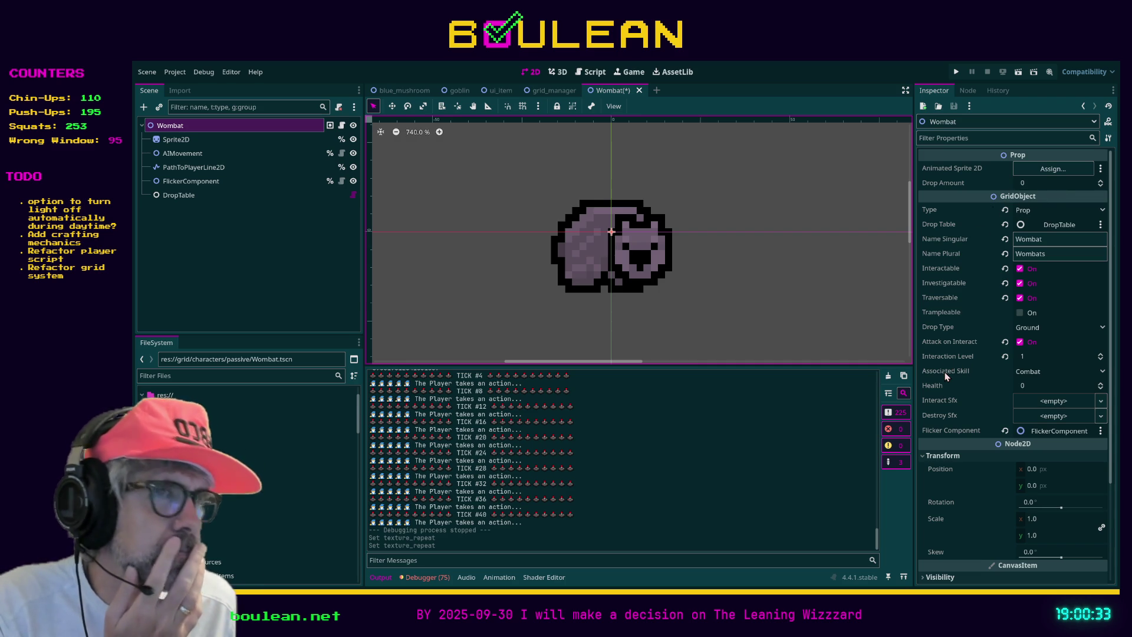
click(569, 251)
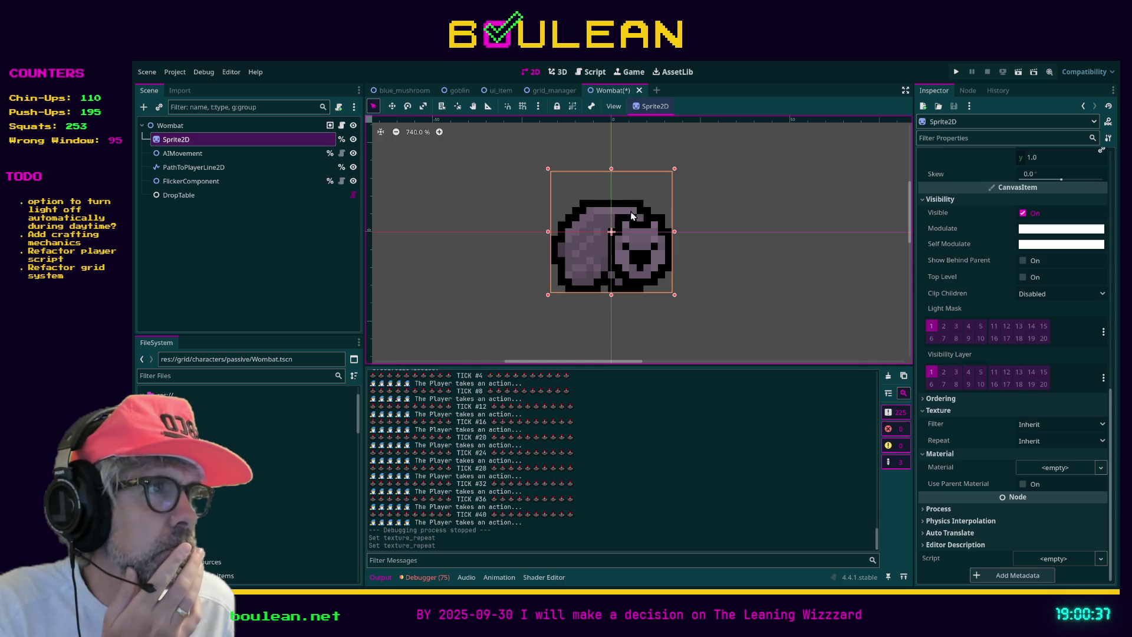
scroll(1000, 236, up, 4)
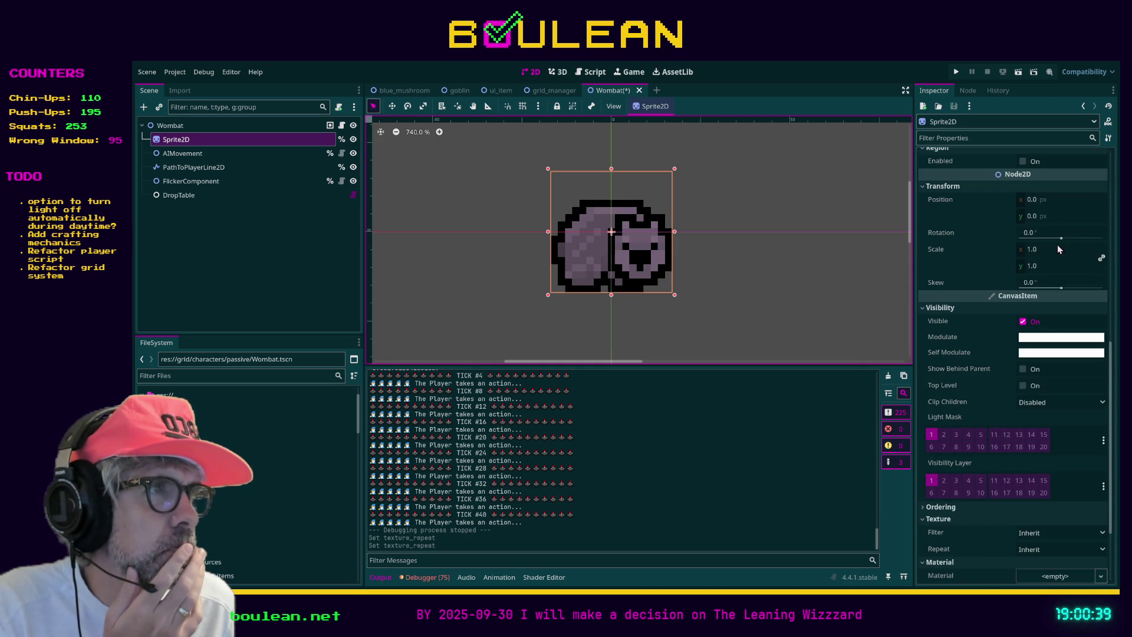
scroll(1064, 255, up, 4)
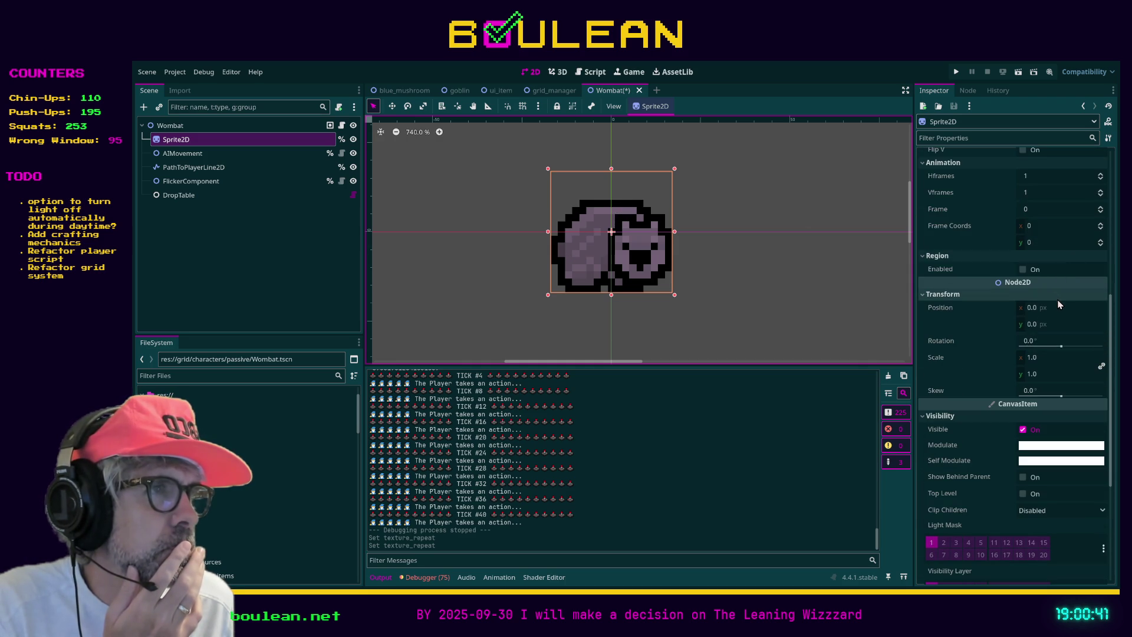
scroll(1061, 312, up, 2)
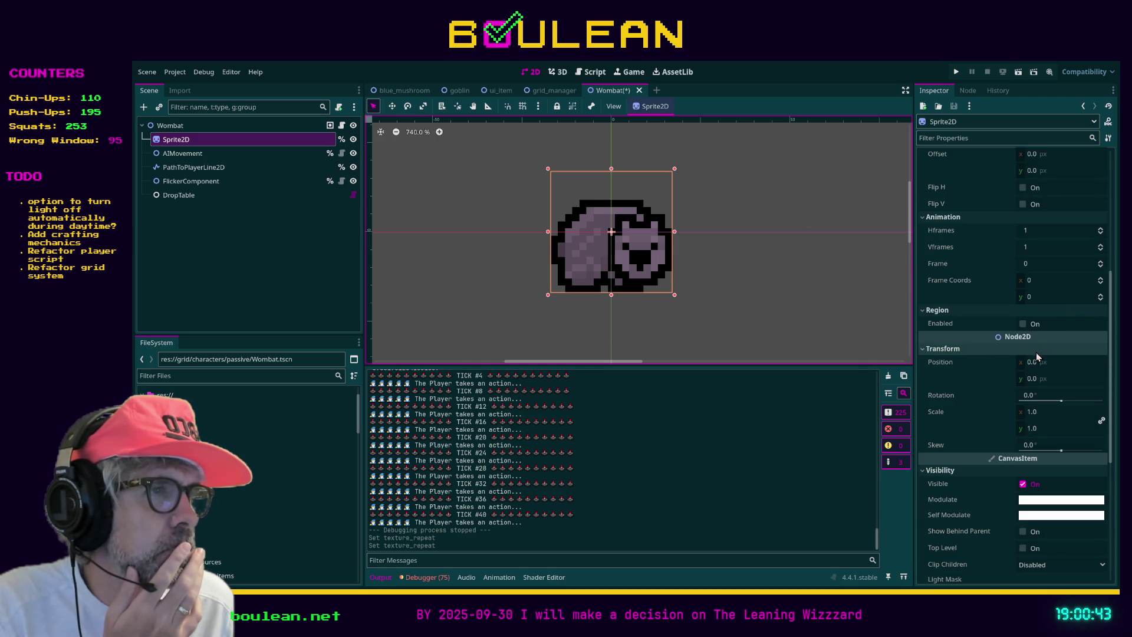
scroll(1041, 382, up, 2)
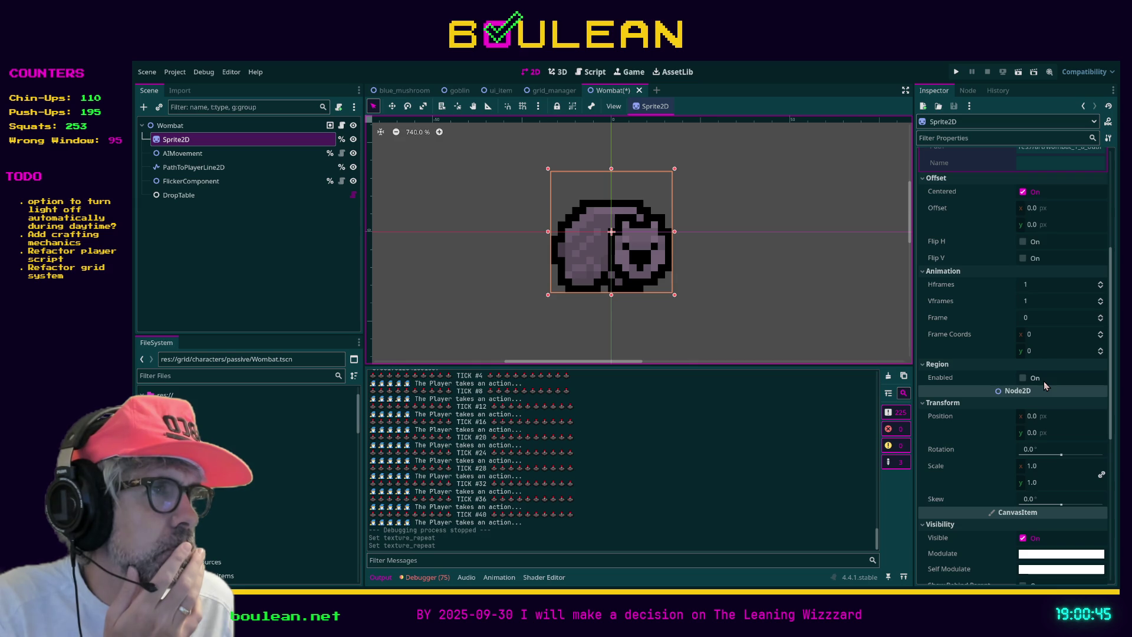
scroll(1044, 385, up, 6)
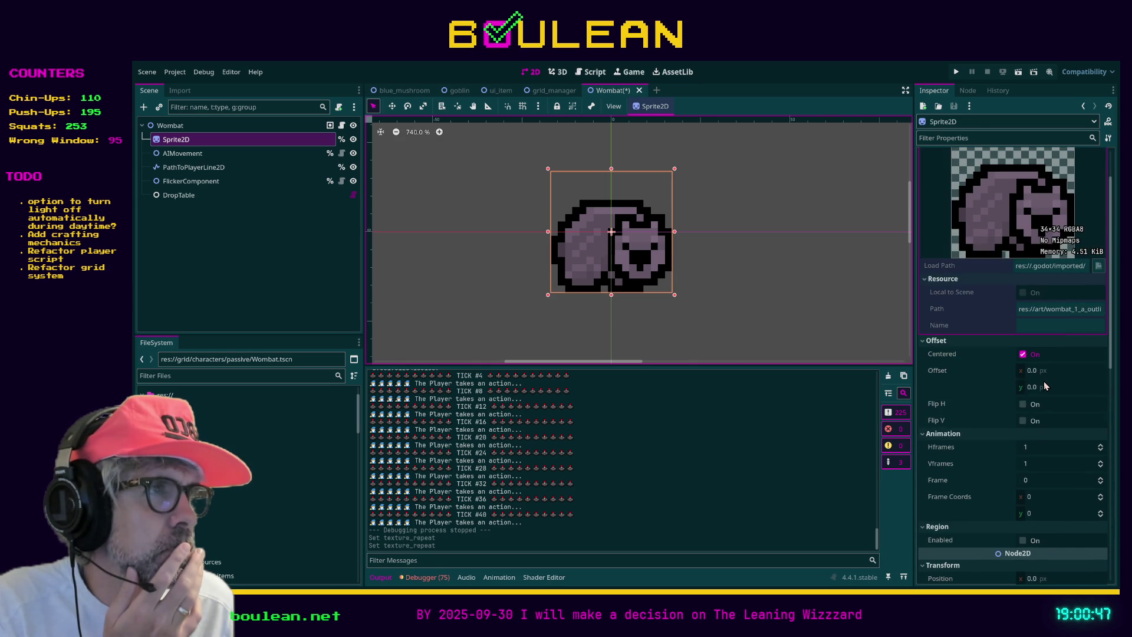
click(1024, 360)
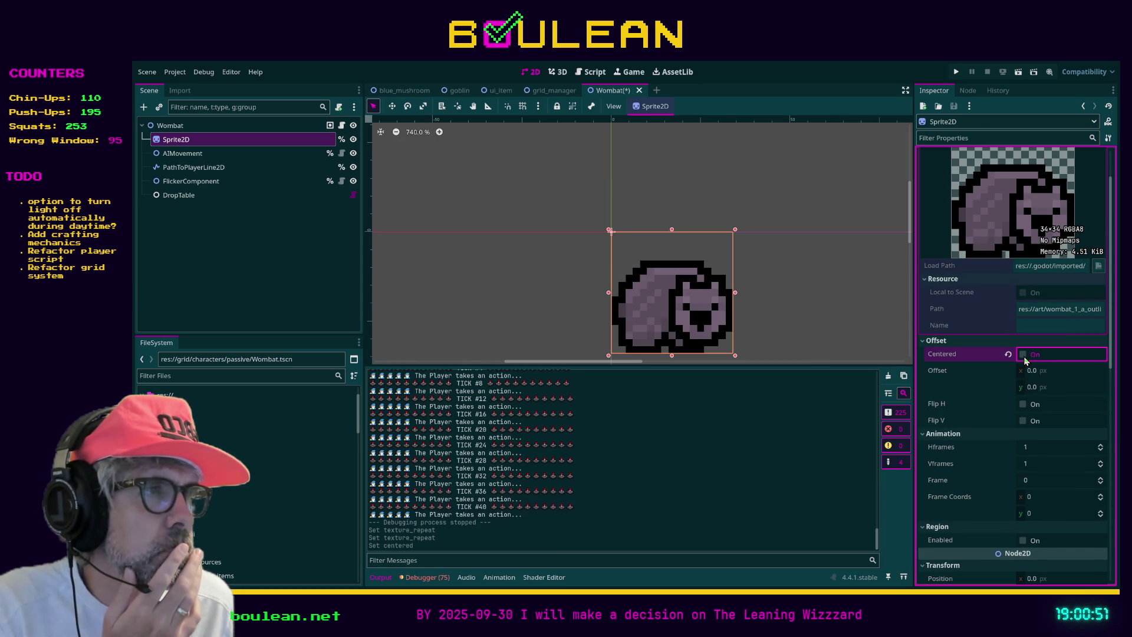
Re-enable Offset > Centered on the wombat sprite and deselect it on the canvas
click(1024, 361)
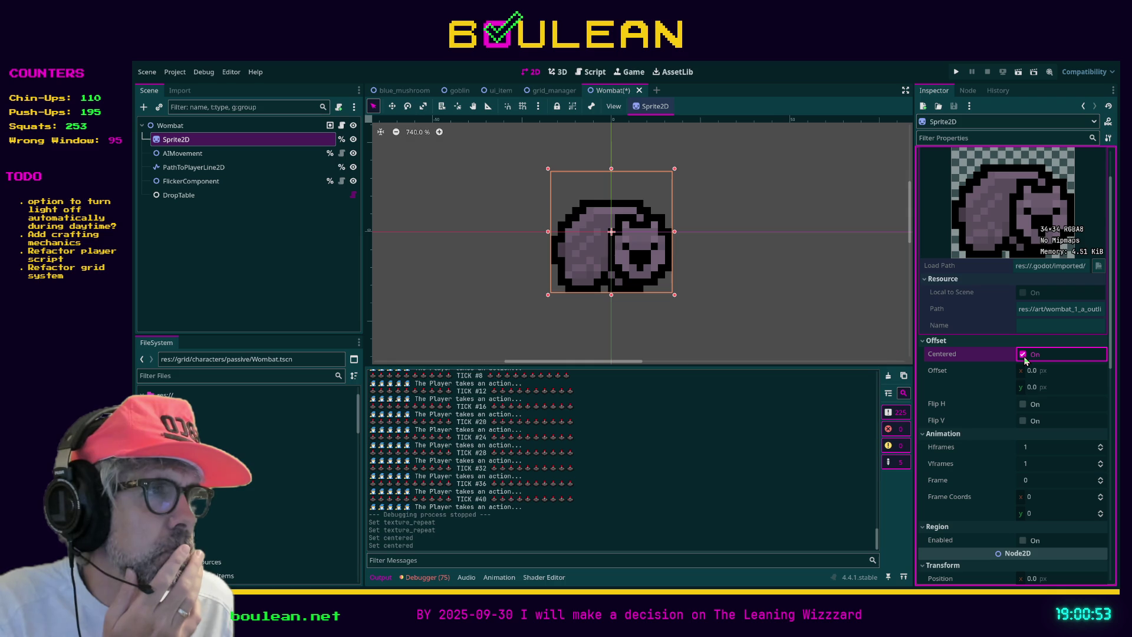
scroll(1009, 282, up, 2)
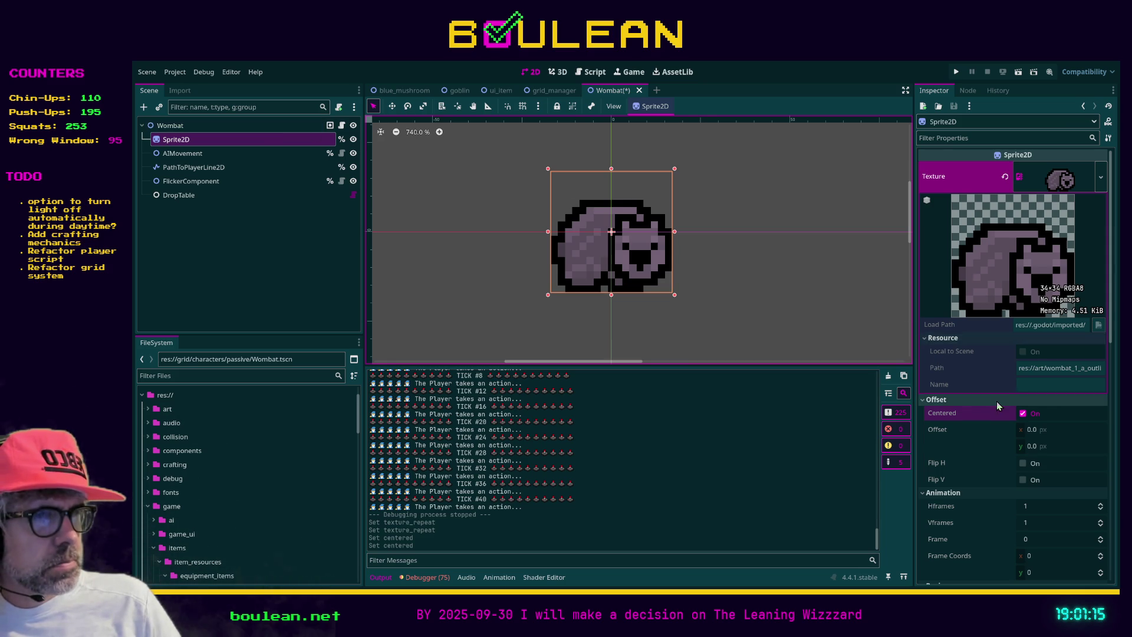
scroll(997, 407, down, 5)
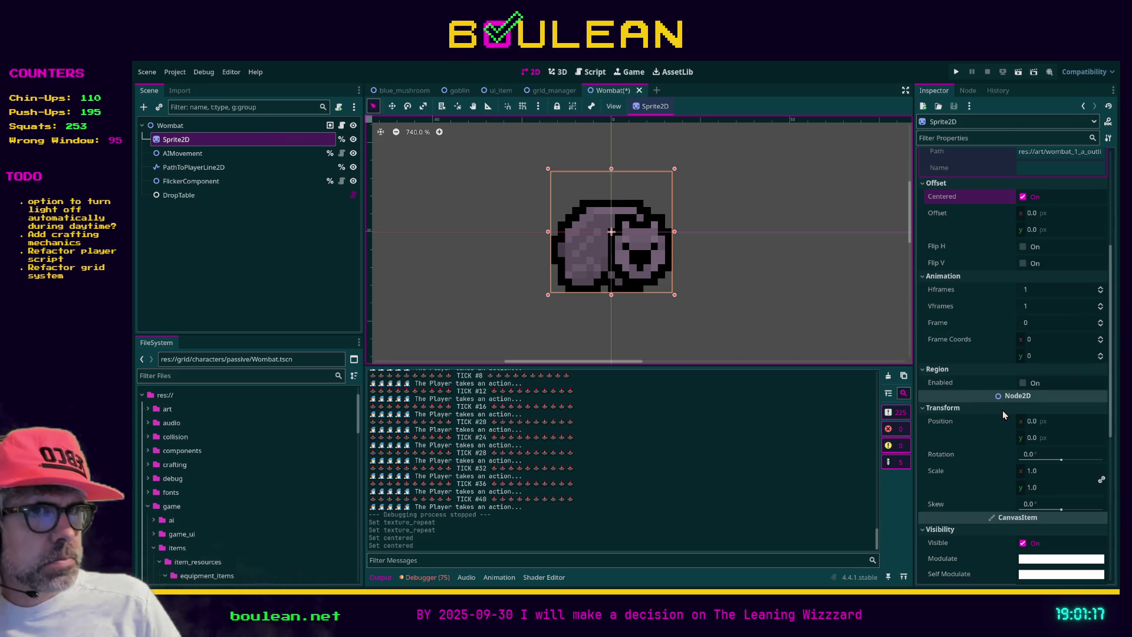
click(719, 284)
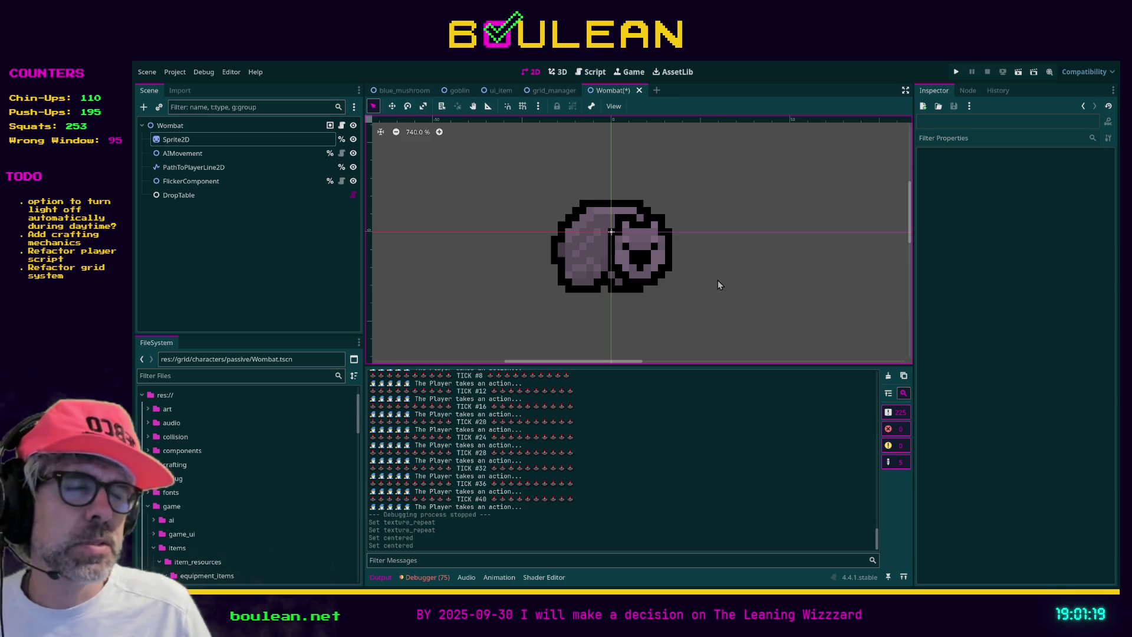
Save the Wombat scene and launch the Boulean game with F5
key(ctrl+s)
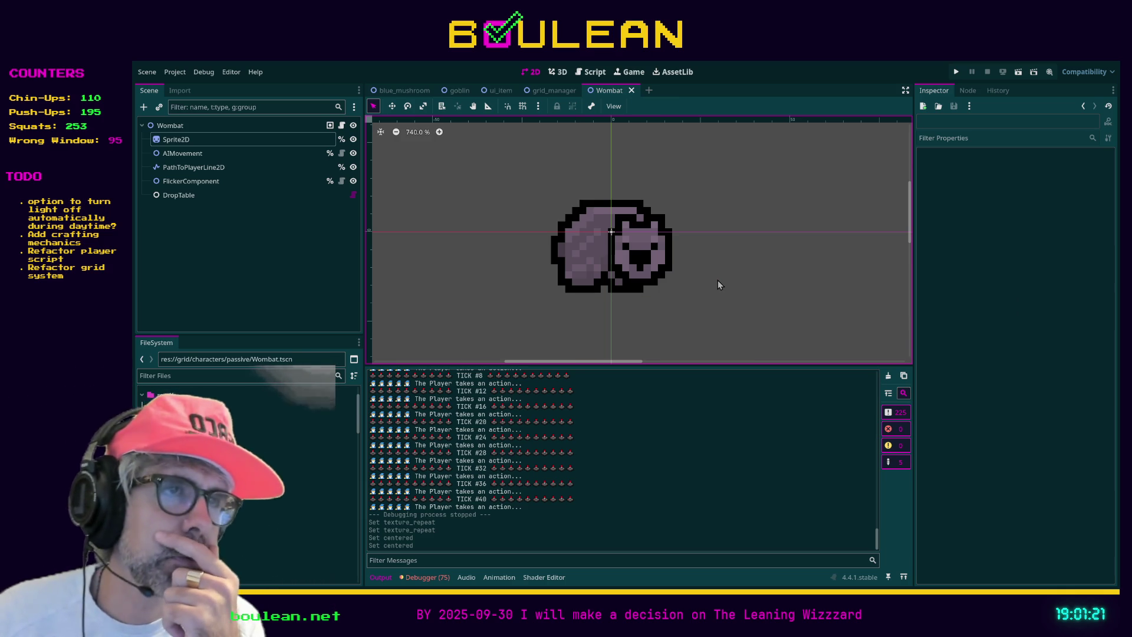
key(F5)
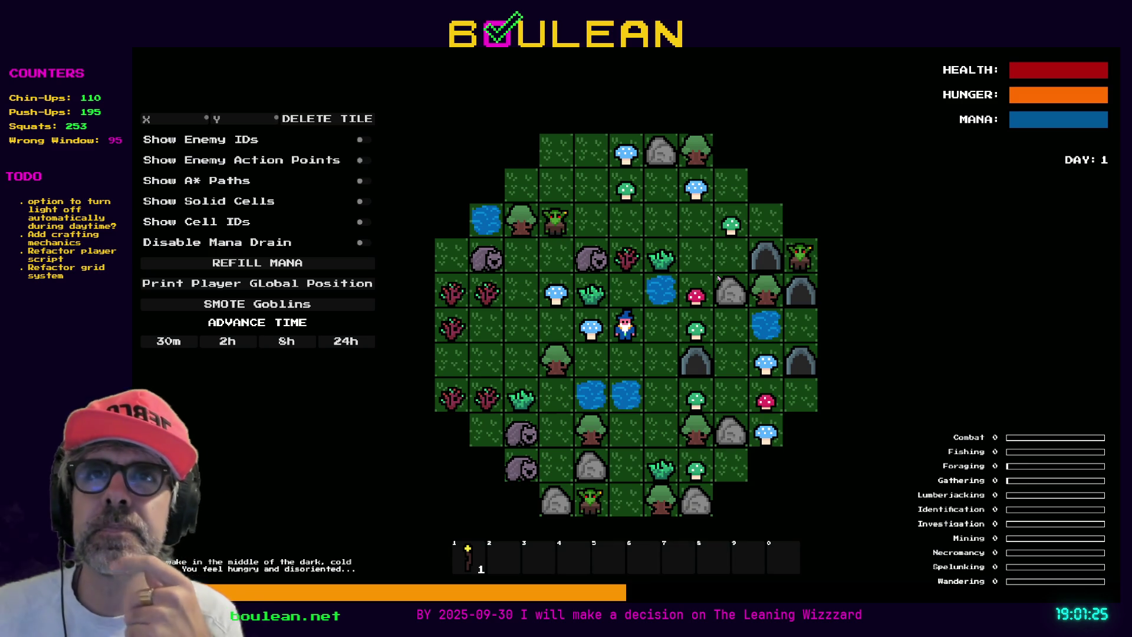
scroll(668, 306, up, 3)
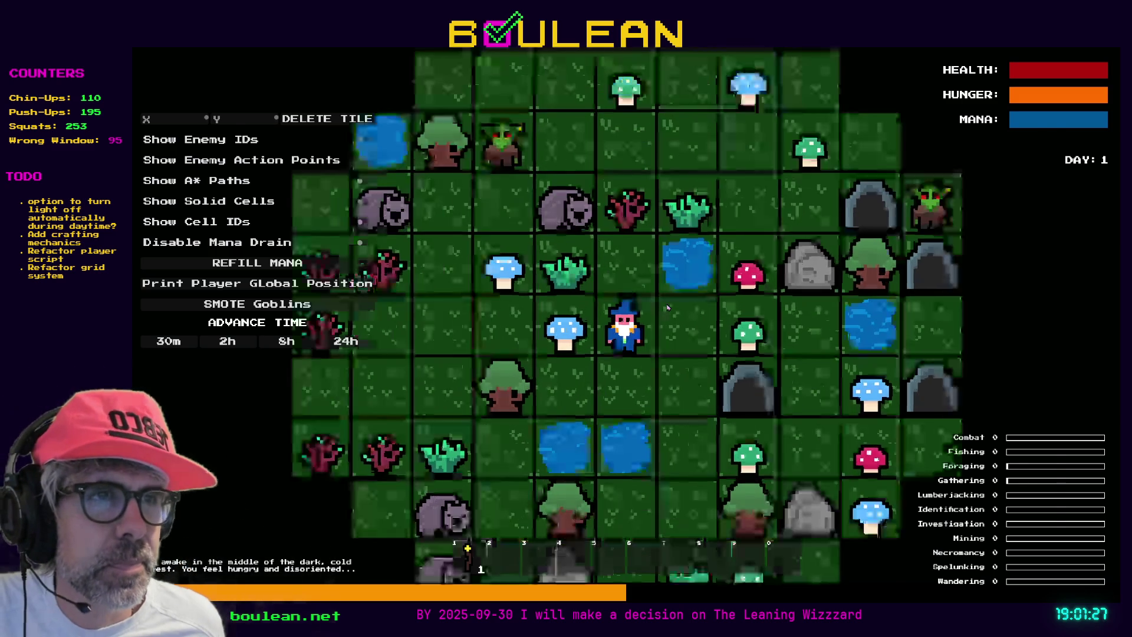
Walk the wizard around, attacking a goblin and chopping the neighbouring gravestone
key(w)
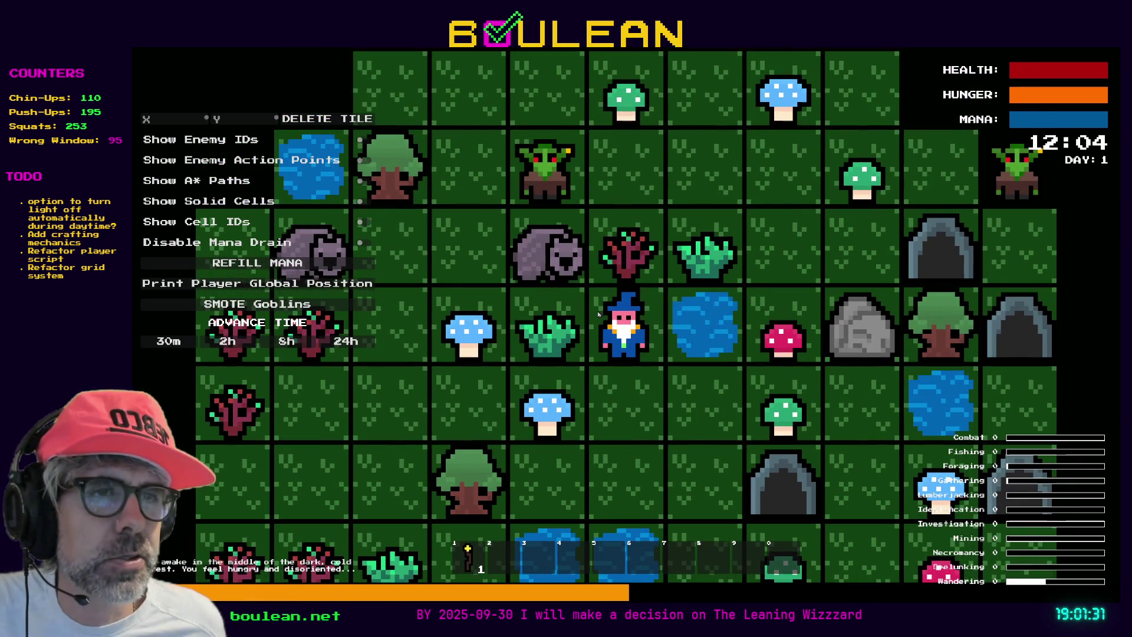
key(a)
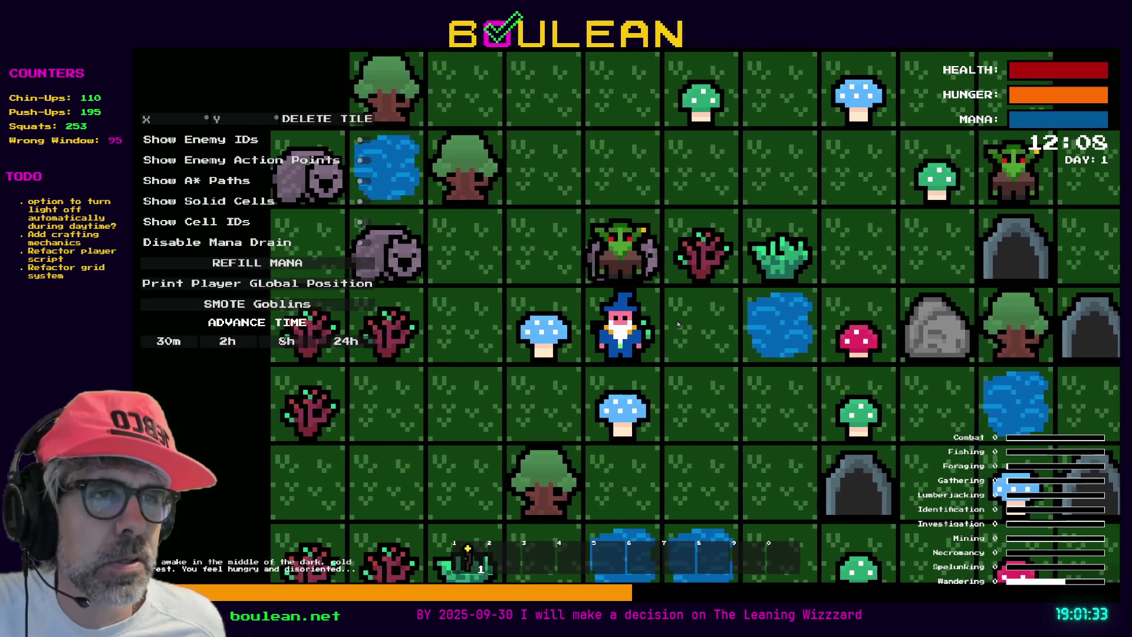
key(a)
key(a)
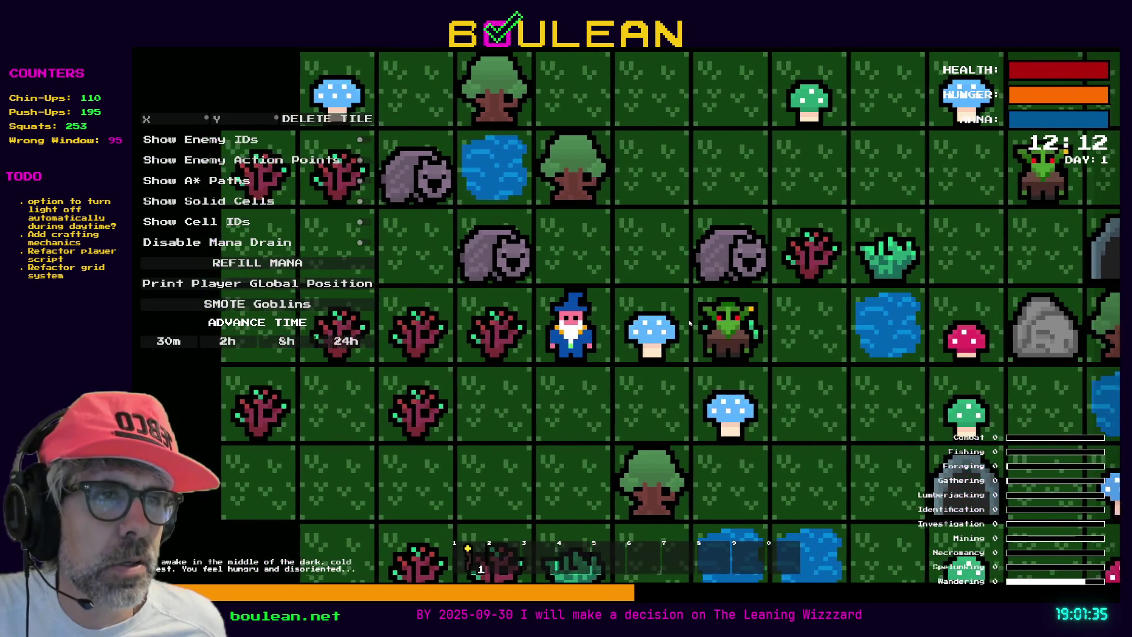
key(d)
key(d)
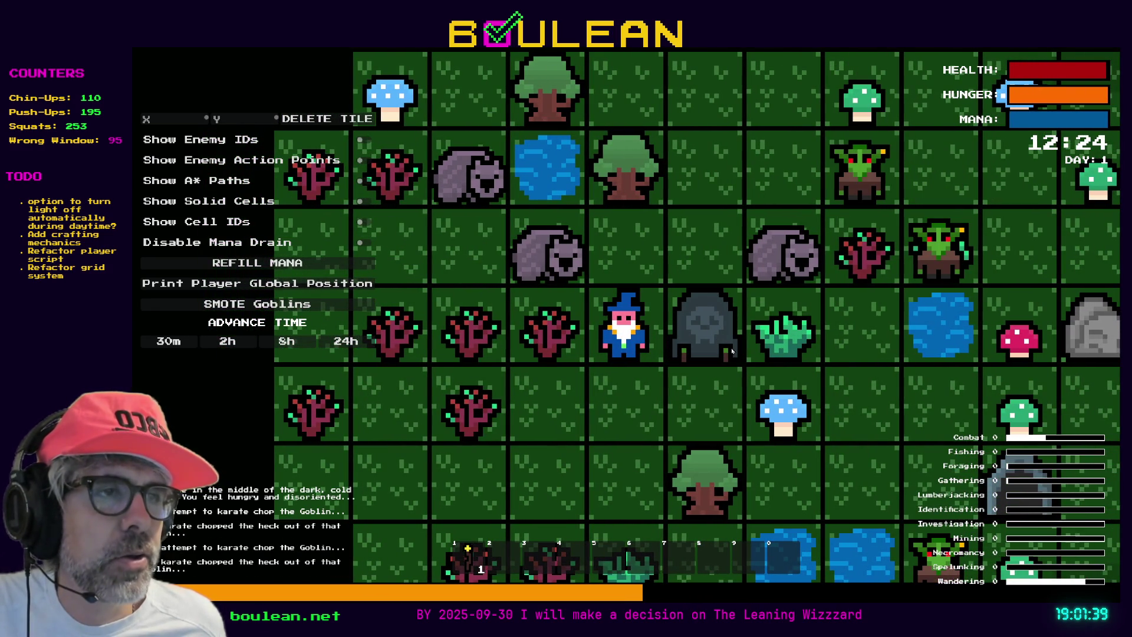
key(d)
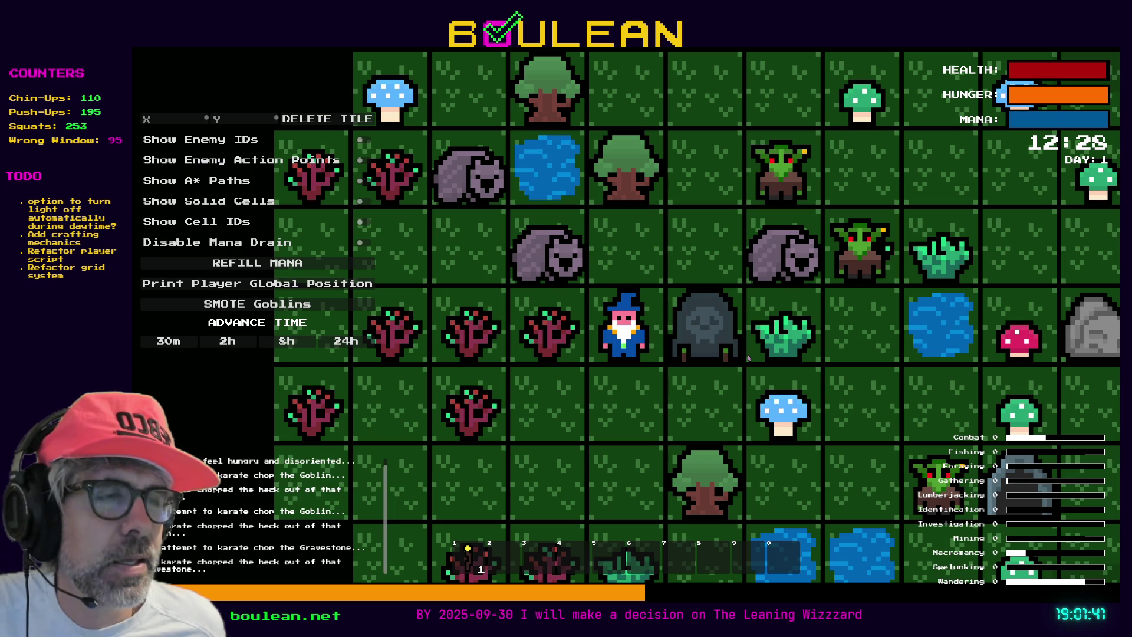
key(d)
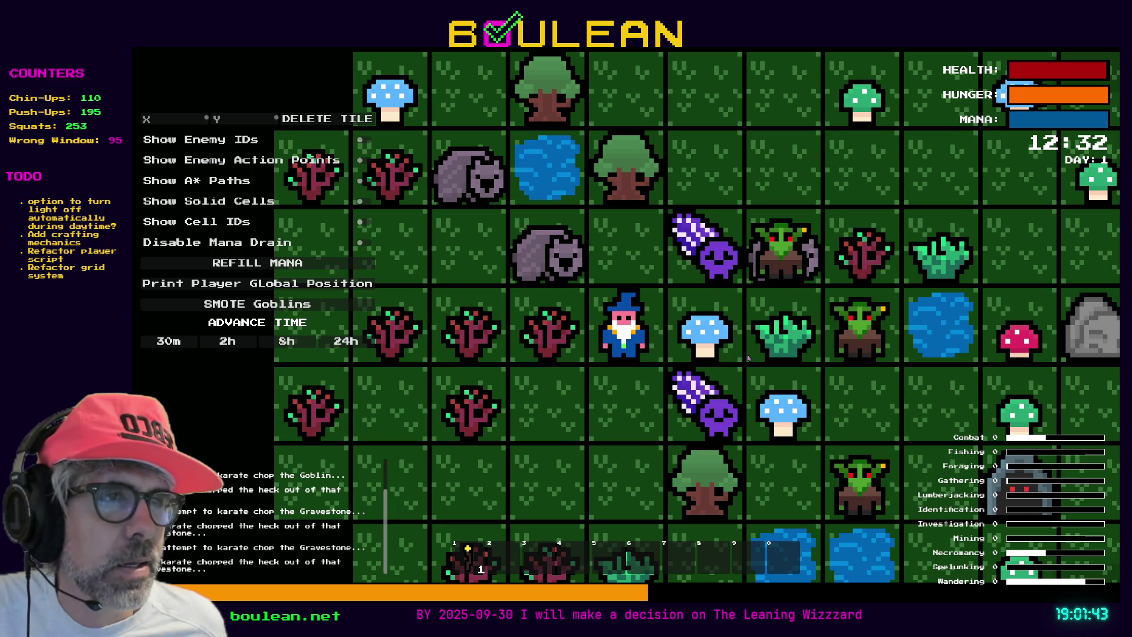
key(d)
key(s)
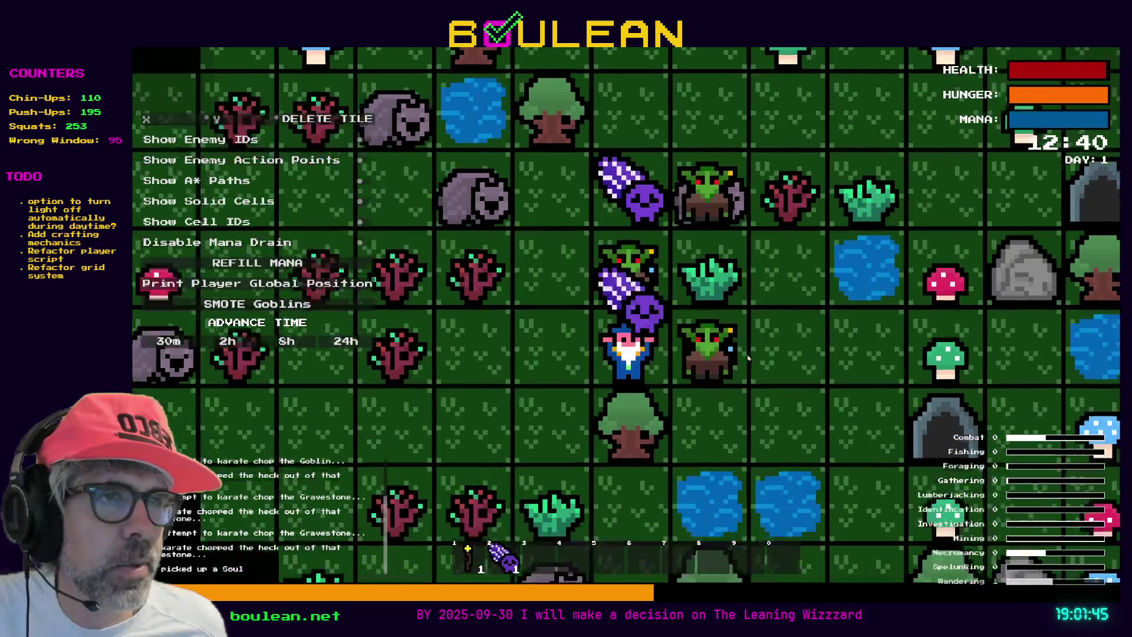
key(a)
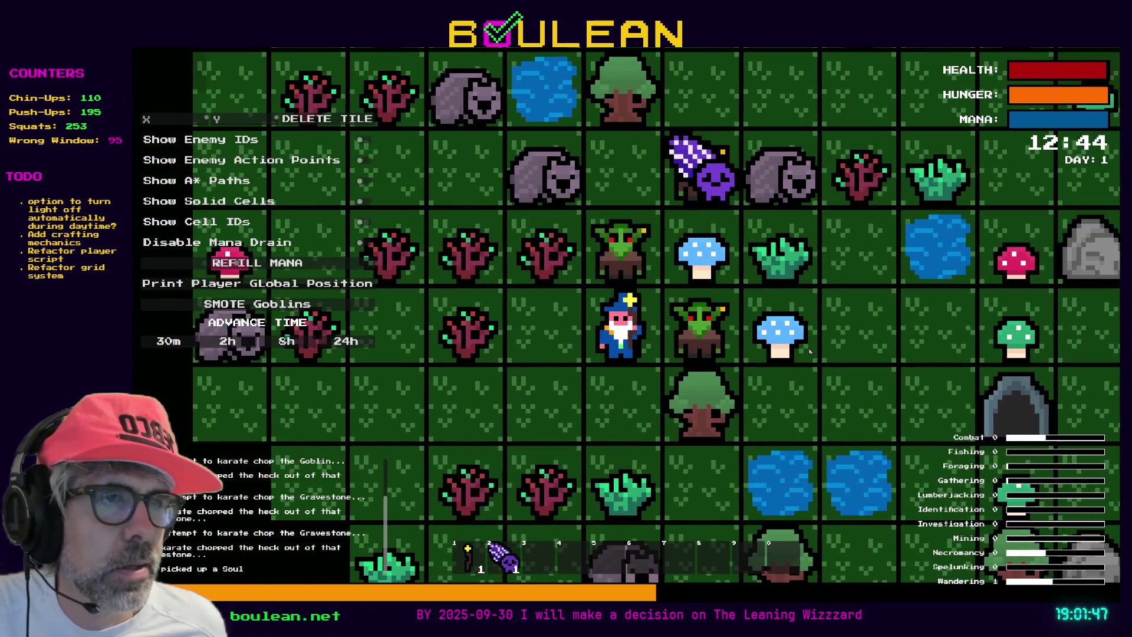
Karate-chop nearby goblins, break a gravestone for its Soul, and chop a sapling
key(d)
key(d)
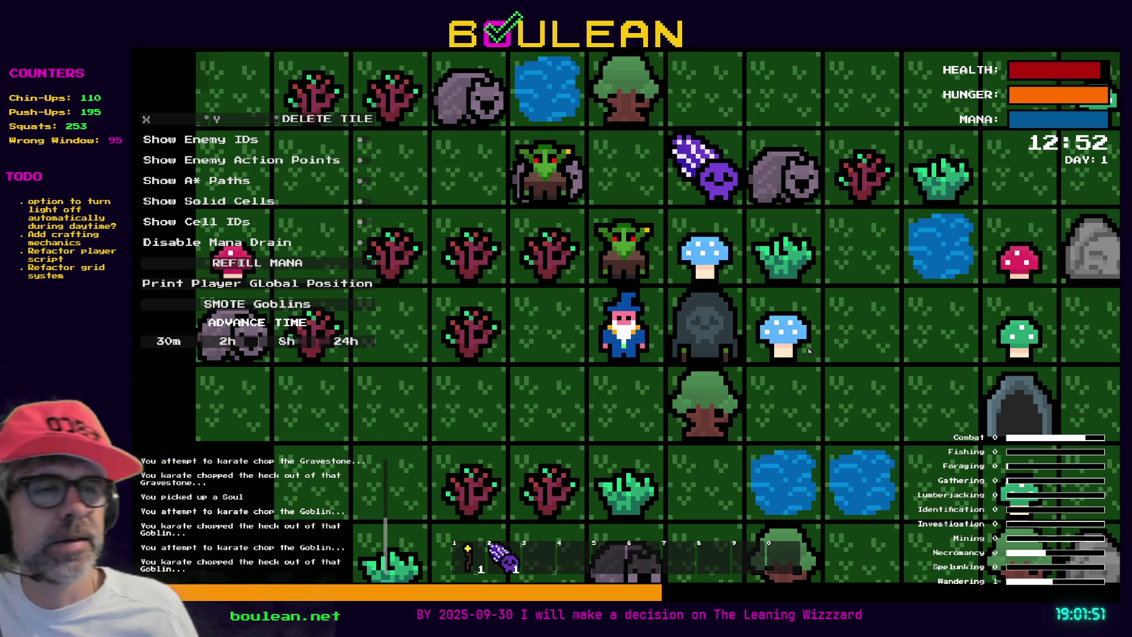
key(w)
key(w)
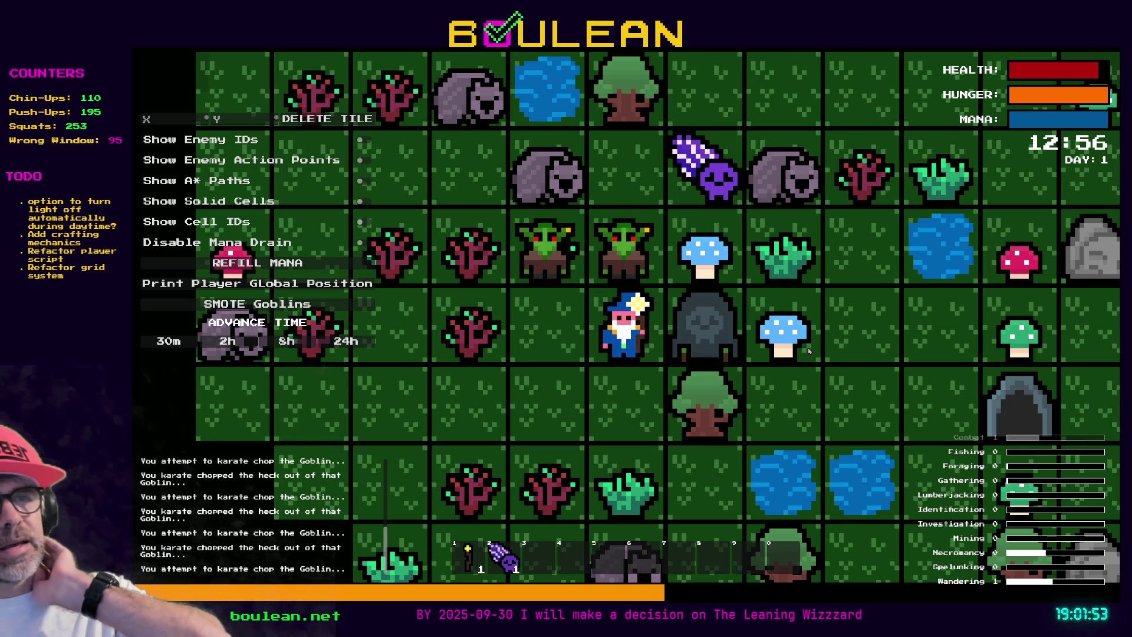
key(w)
key(w)
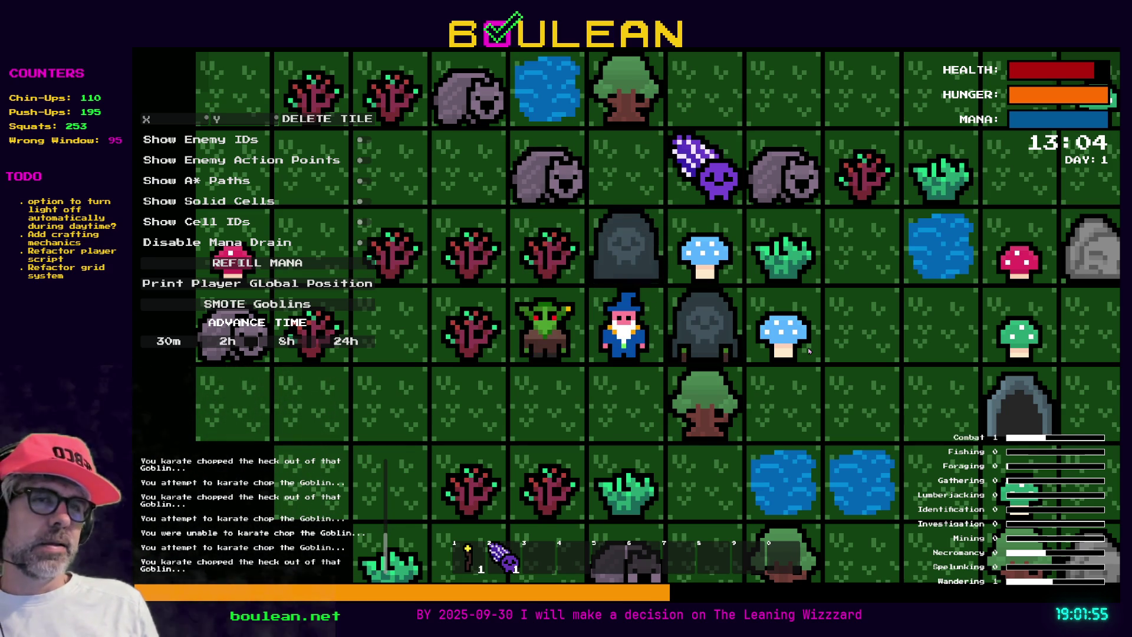
key(a)
key(a)
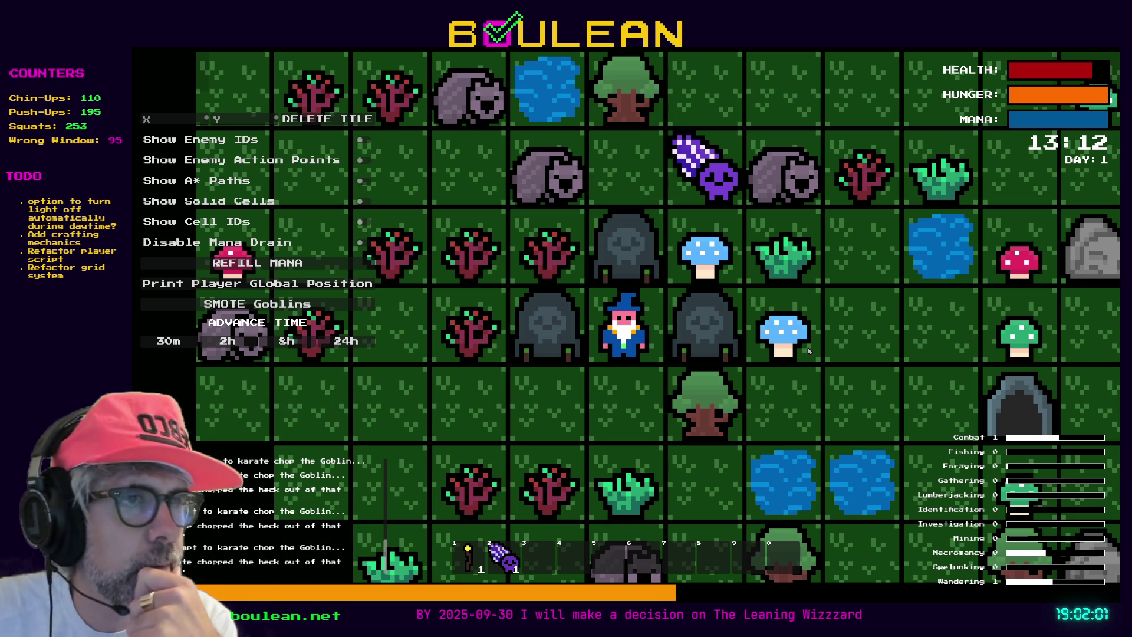
key(d)
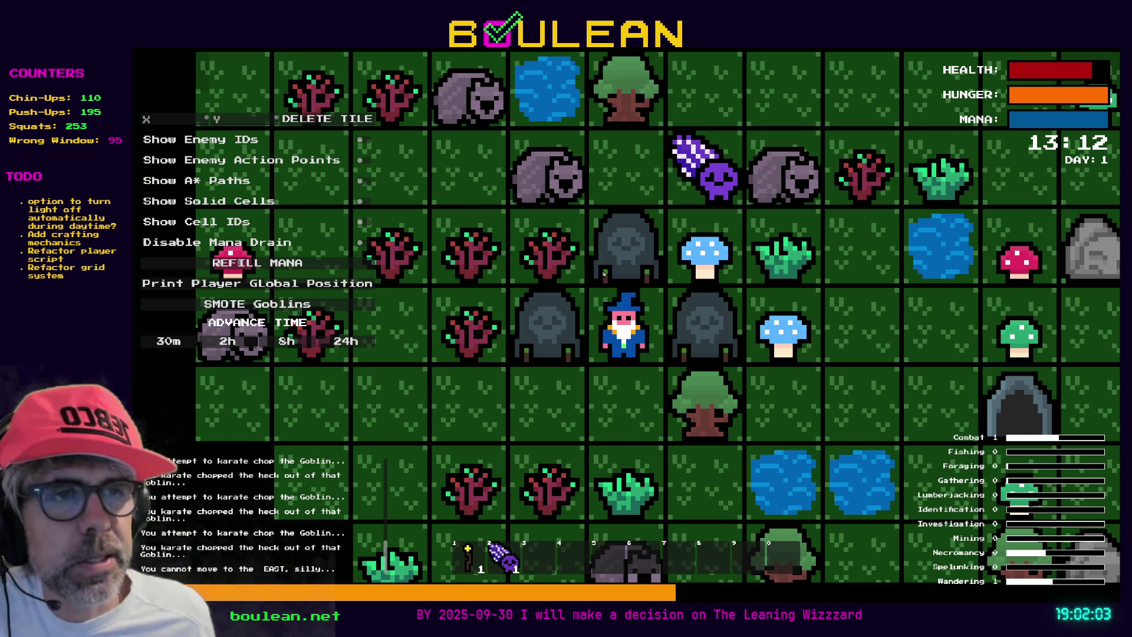
key(a)
key(a)
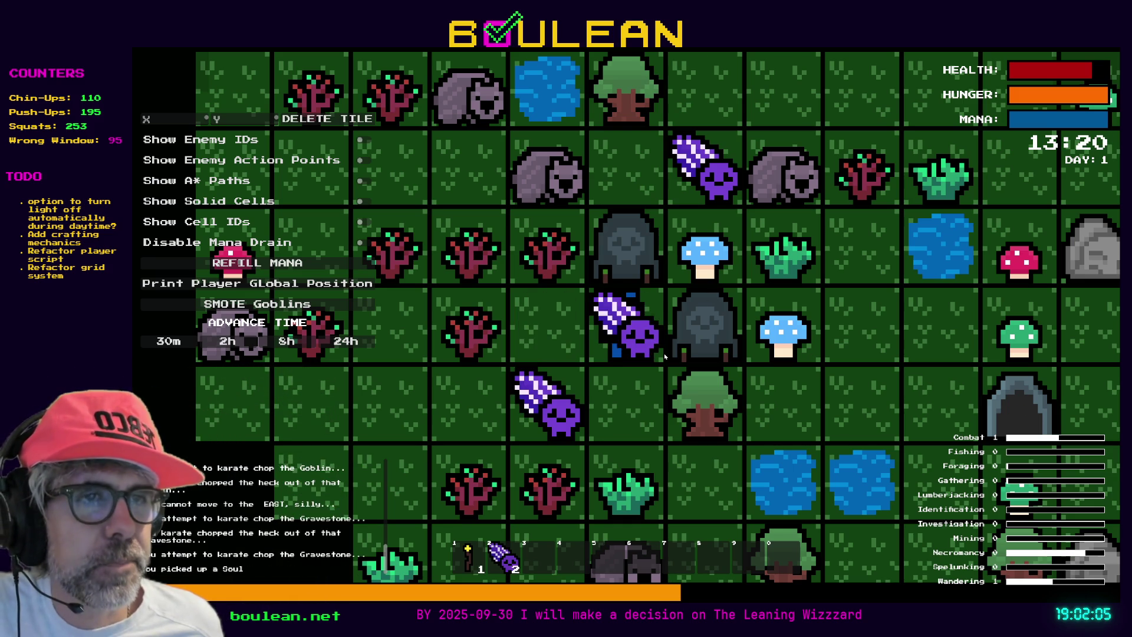
key(a)
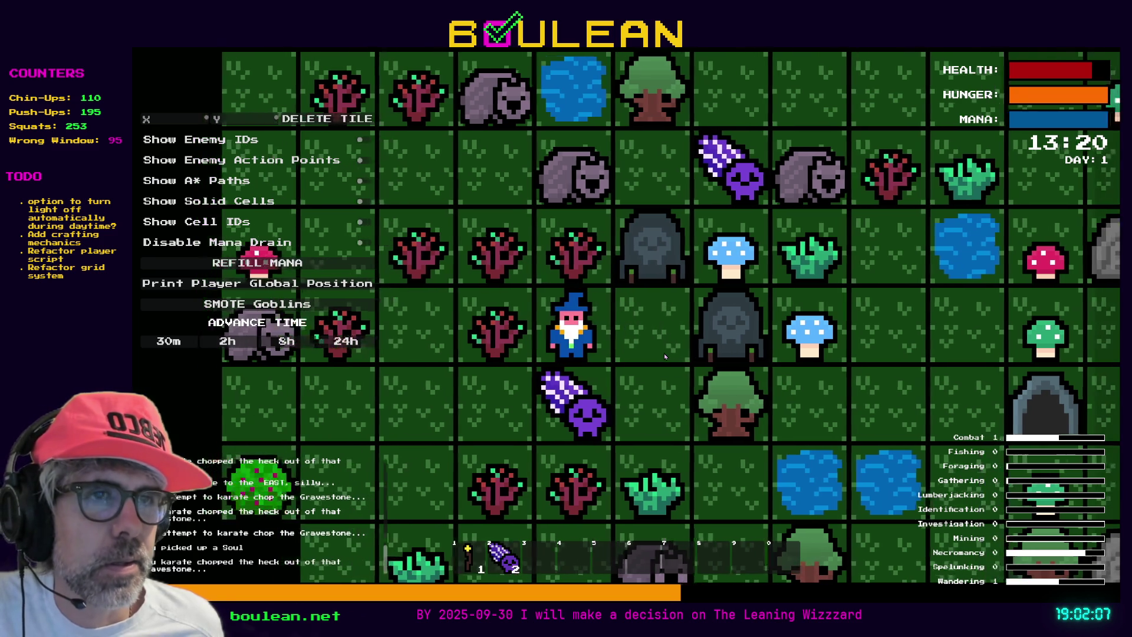
key(a)
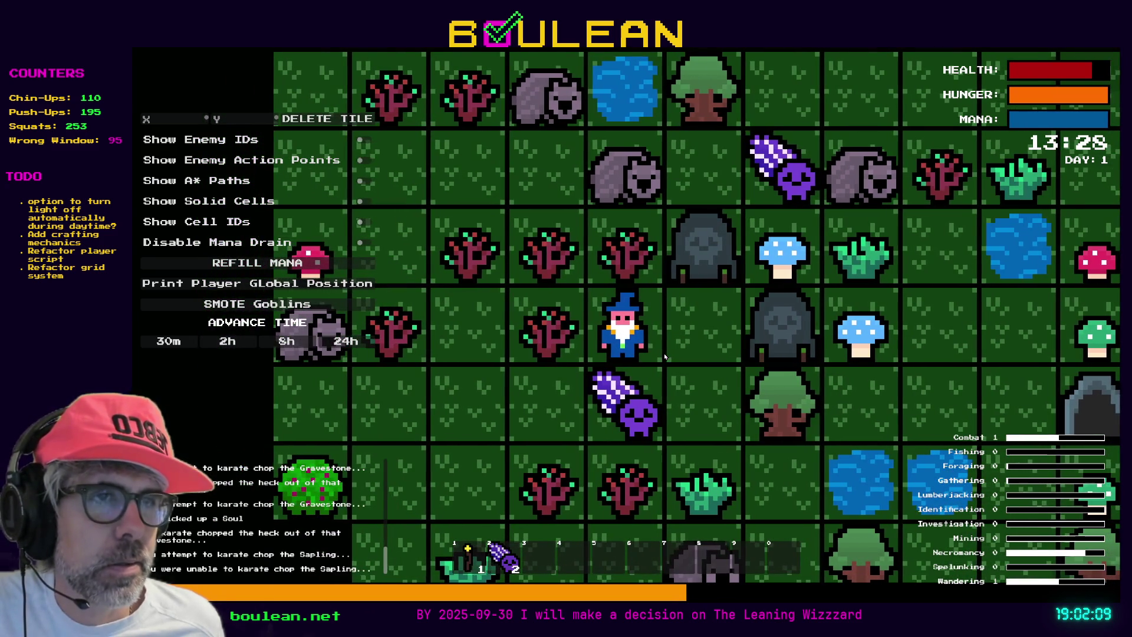
key(a)
key(a)
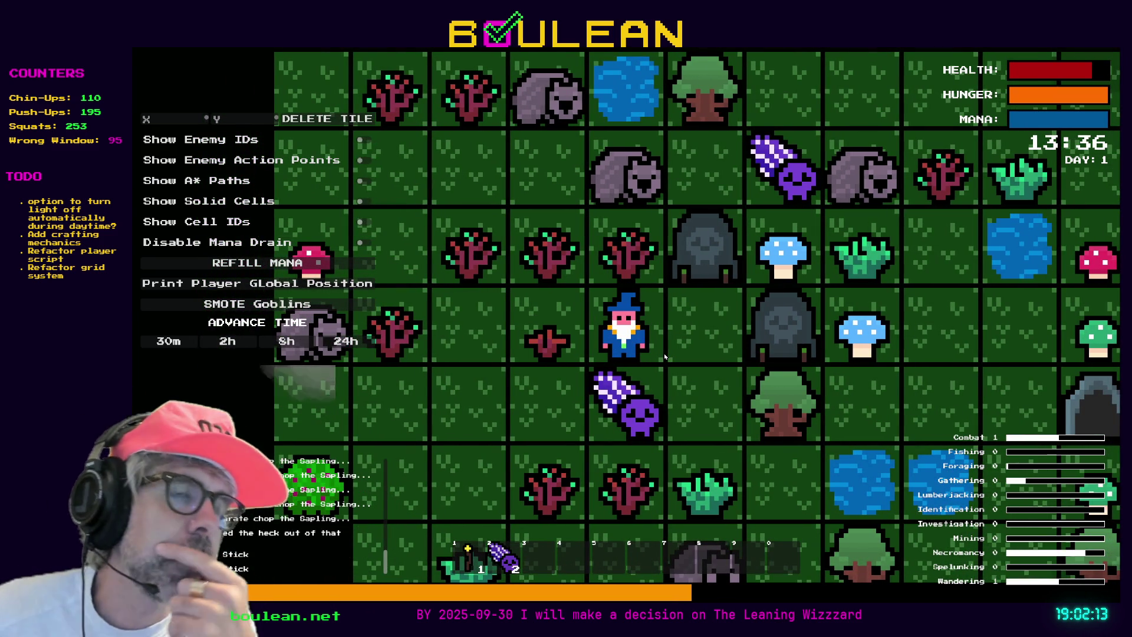
key(d)
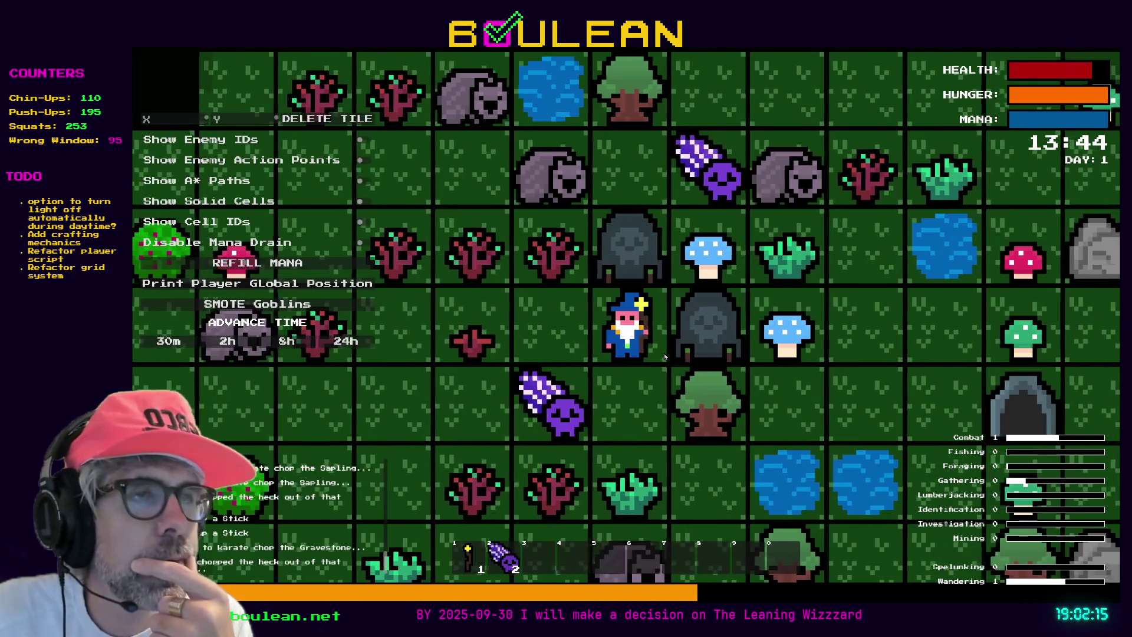
key(w)
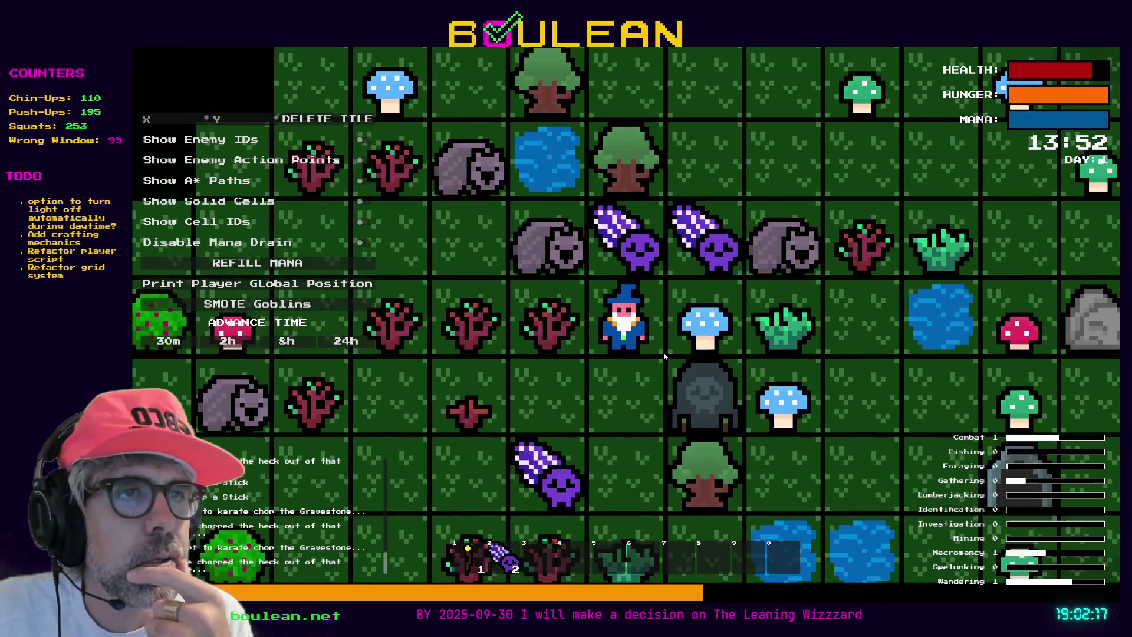
Walk the wizard next to the wombat and karate-chop it twice
key(w)
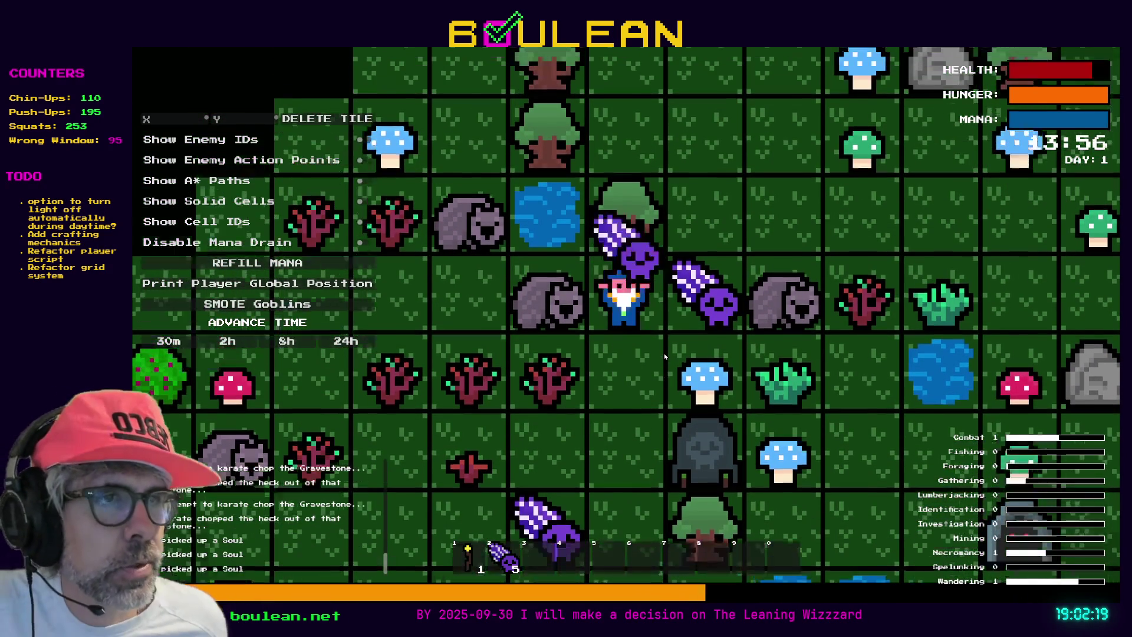
key(d)
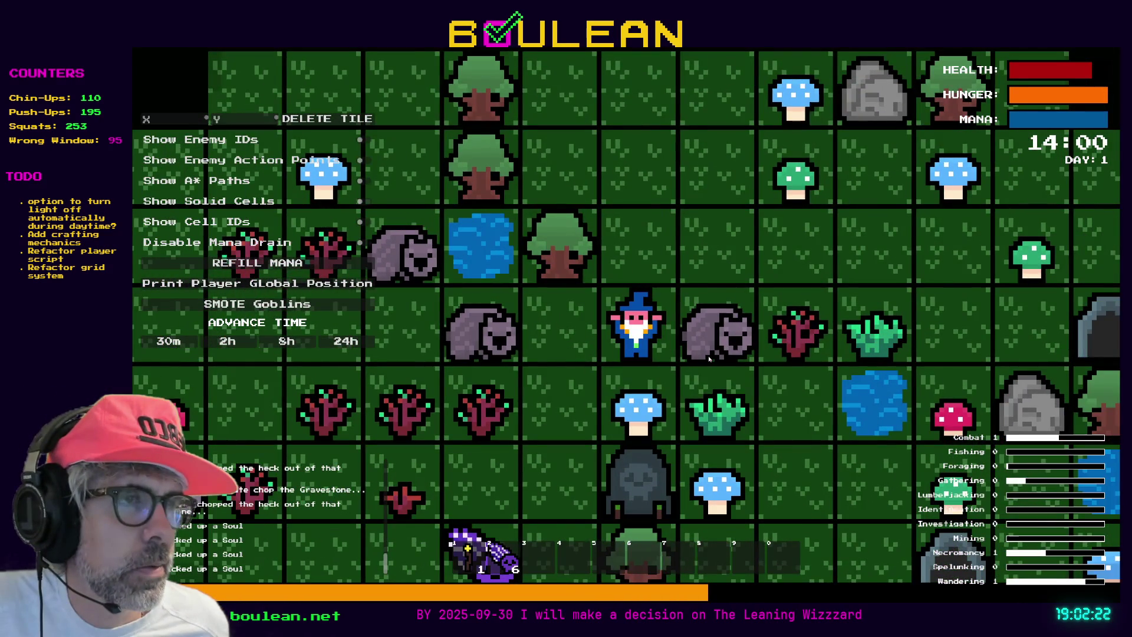
scroll(709, 358, up, 2)
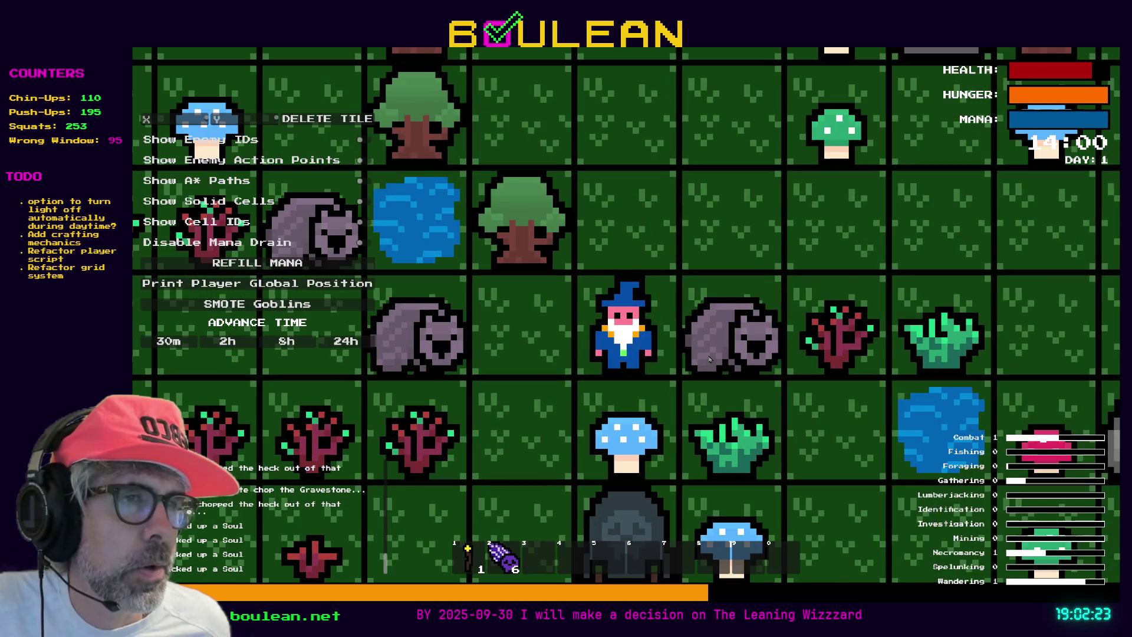
scroll(709, 358, up, 1)
scroll(709, 358, up, 1)
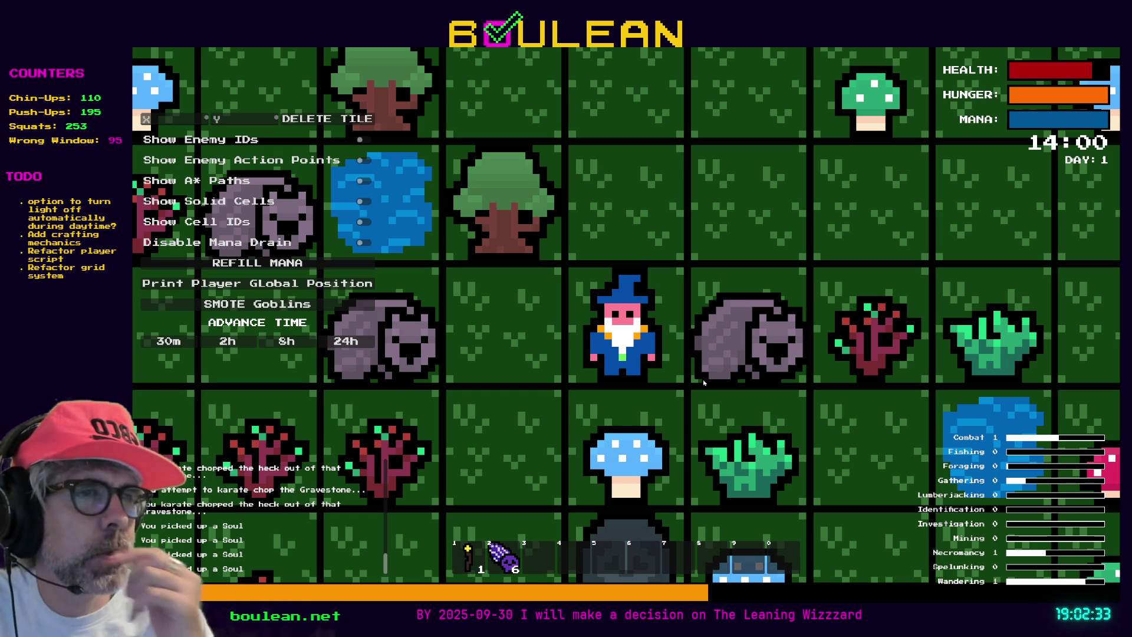
key(Right)
key(Right)
key(Right)
key(Right)
key(Right)
key(Right)
key(Right)
key(Right)
key(Right)
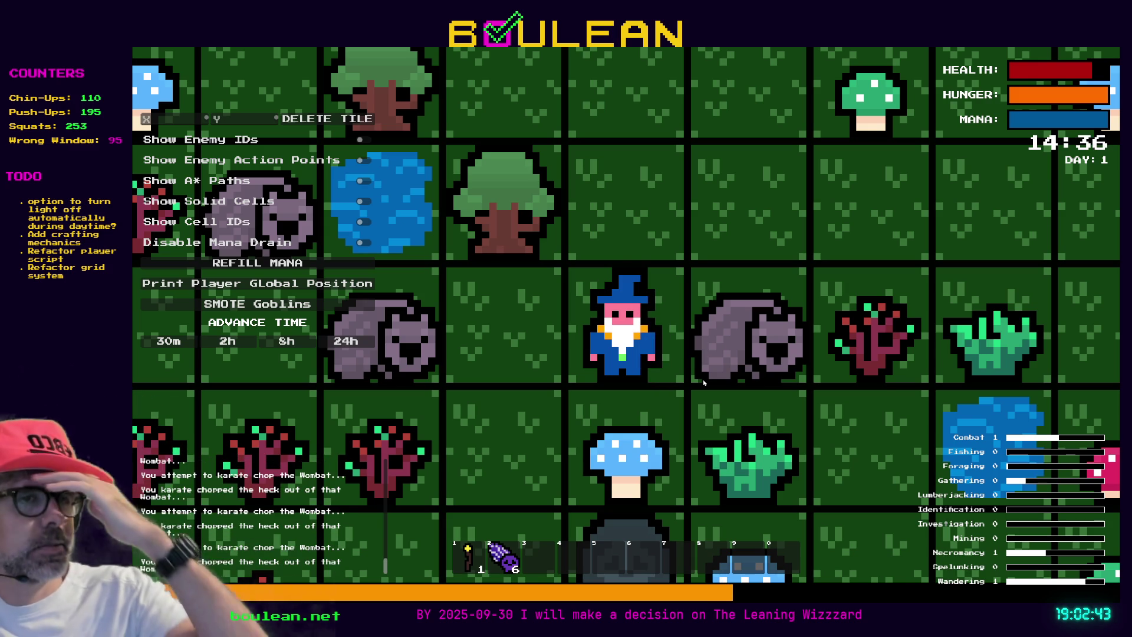
key(Up)
key(Right)
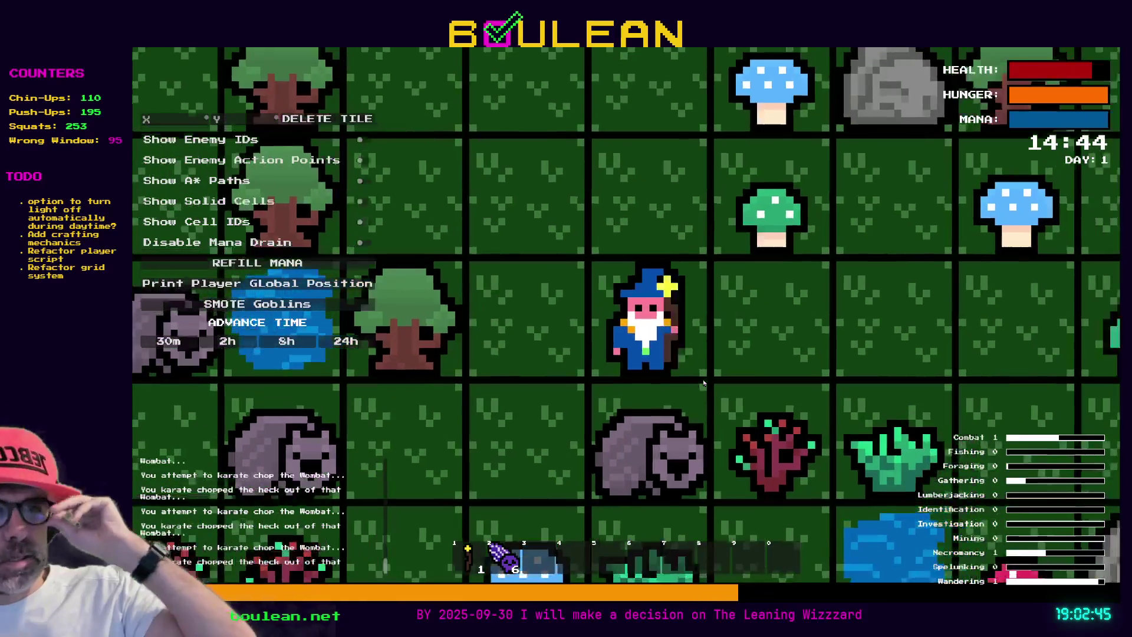
Move the wizard around the wombat, then stop the game with F8
key(1)
key(1)
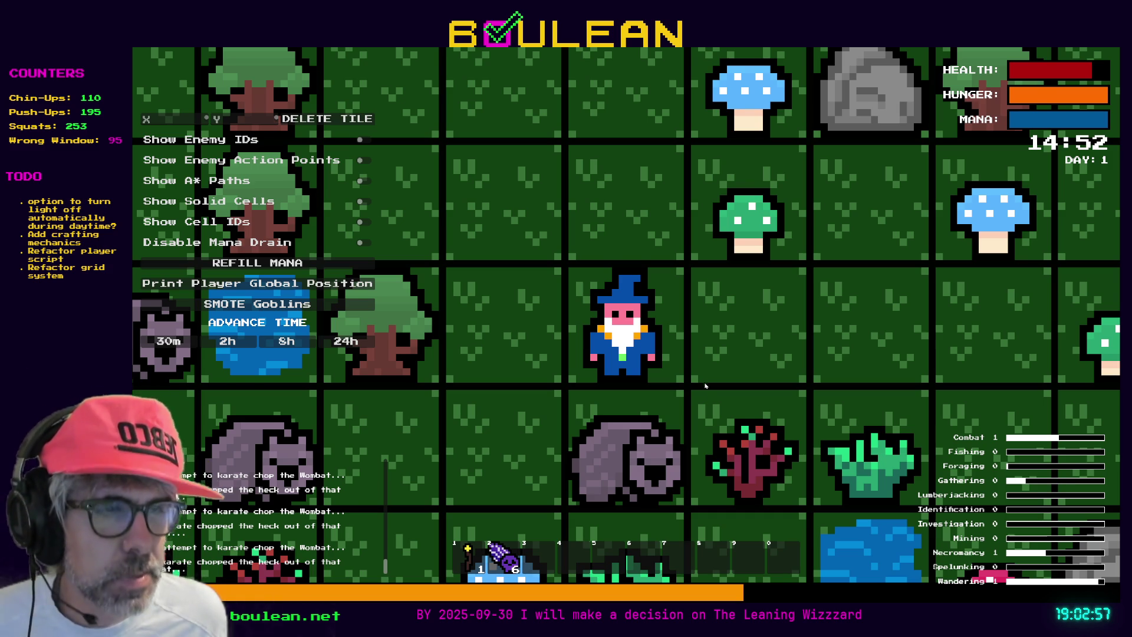
scroll(703, 382, up, 1)
key(s)
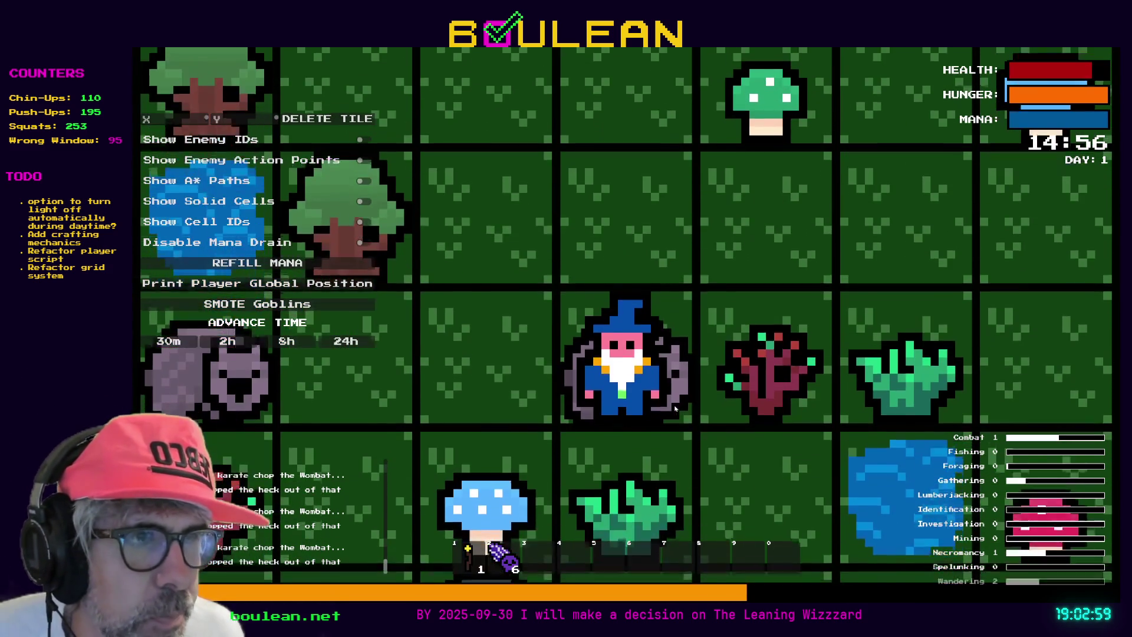
scroll(668, 345, up, 1)
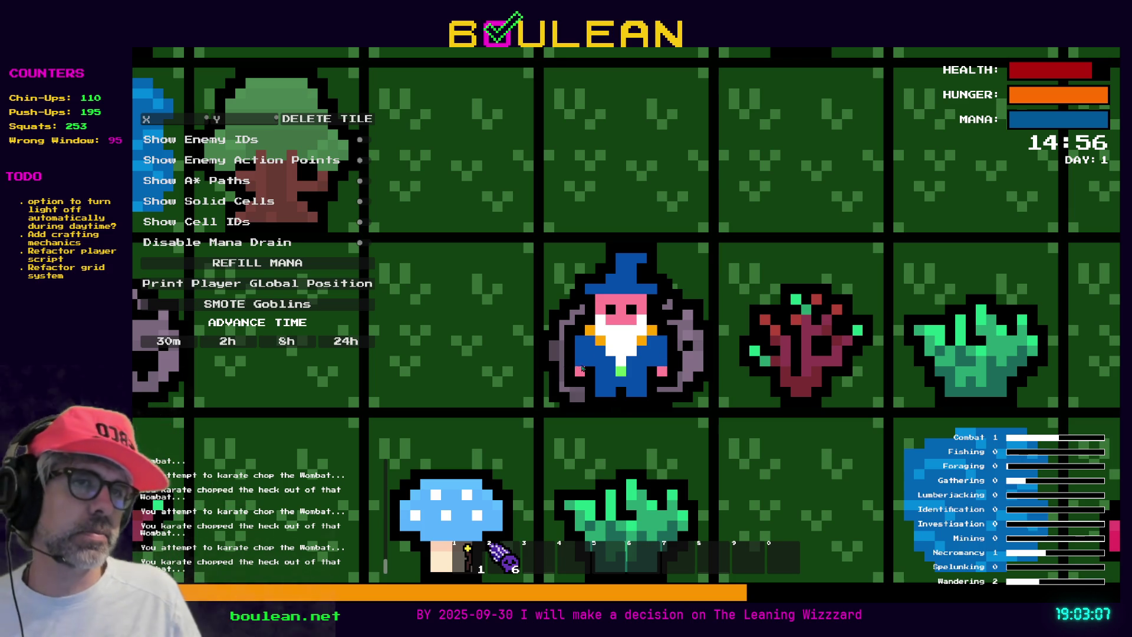
key(a)
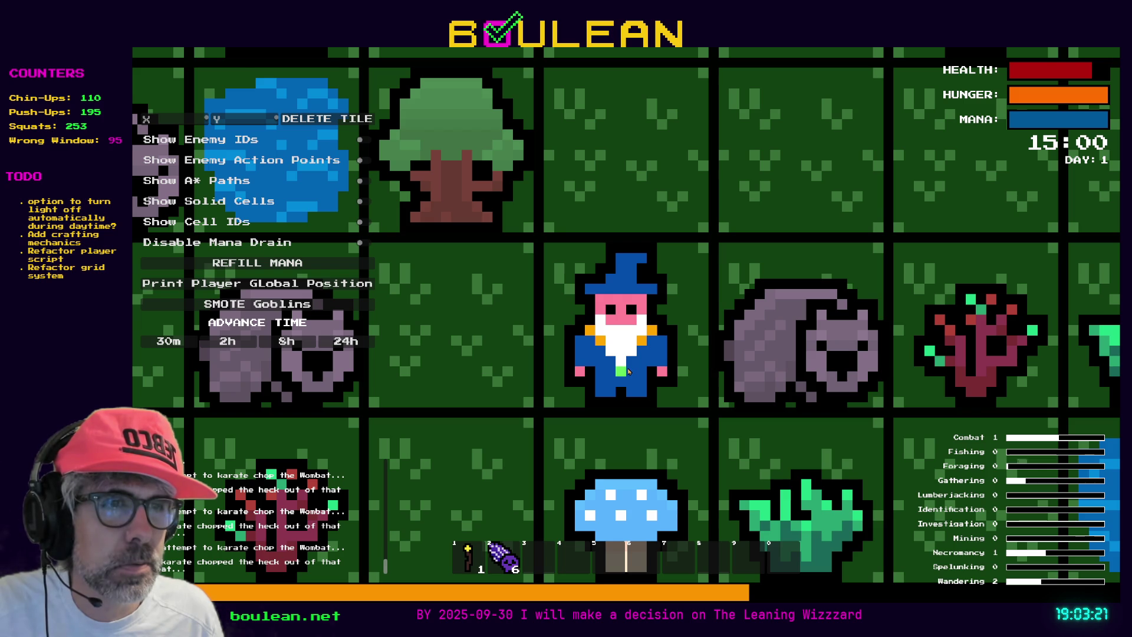
key(F8)
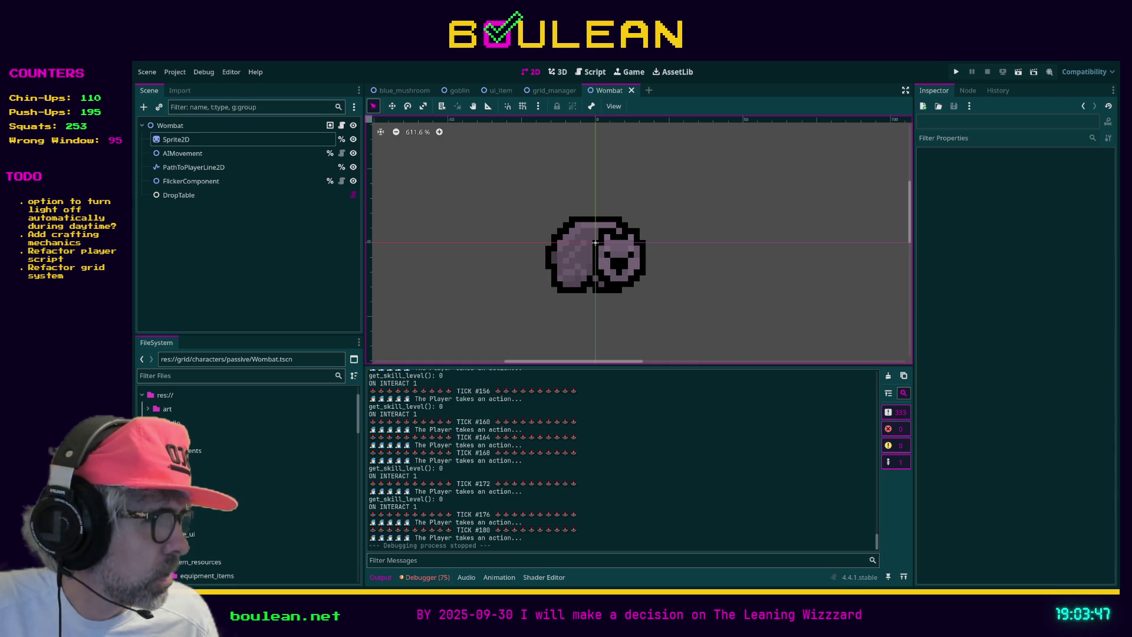
Select the wombat's Sprite2D and tick Region > Enabled
click(170, 126)
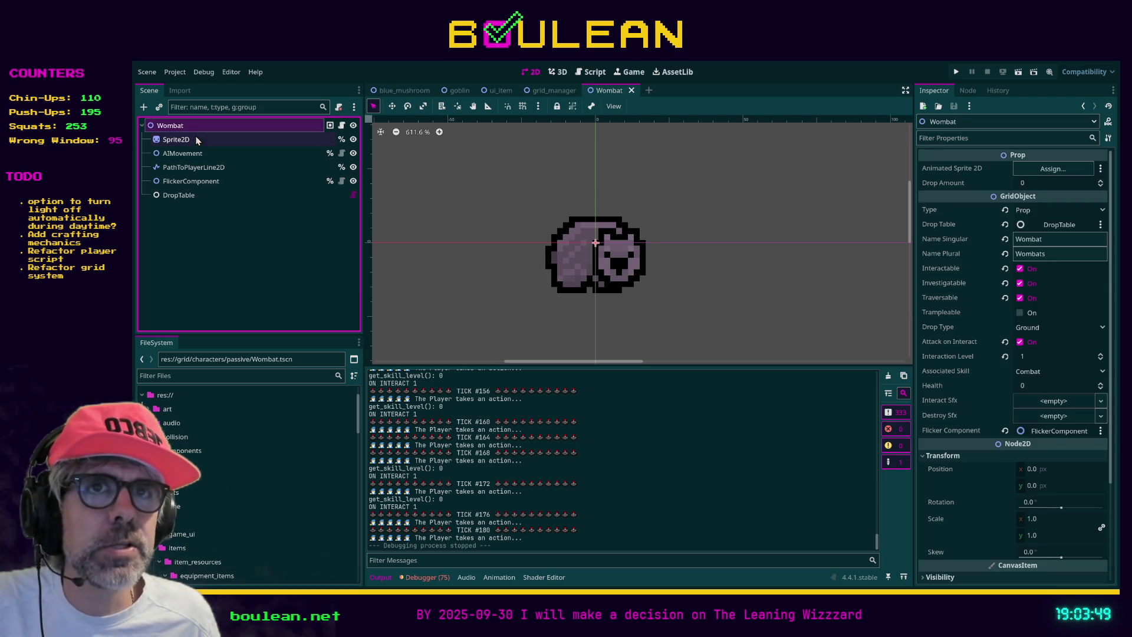
click(175, 139)
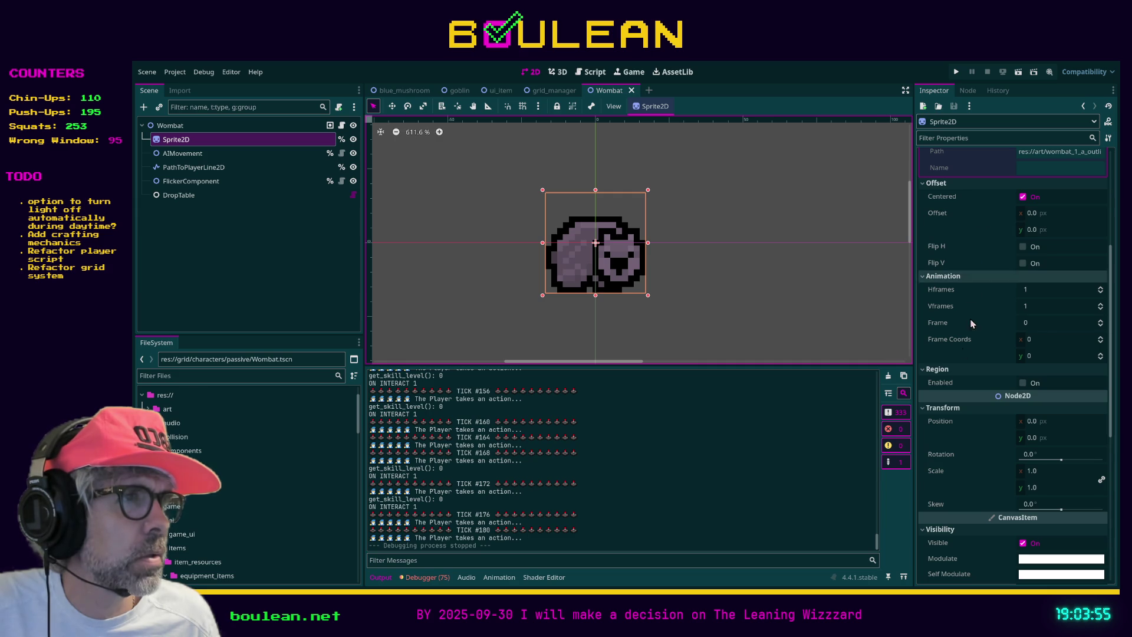
click(1022, 384)
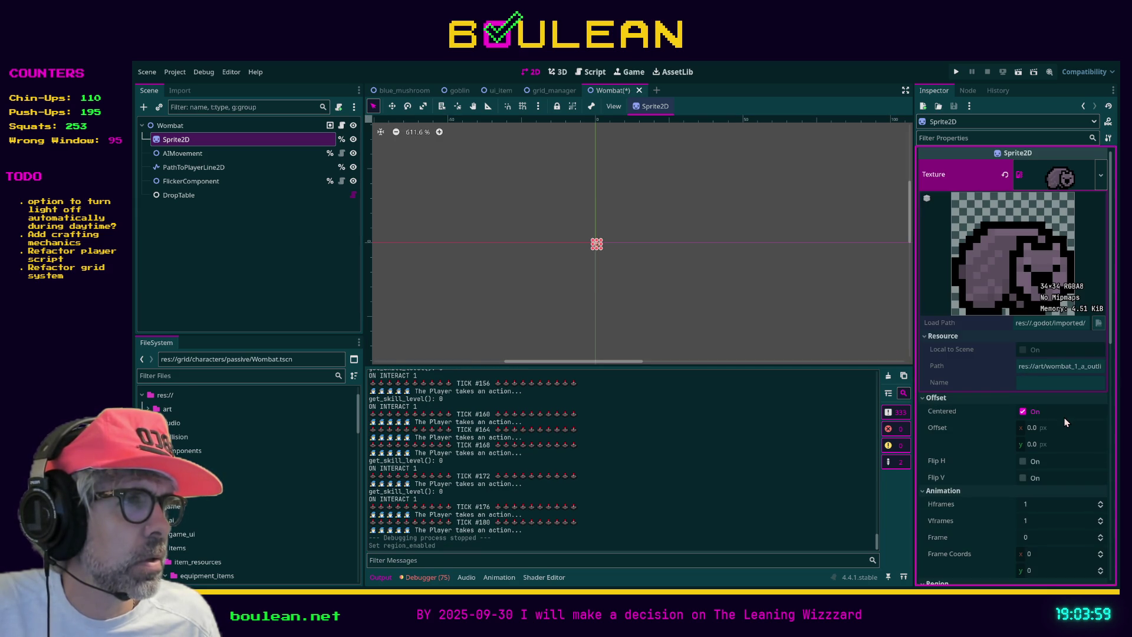
Try a vertical offset of 17, then revert the sprite Offset to 0,0
scroll(624, 247, up, 4)
scroll(642, 260, up, 4)
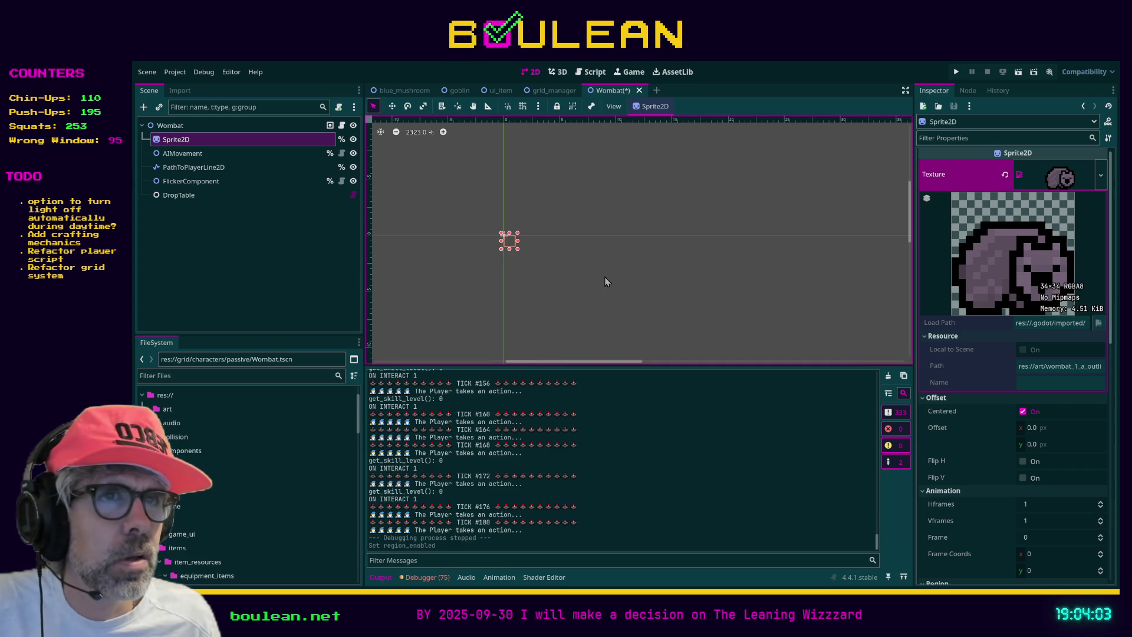
scroll(607, 281, up, 2)
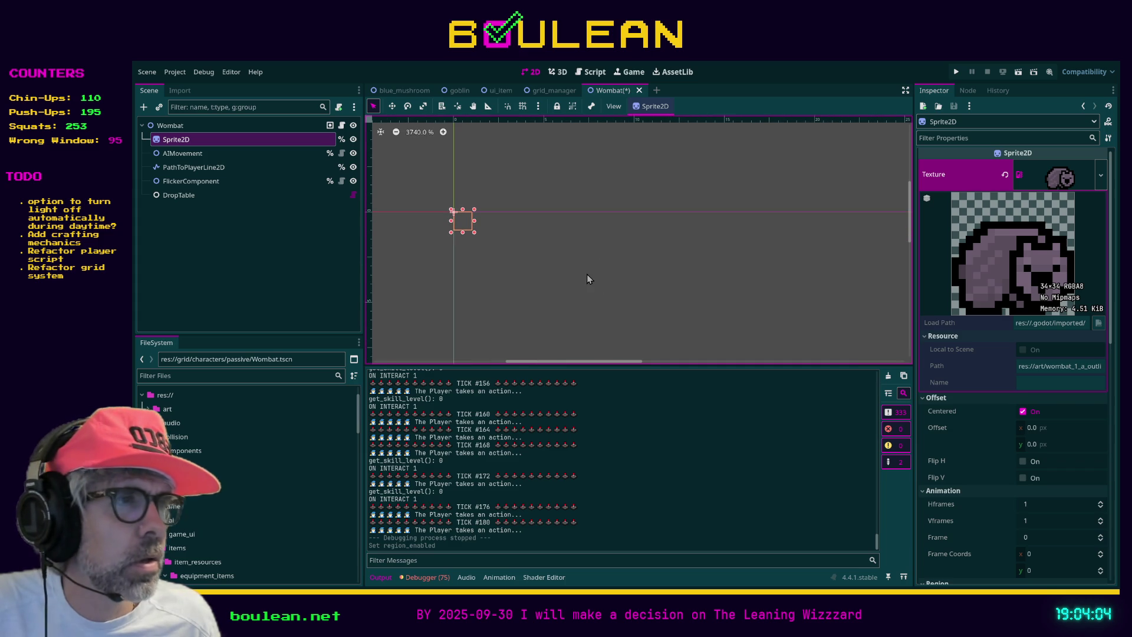
click(1031, 430)
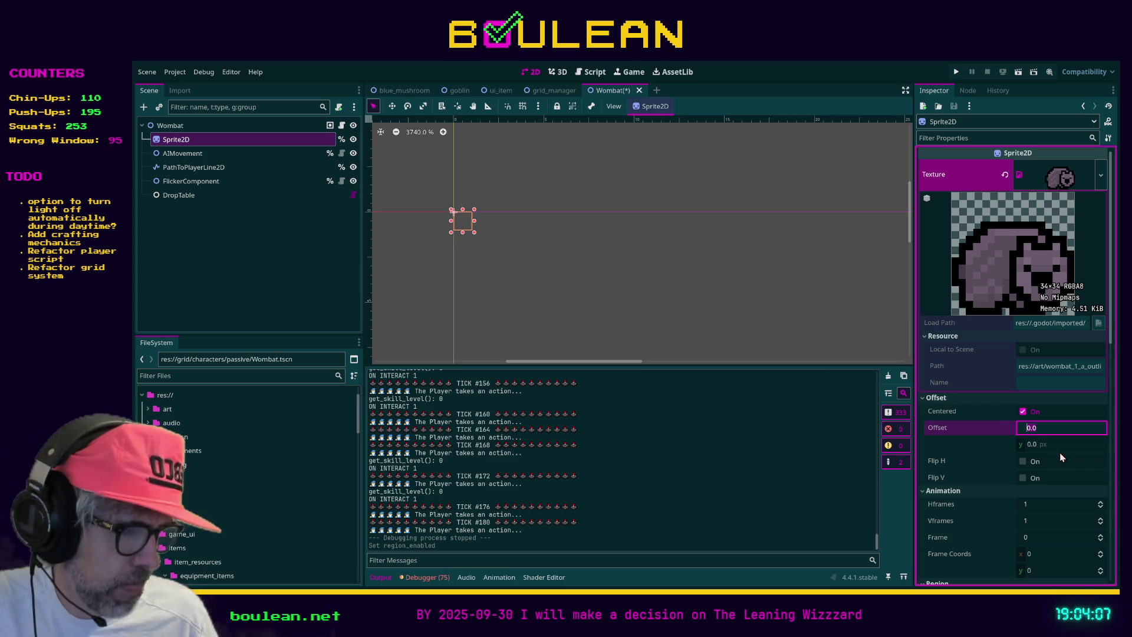
key(Tab)
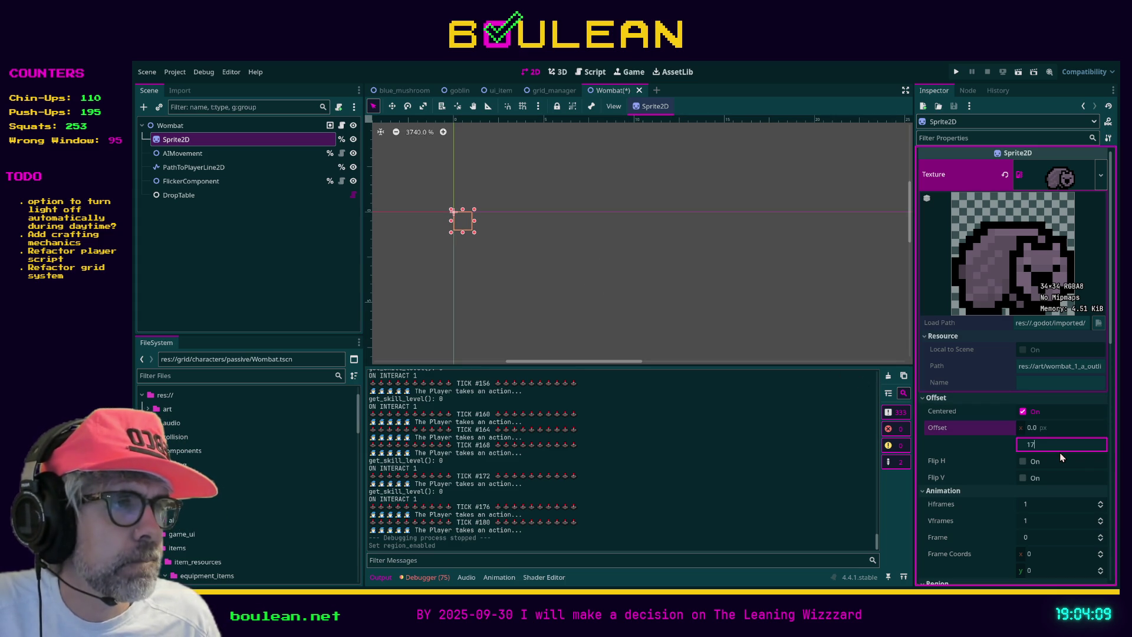
key(Tab)
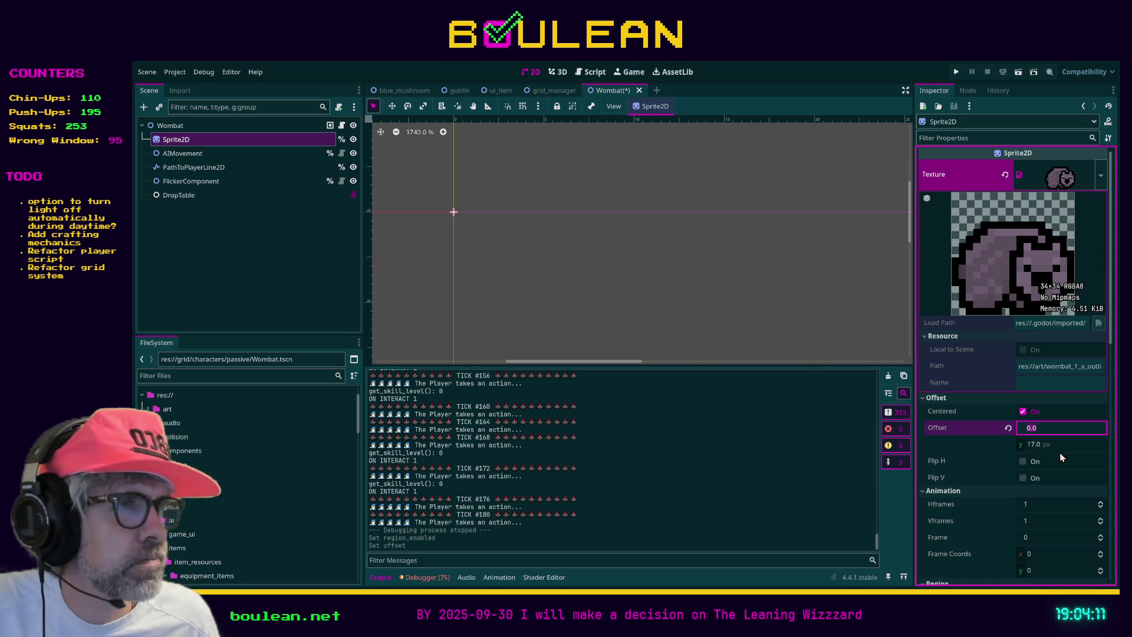
scroll(989, 421, down, 5)
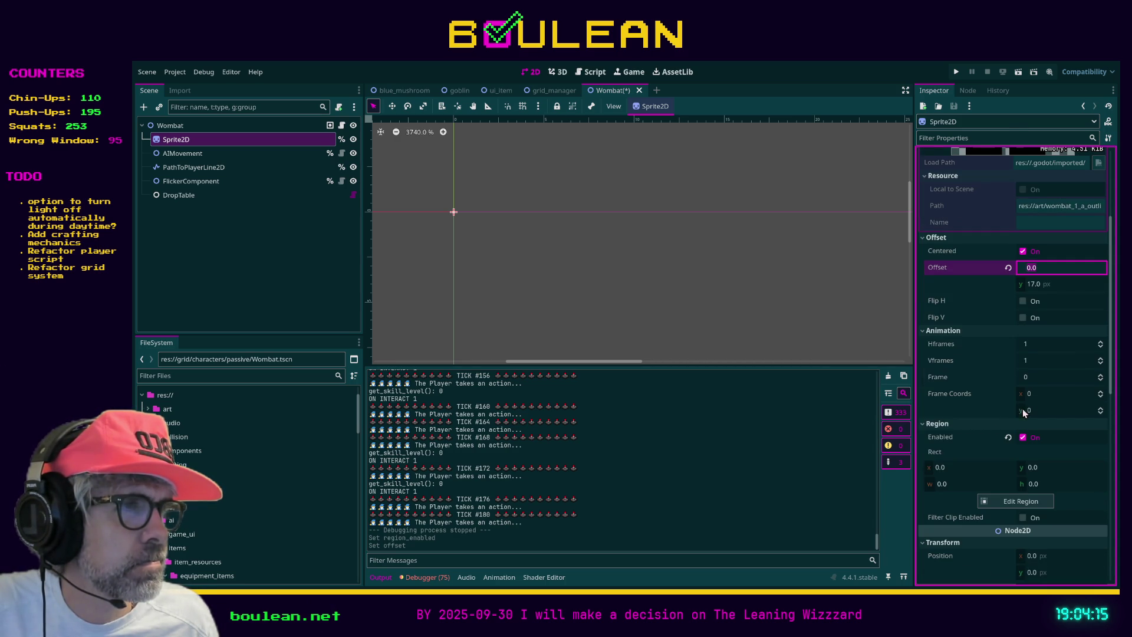
click(1008, 267)
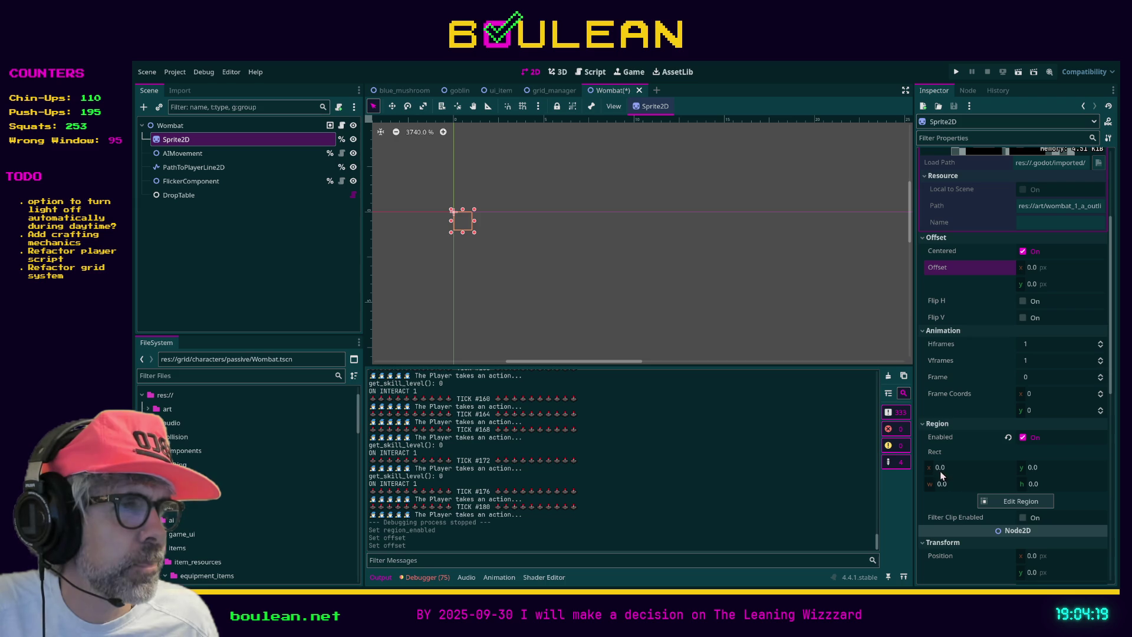
click(1029, 467)
Set the region rect y to 16, then back to 0
text(161)
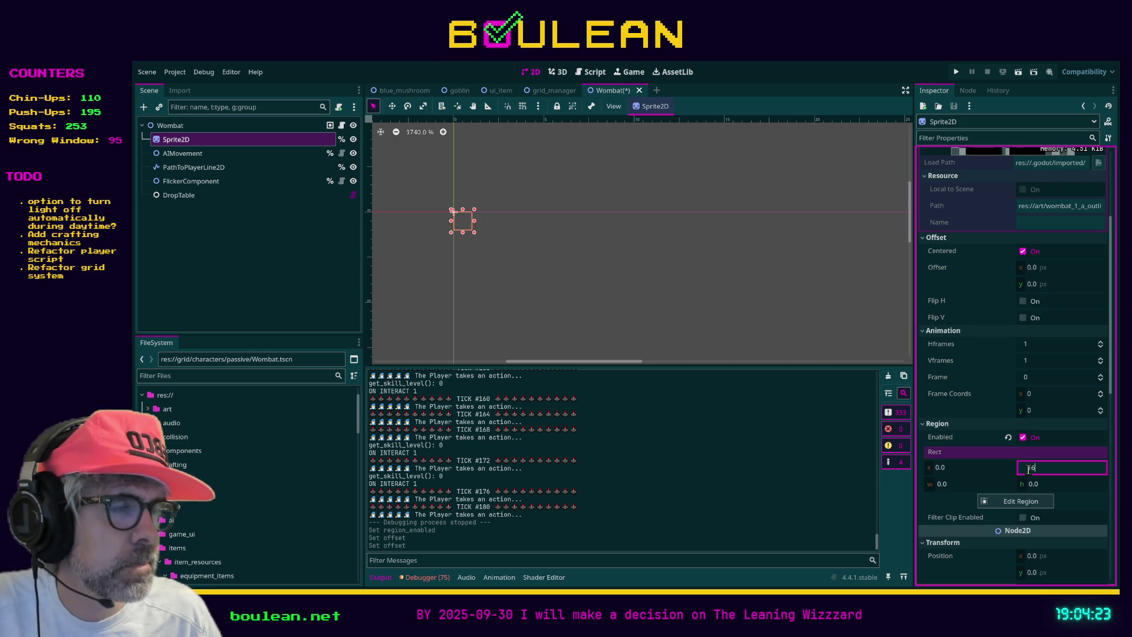
key(Return)
scroll(415, 187, up, 4)
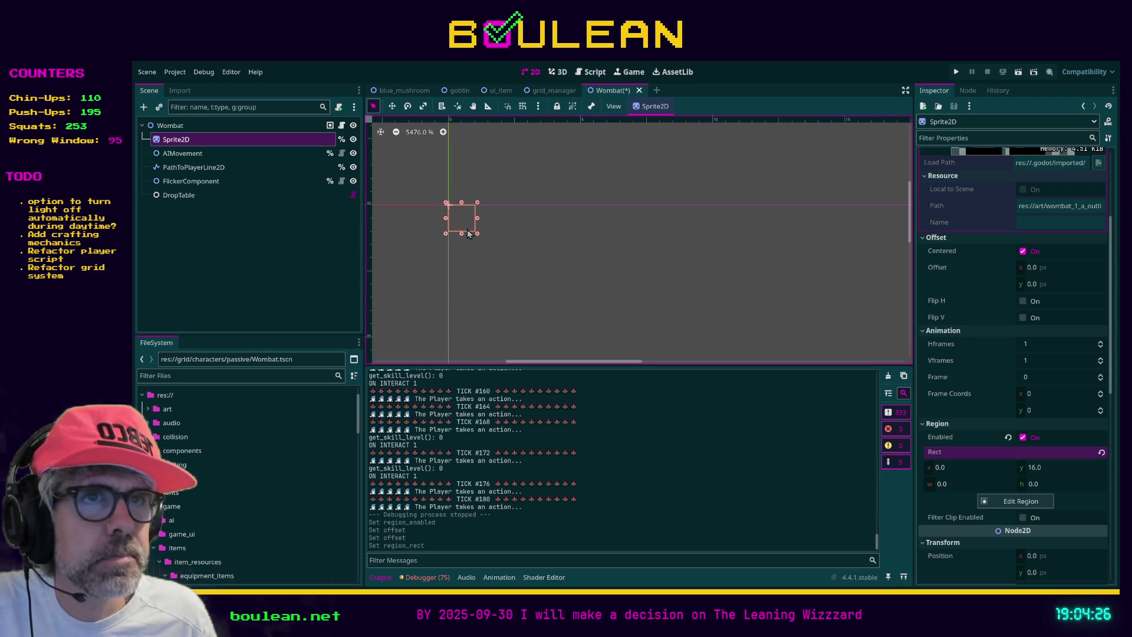
click(1037, 468)
text(0)
key(Tab)
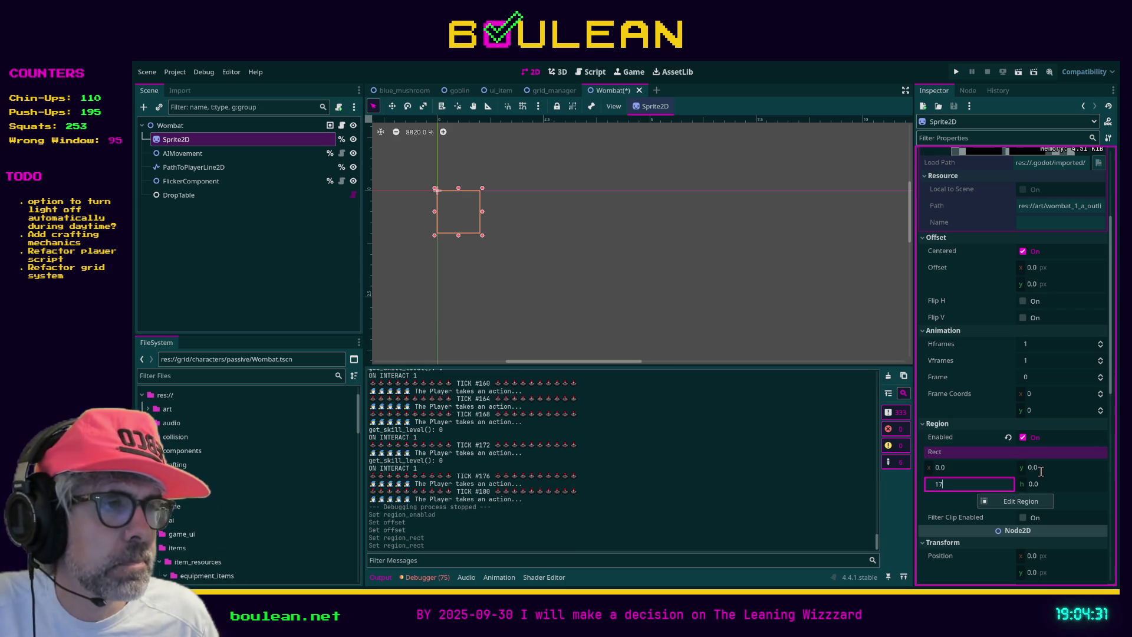
Set the region rect width to 17, then widen it to 34
key(Tab)
text(17)
key(shift+Tab)
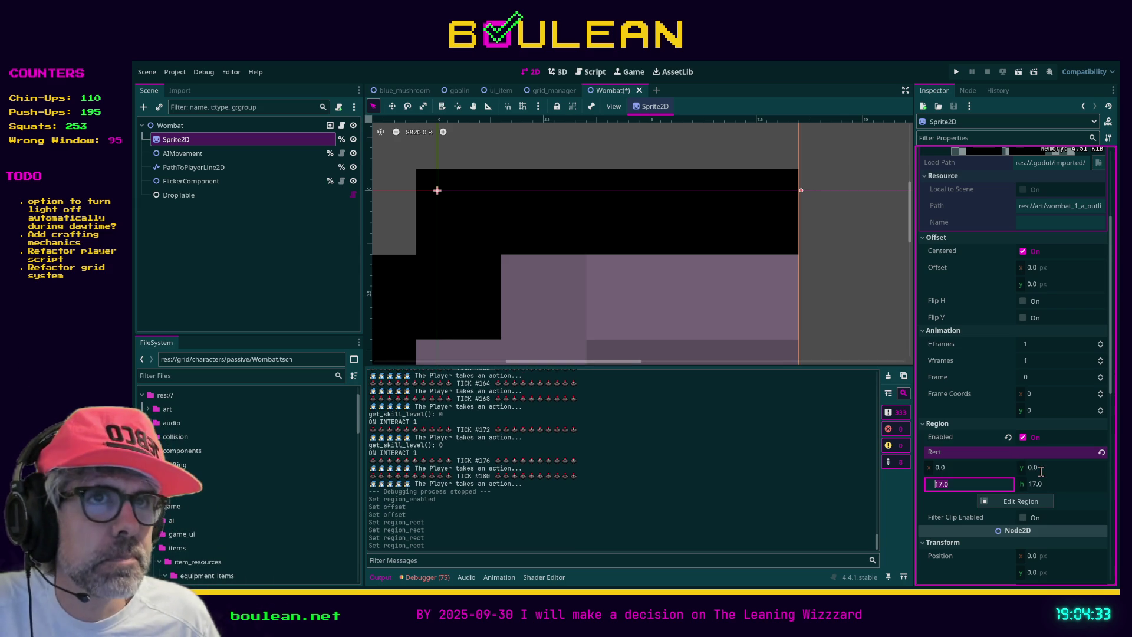
scroll(739, 336, down, 1)
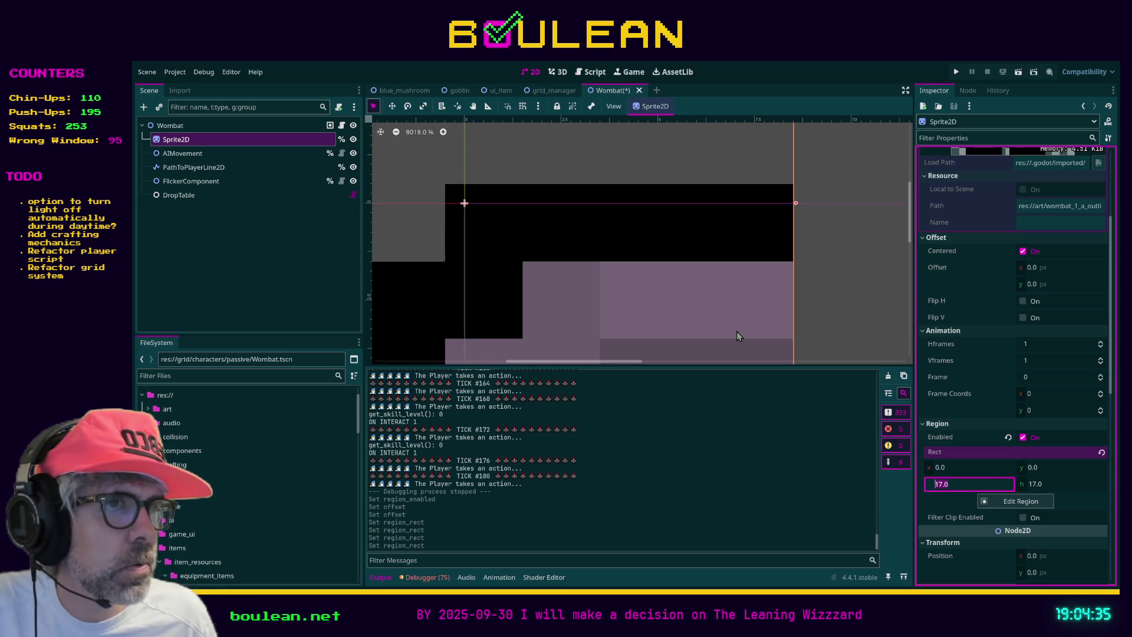
scroll(739, 336, down, 20)
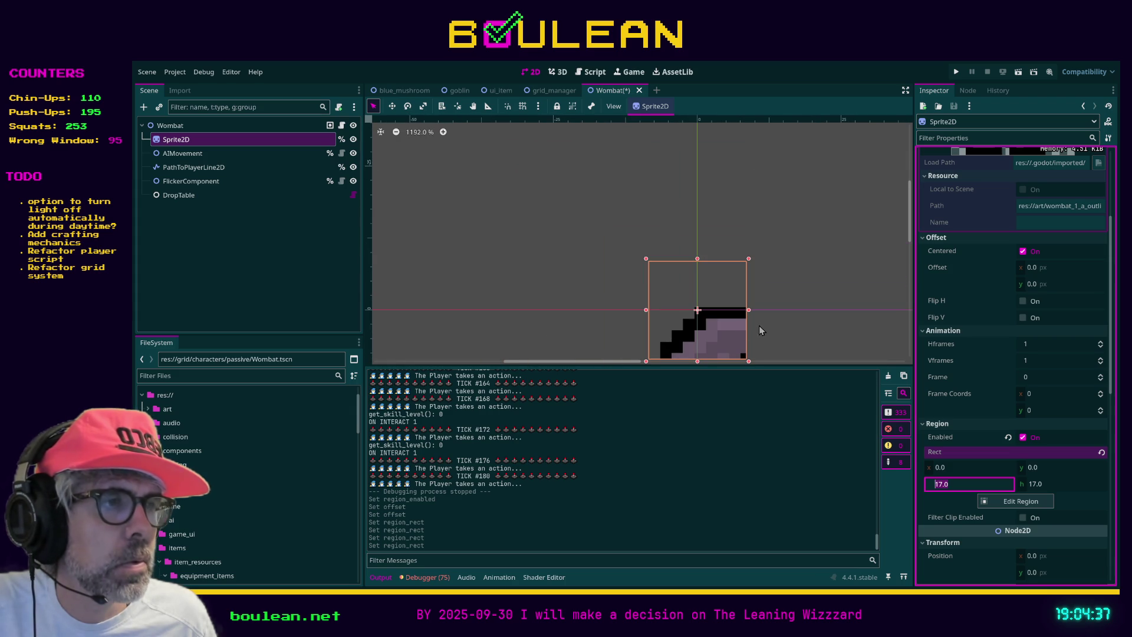
scroll(786, 331, down, 5)
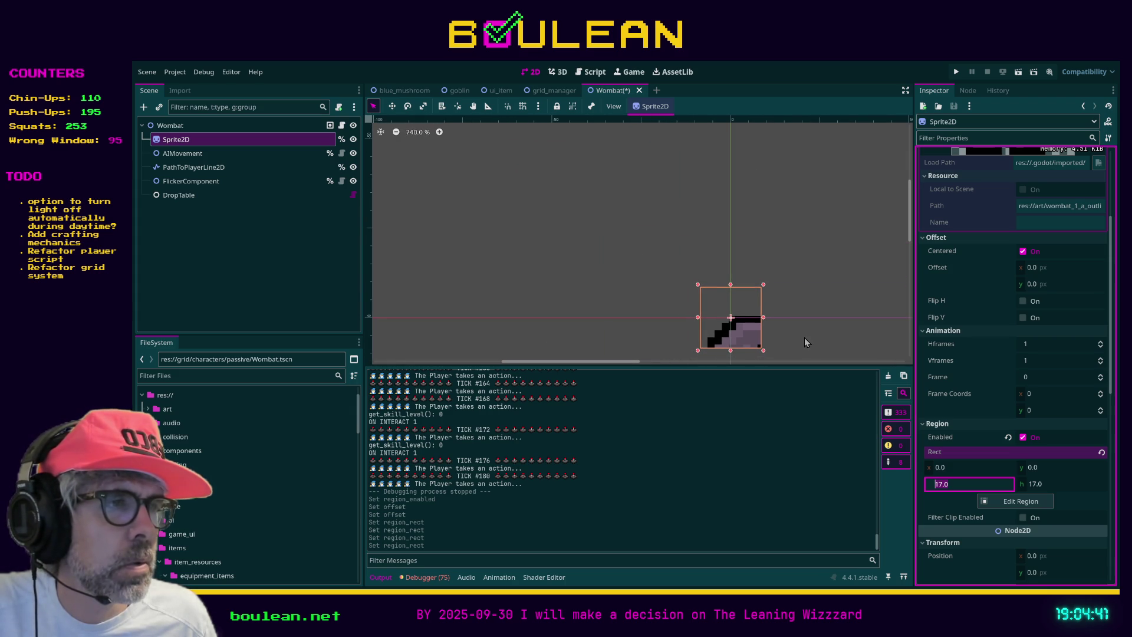
scroll(805, 339, up, 1)
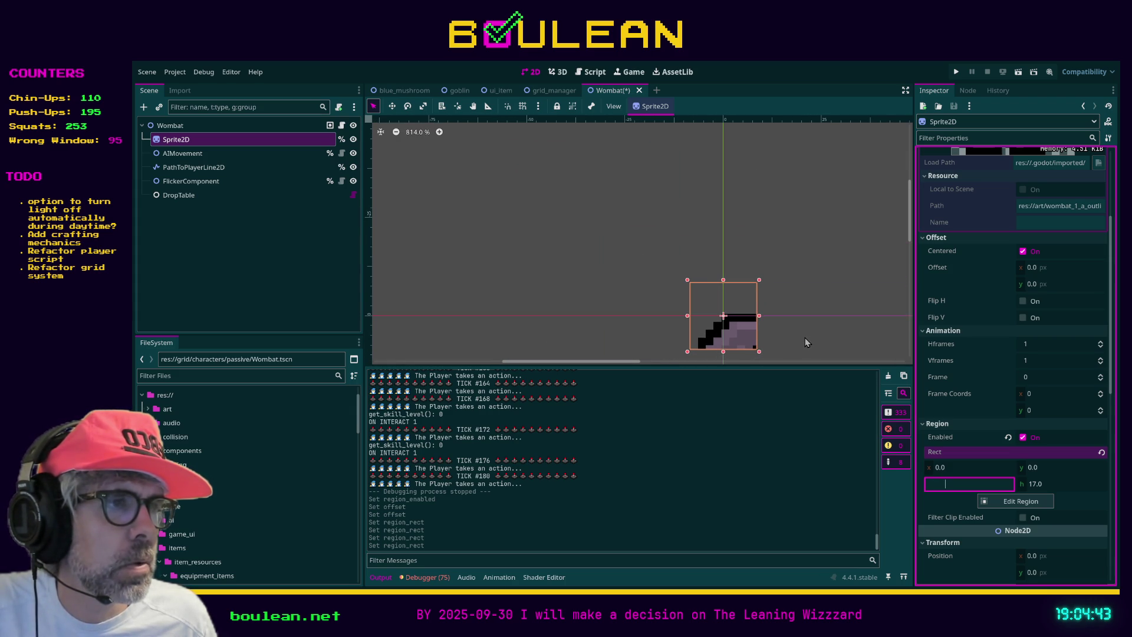
text(17)
key(Return)
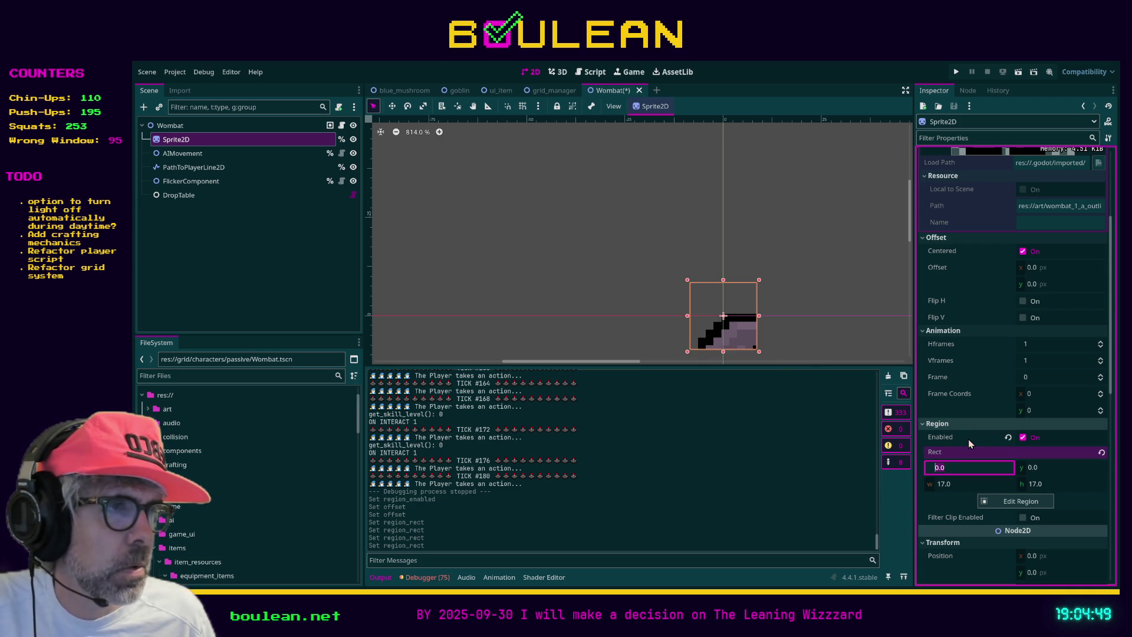
click(941, 484)
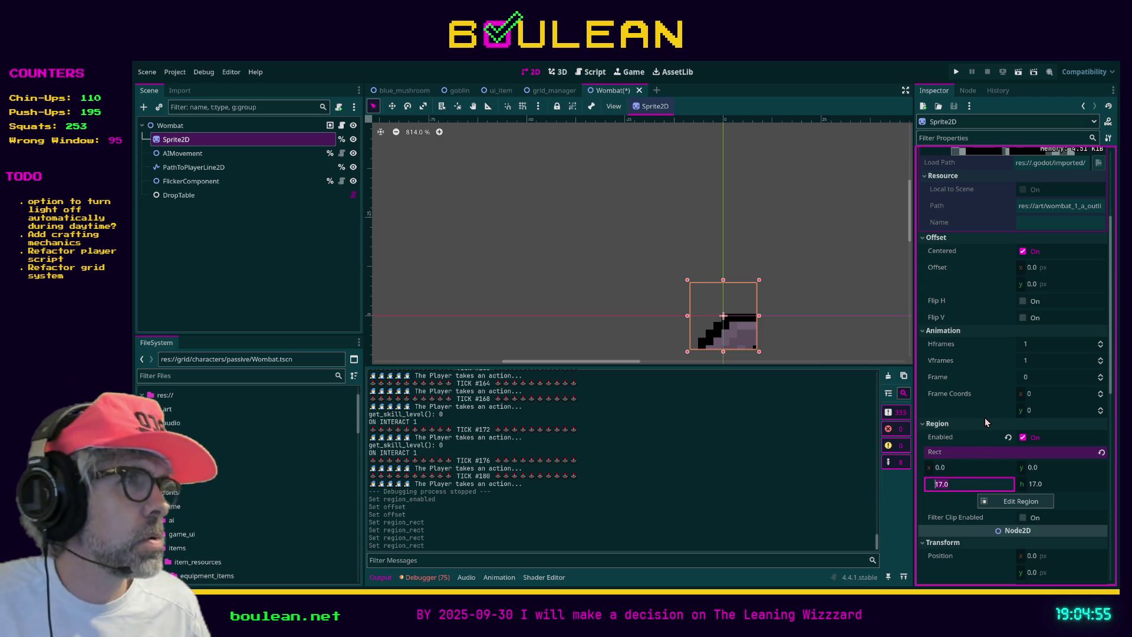
text(34)
key(Tab)
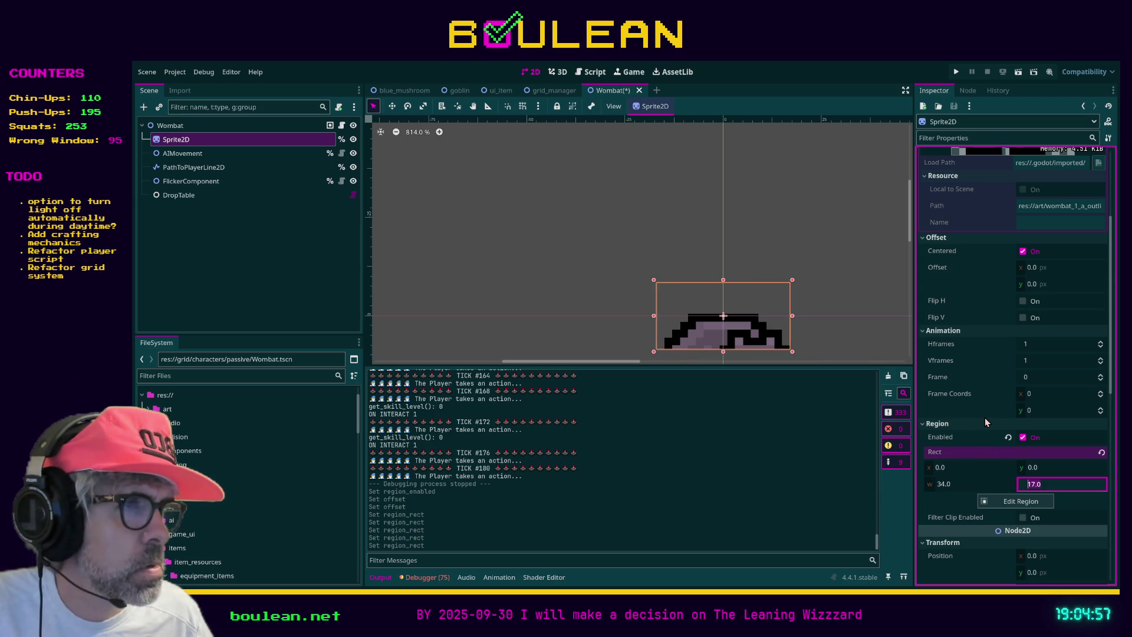
Set the region height to 34, then make the region rect 32 × 32
text(34)
key(Tab)
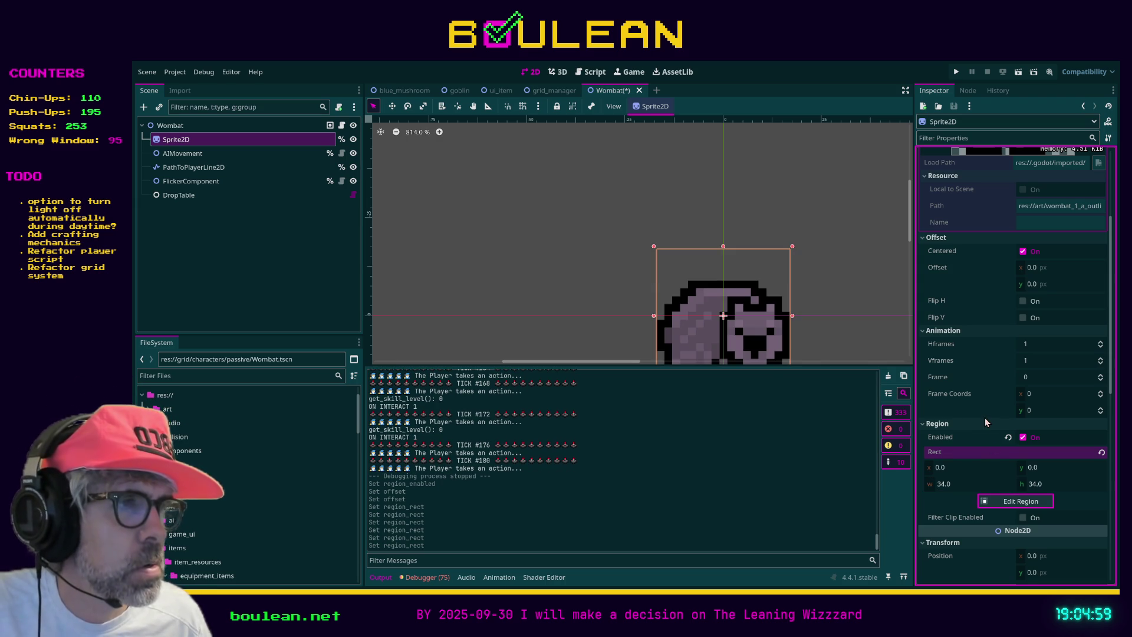
click(965, 484)
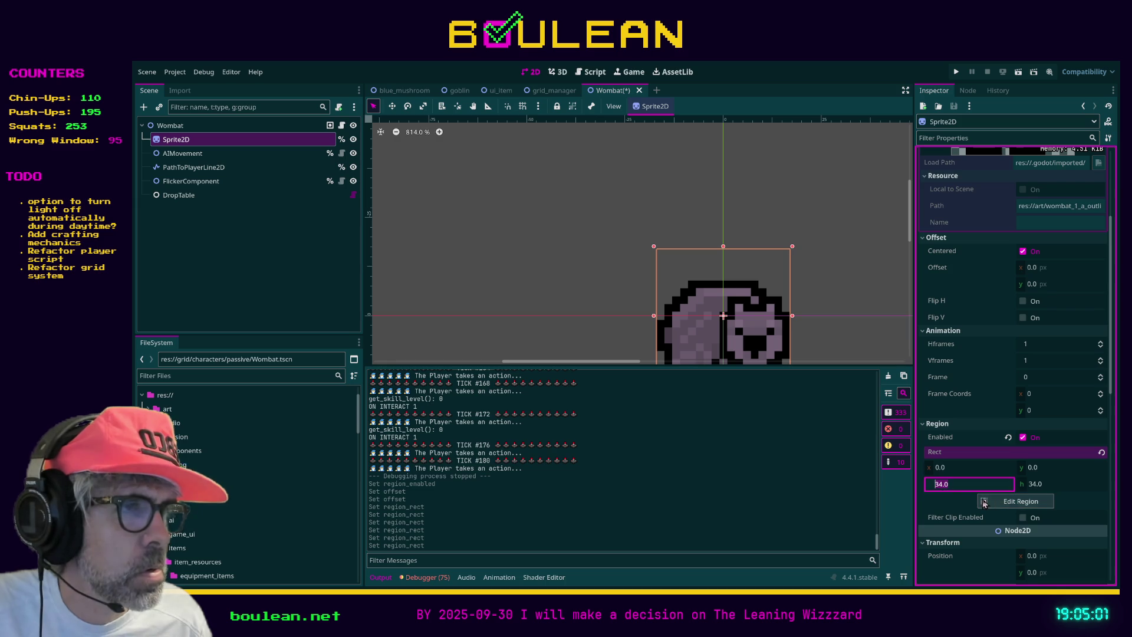
text(32)
key(Tab)
text(32)
key(Tab)
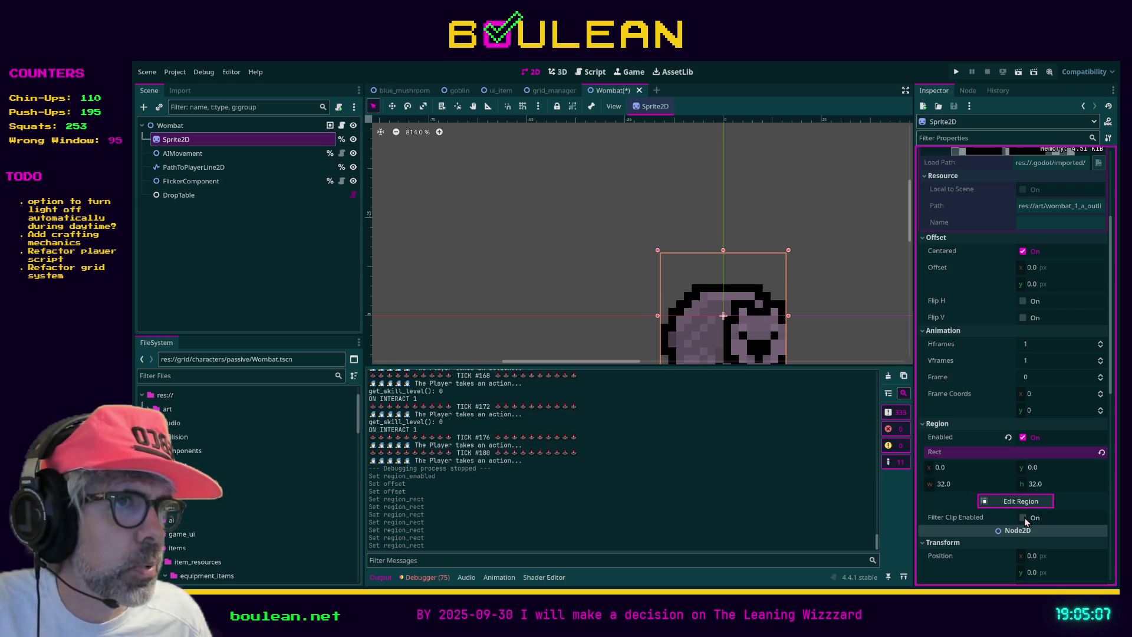
Tick Filter Clip Enabled, try 34 × 34, settle on 32 × 32 and save the scene
click(1023, 518)
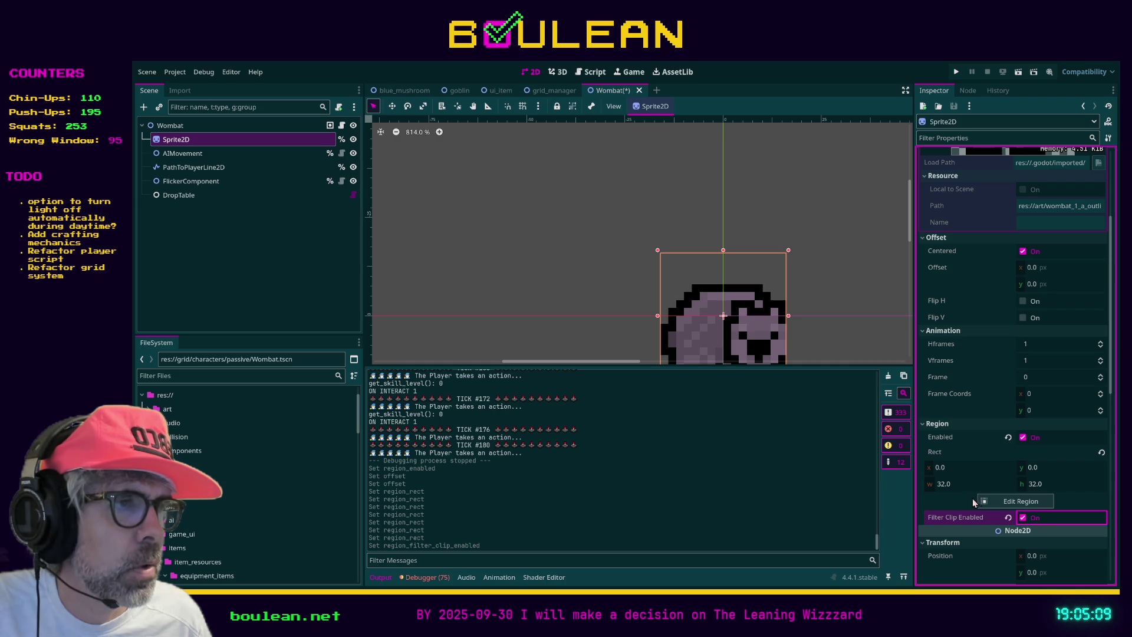
click(945, 485)
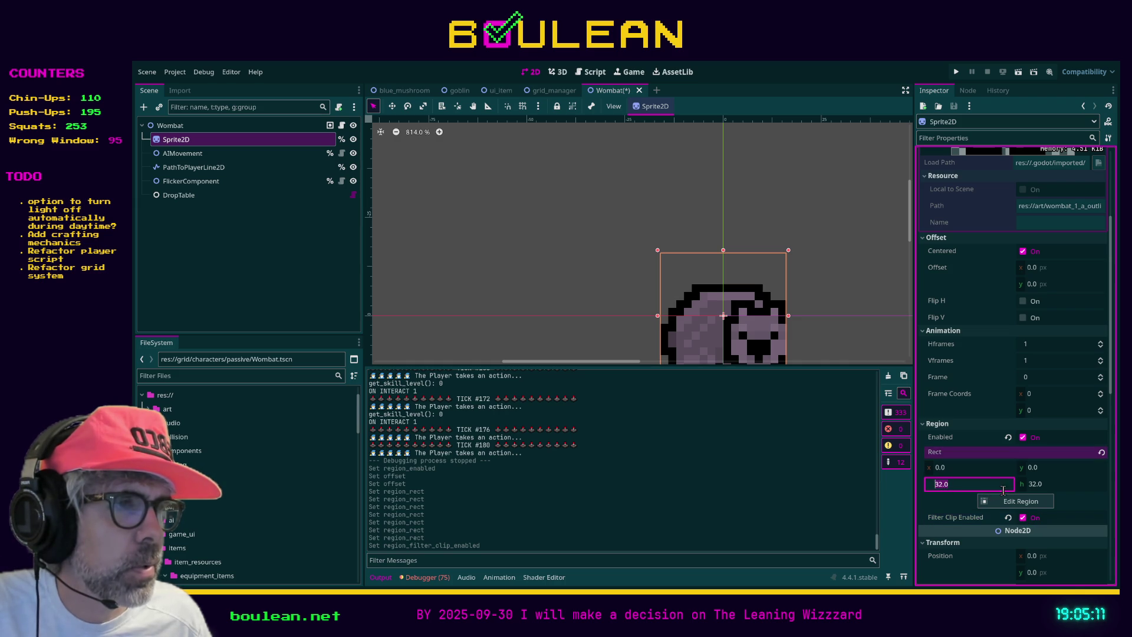
text(34)
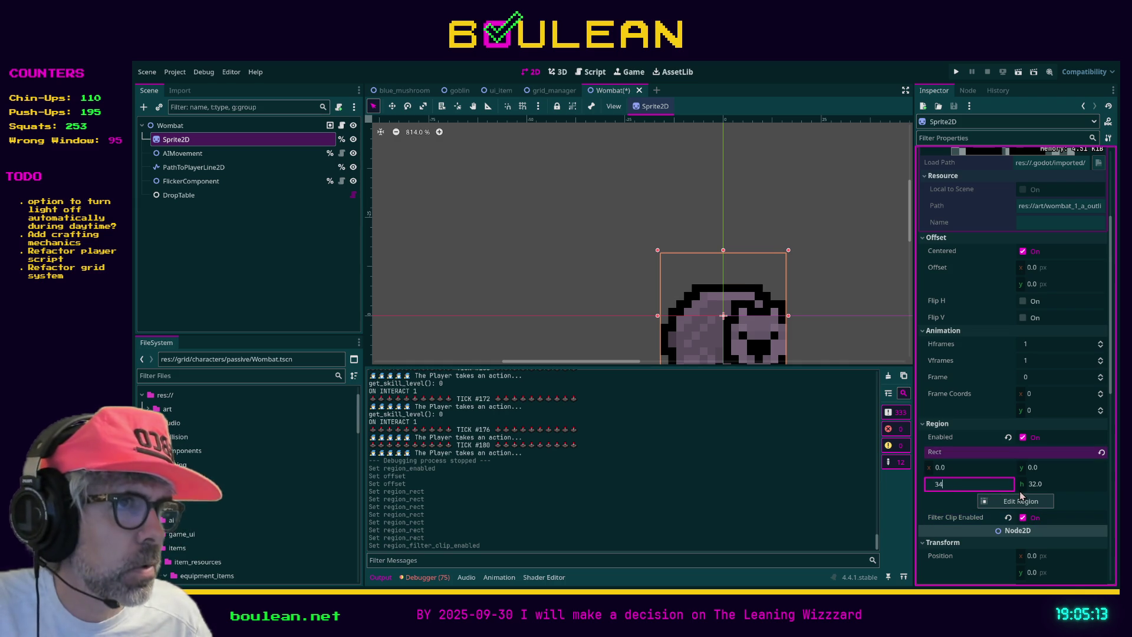
key(Tab)
text(34)
key(shift+Tab)
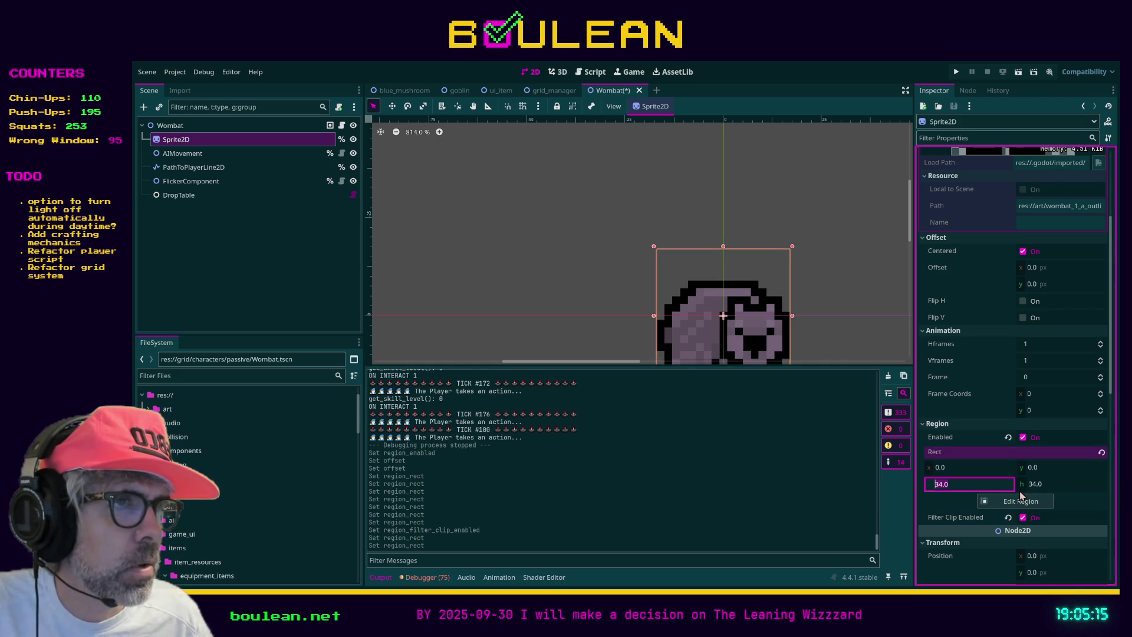
text(32)
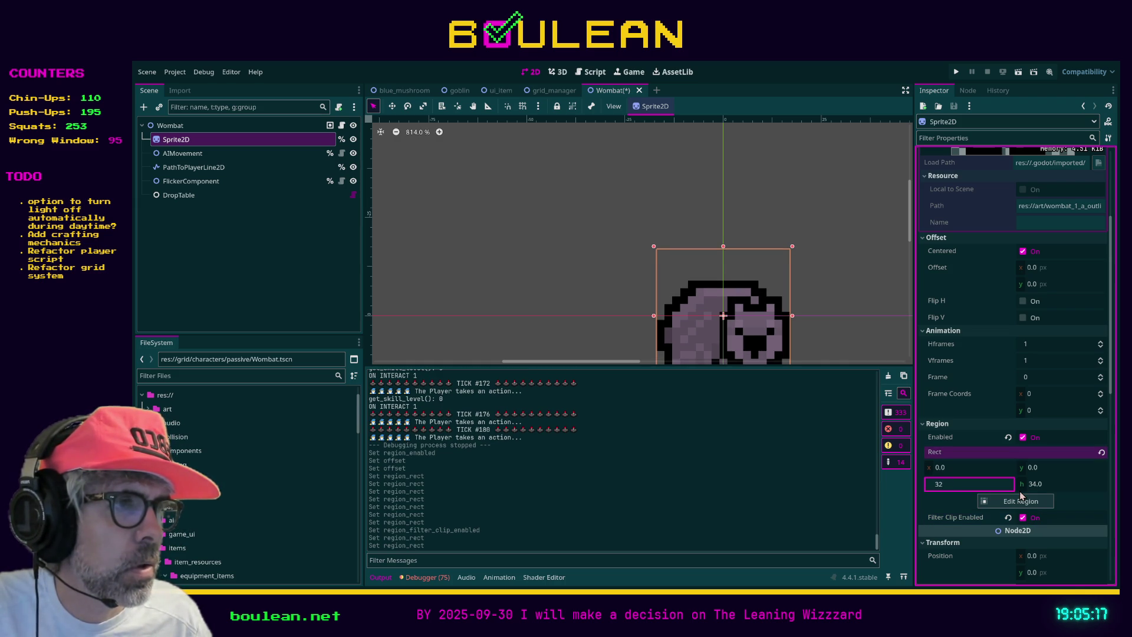
key(Tab)
text(32)
key(shift+Tab)
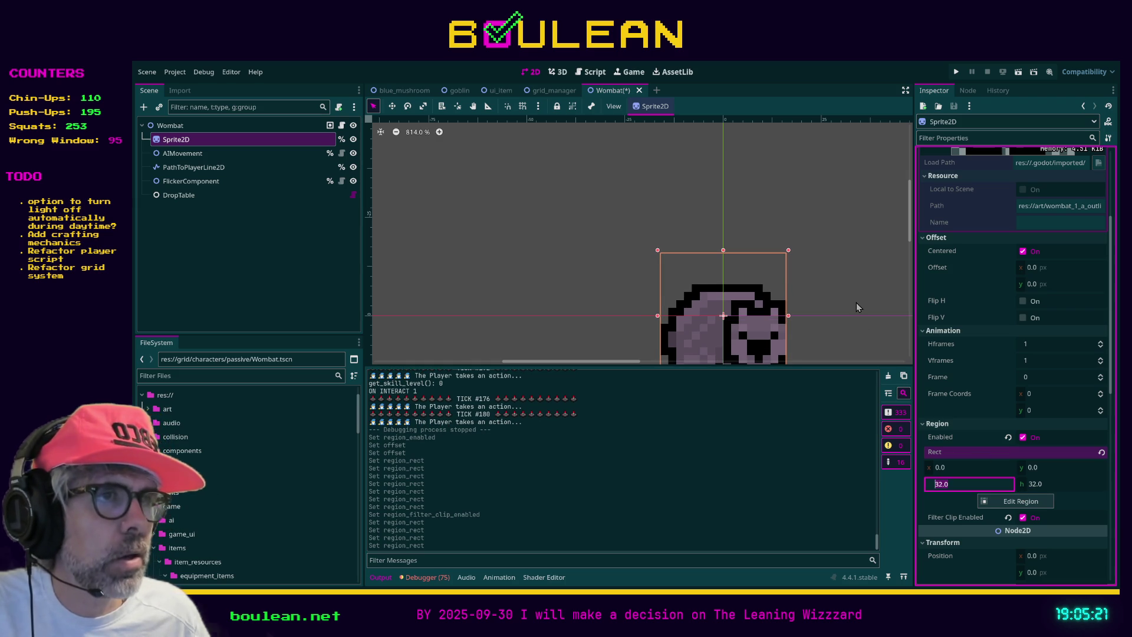
key(ctrl+s)
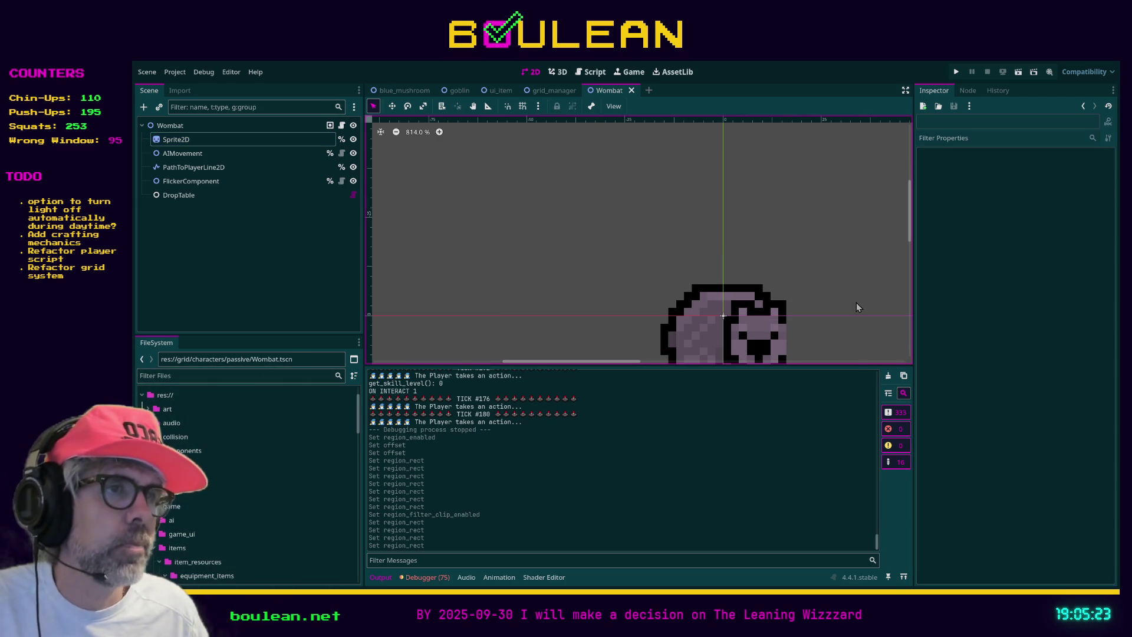
key(F5)
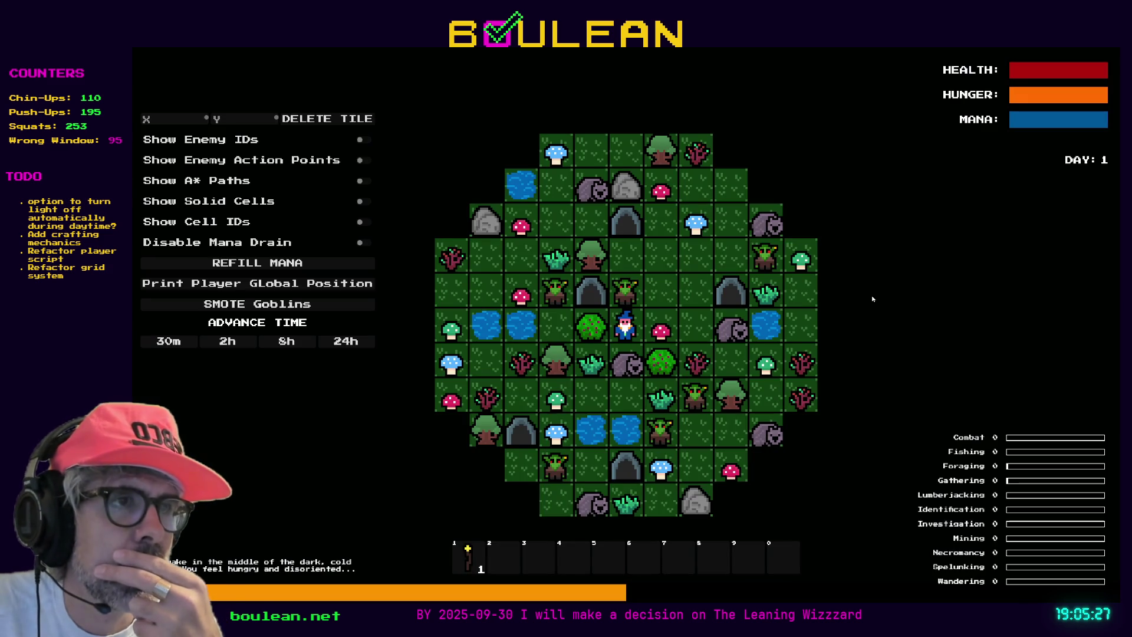
Move the wizard beside the wombat and karate-chop it and two adjacent goblins
scroll(790, 362, up, 3)
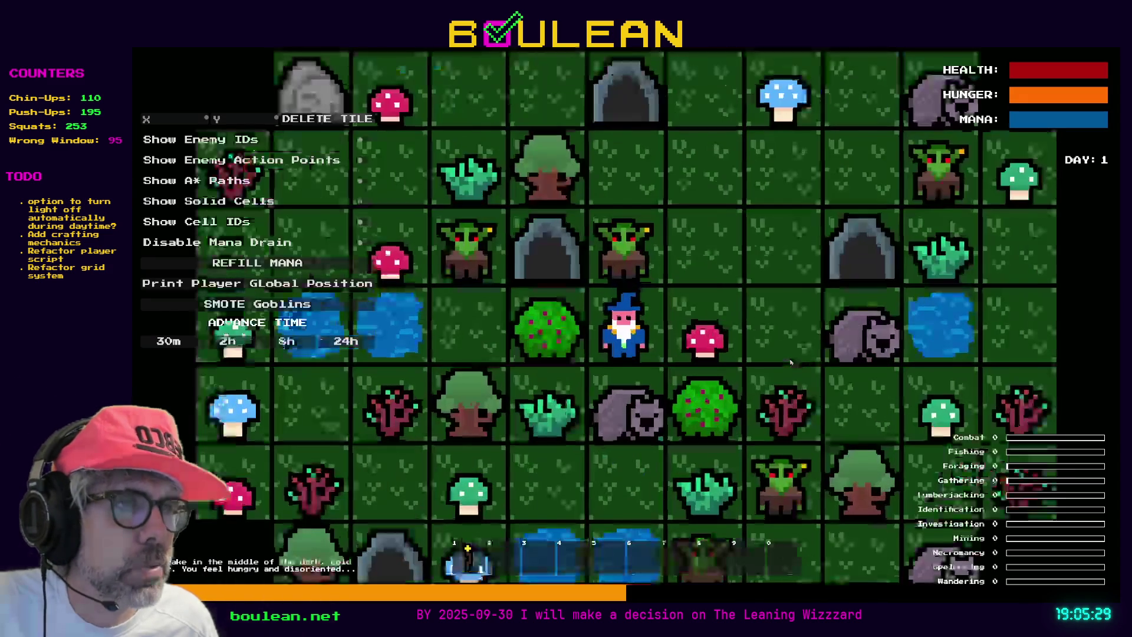
key(d)
key(d)
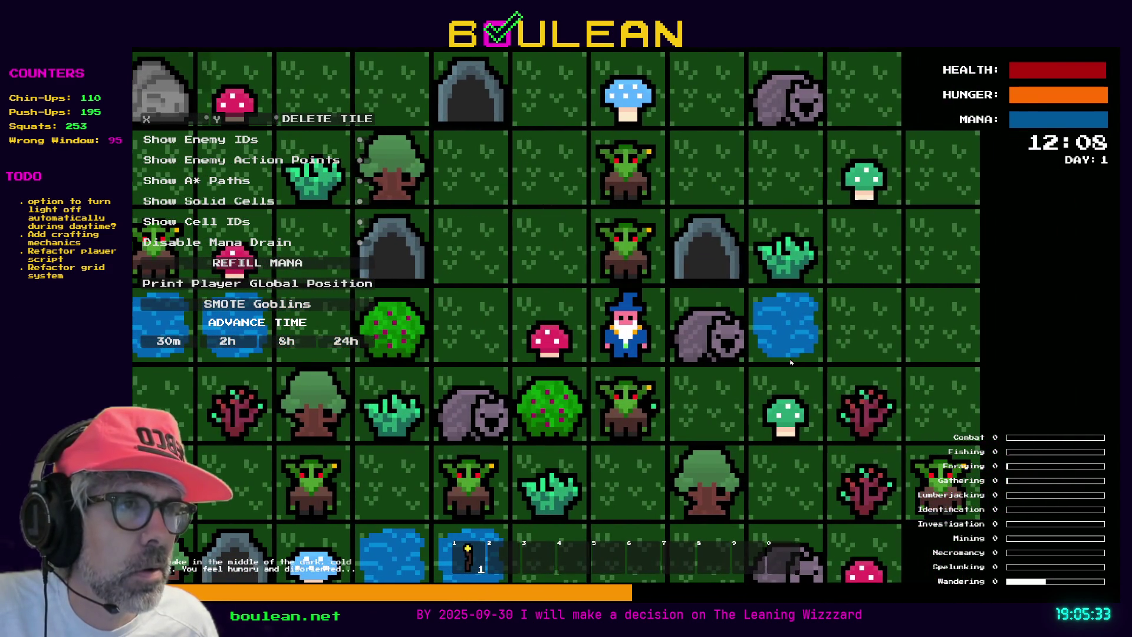
scroll(790, 362, up, 2)
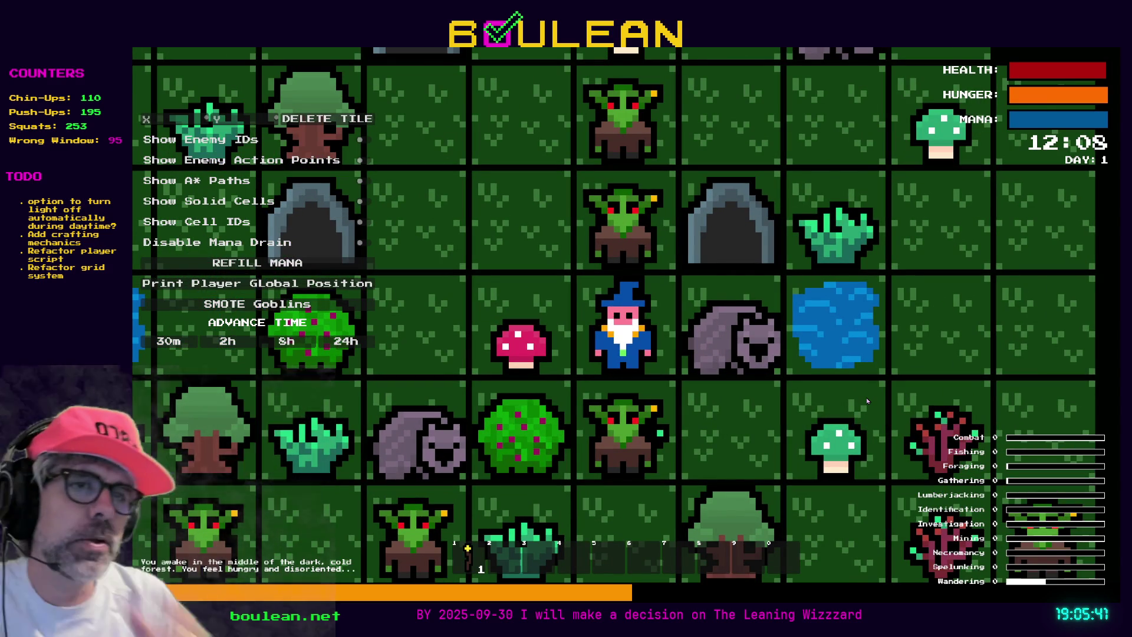
key(Right)
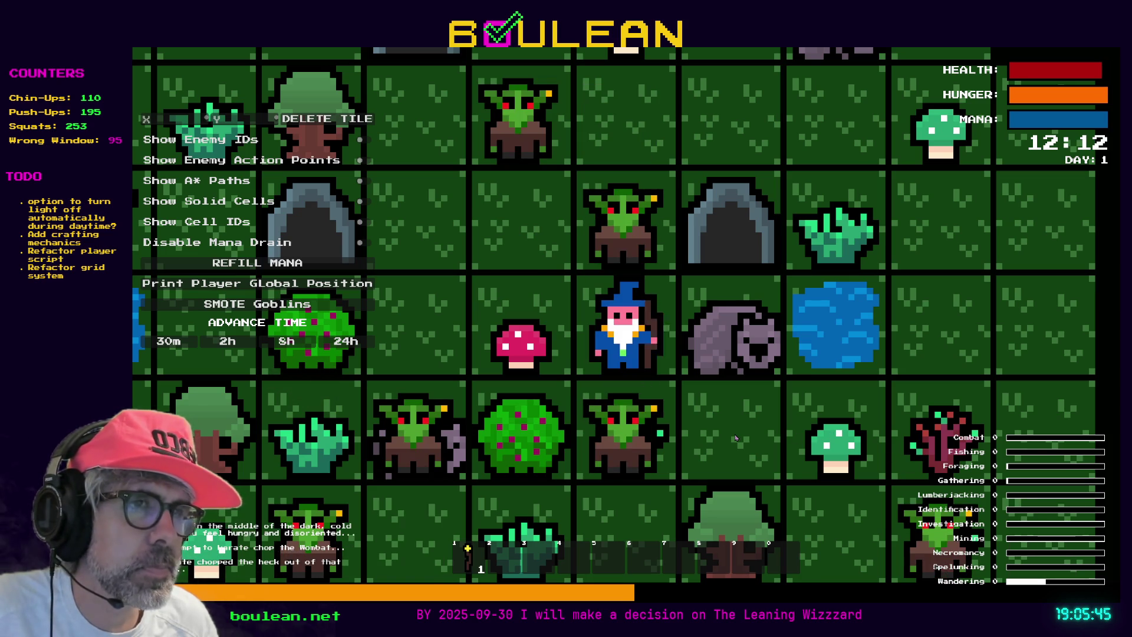
key(Up)
key(Down)
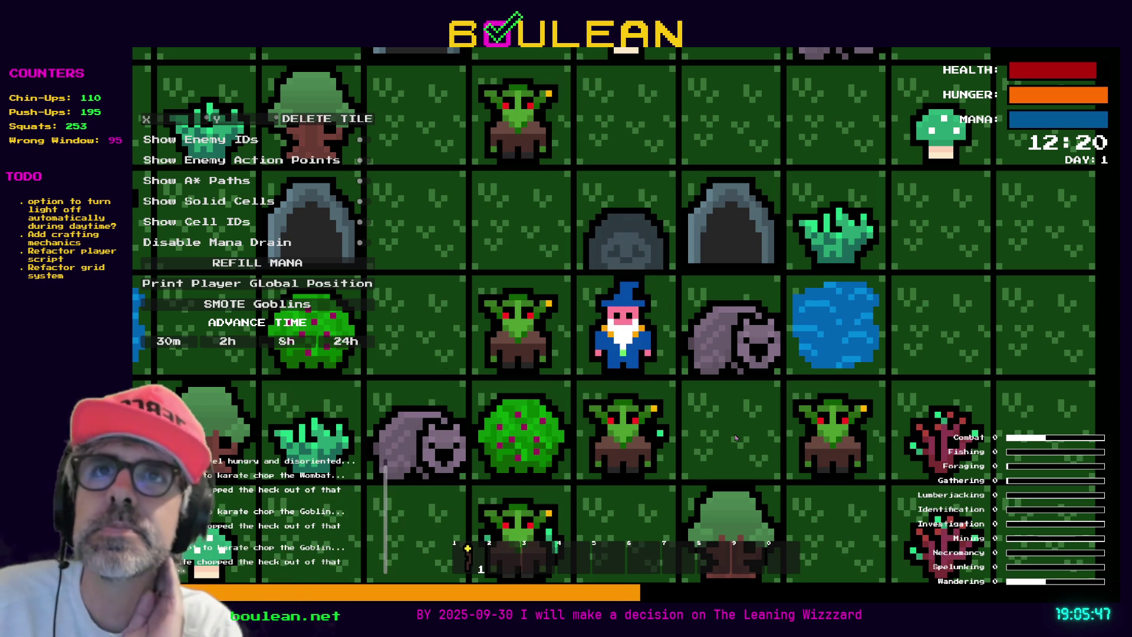
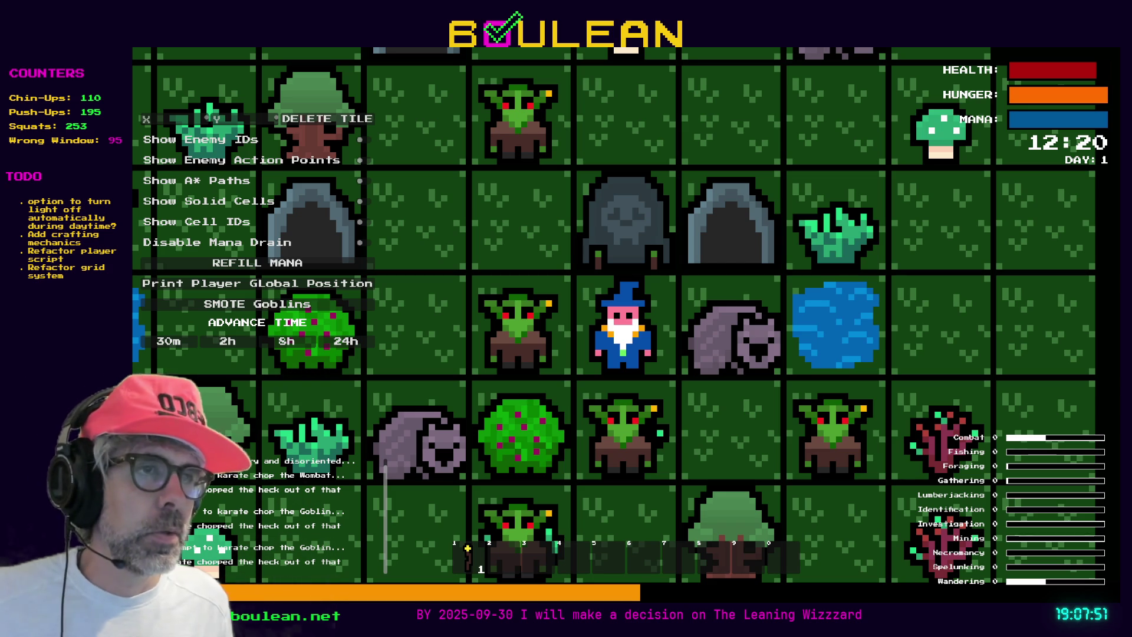
Zoom in and walk the wizard right, attacking the wombat, goblin and gravestone
scroll(624, 318, up, 3)
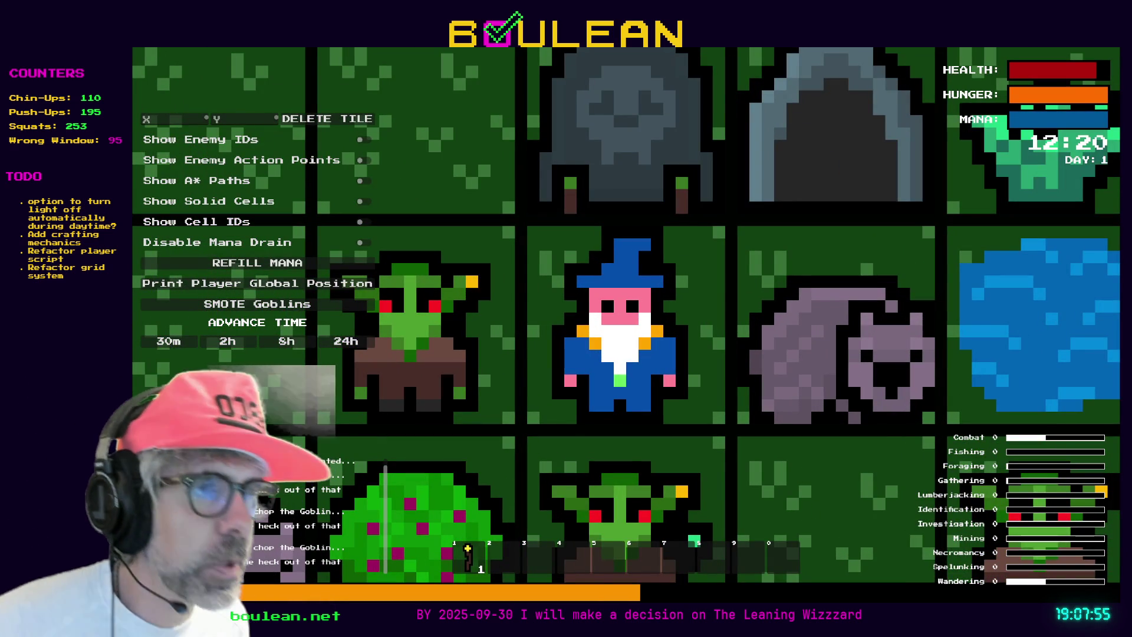
key(Right)
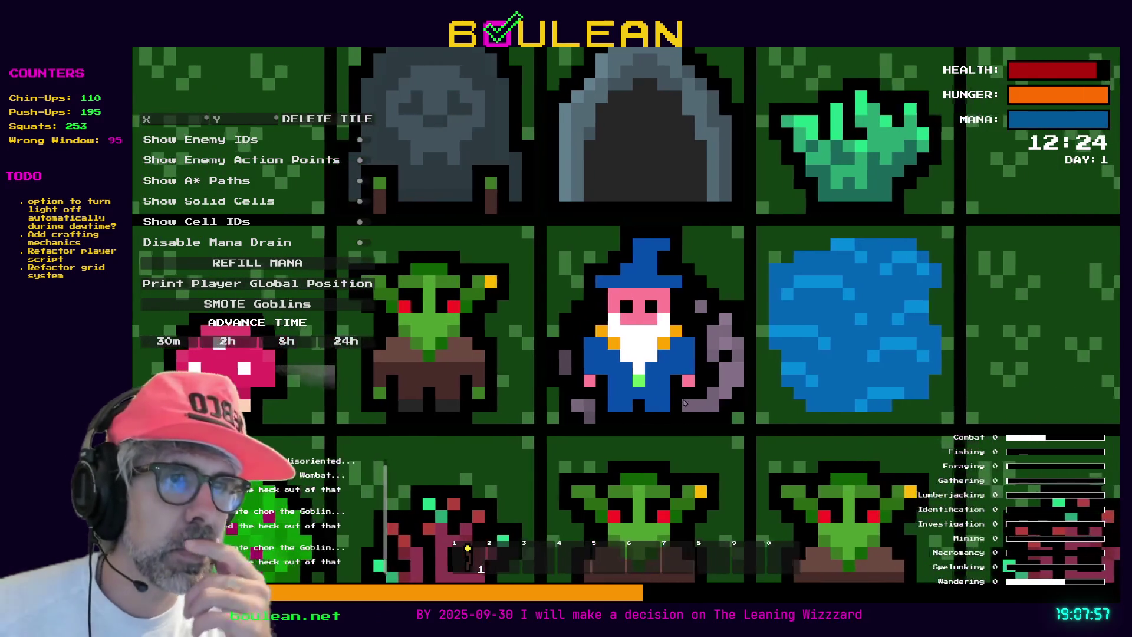
key(Right)
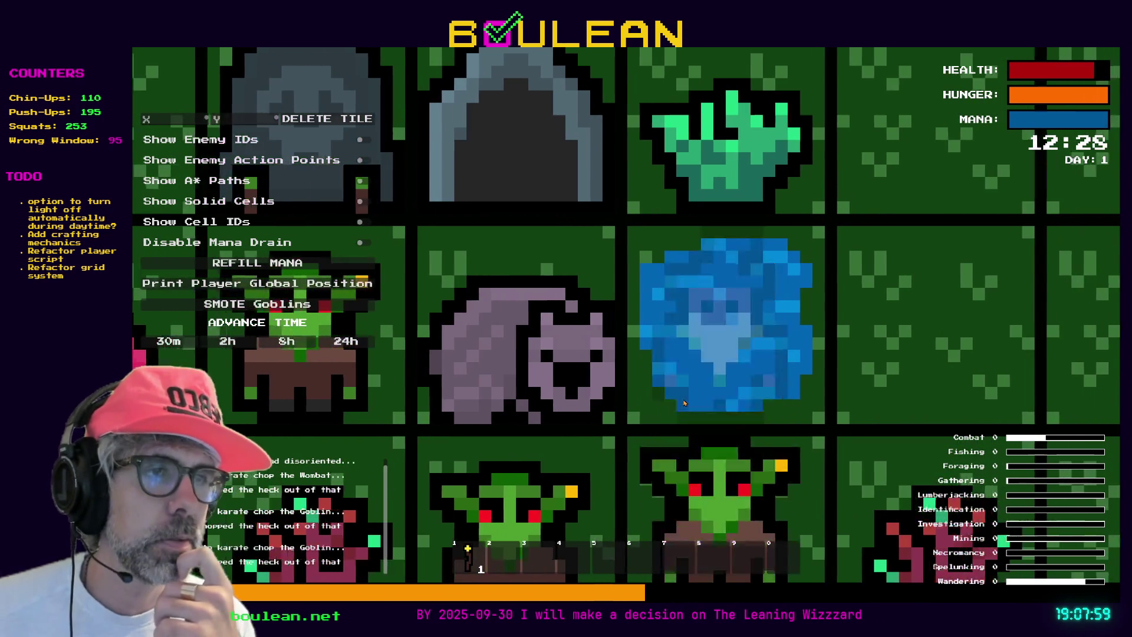
key(Down)
key(Down)
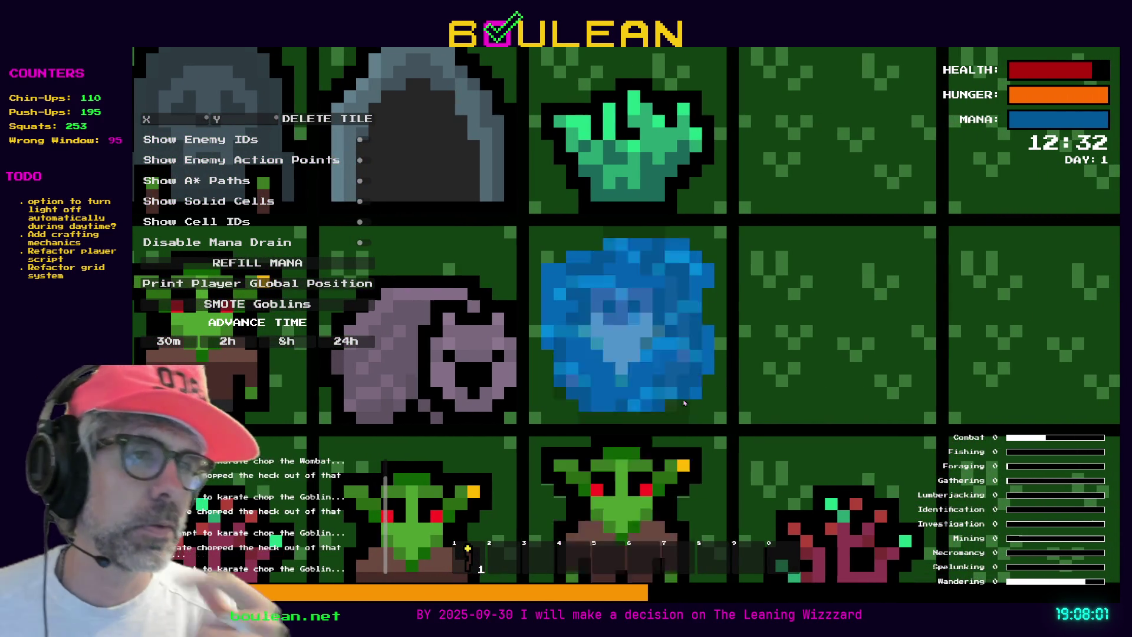
key(Down)
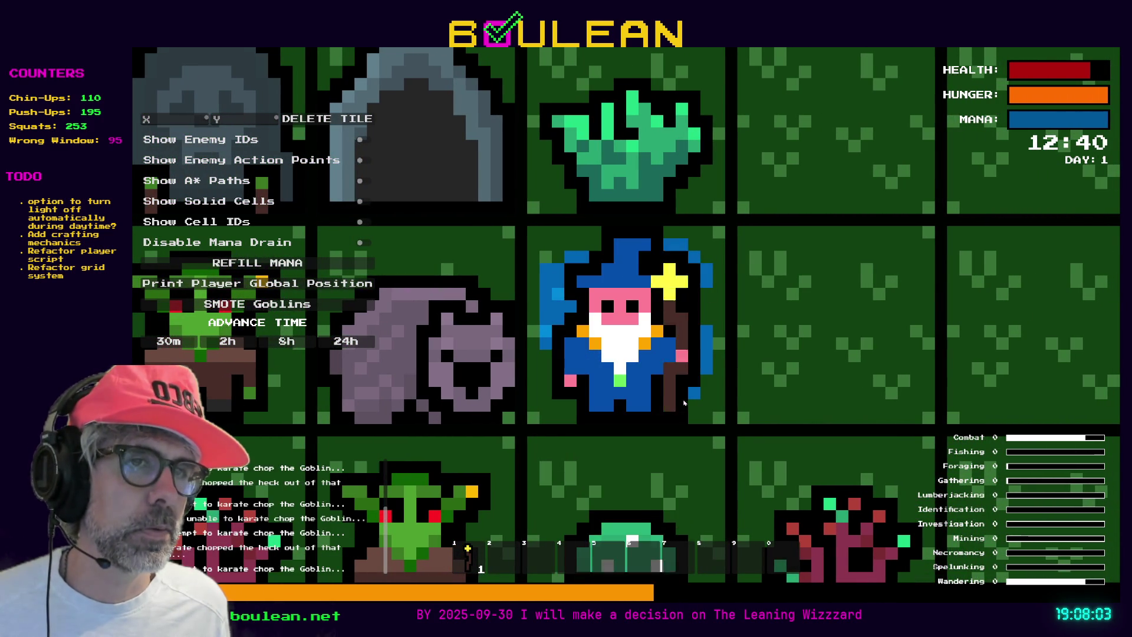
key(Left)
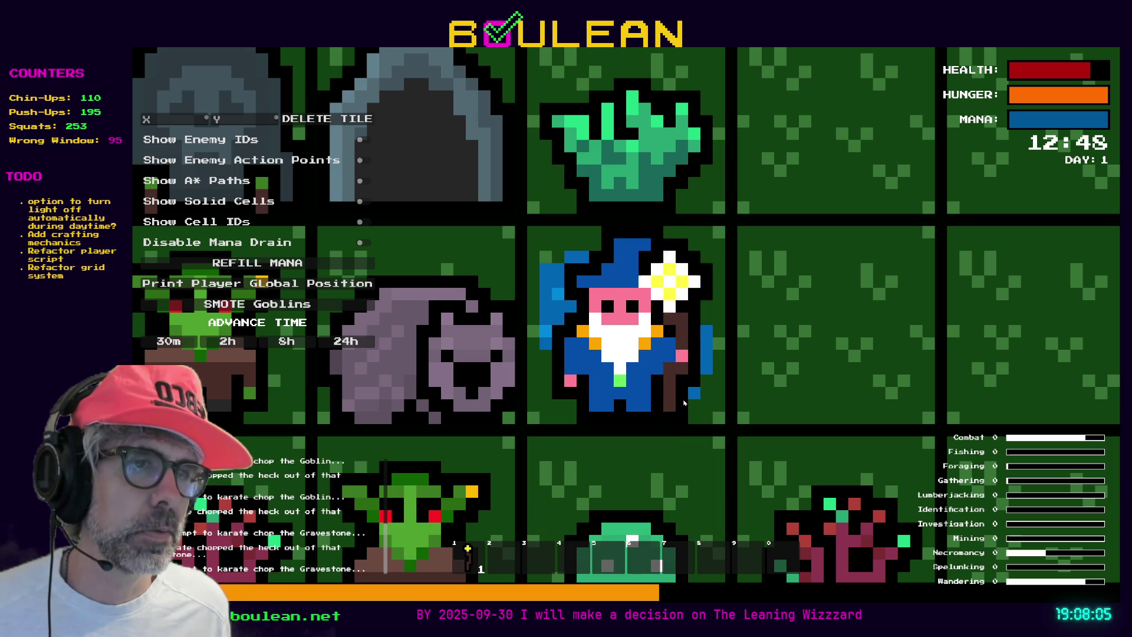
Zoom out, step the wizard two tiles right and one up, then stop the game with F8
scroll(684, 402, down, 2)
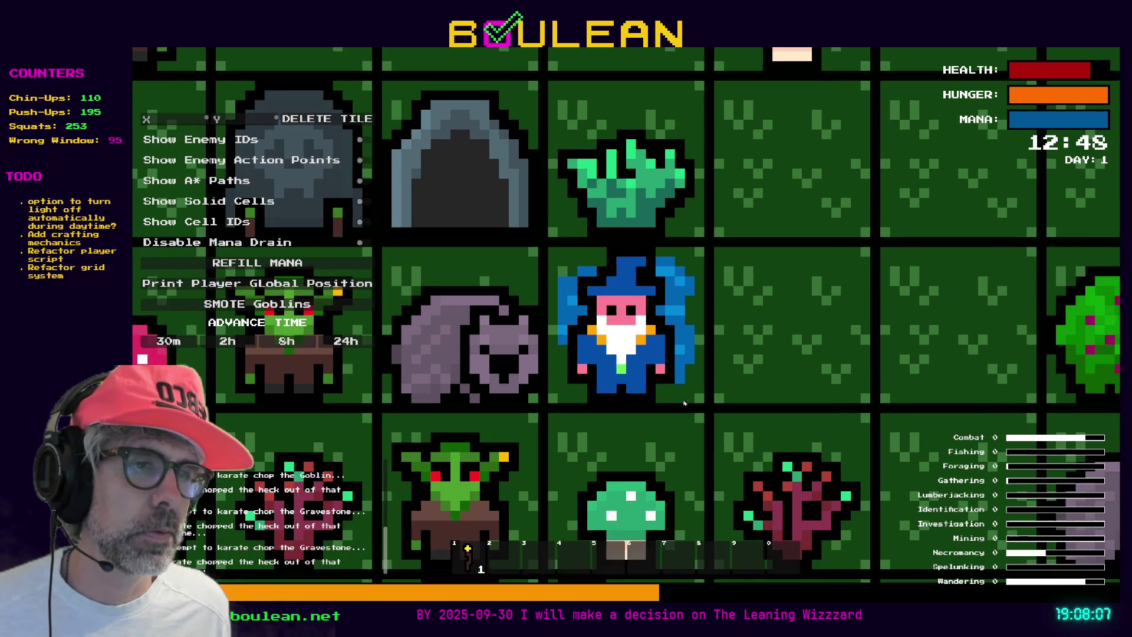
scroll(684, 402, down, 1)
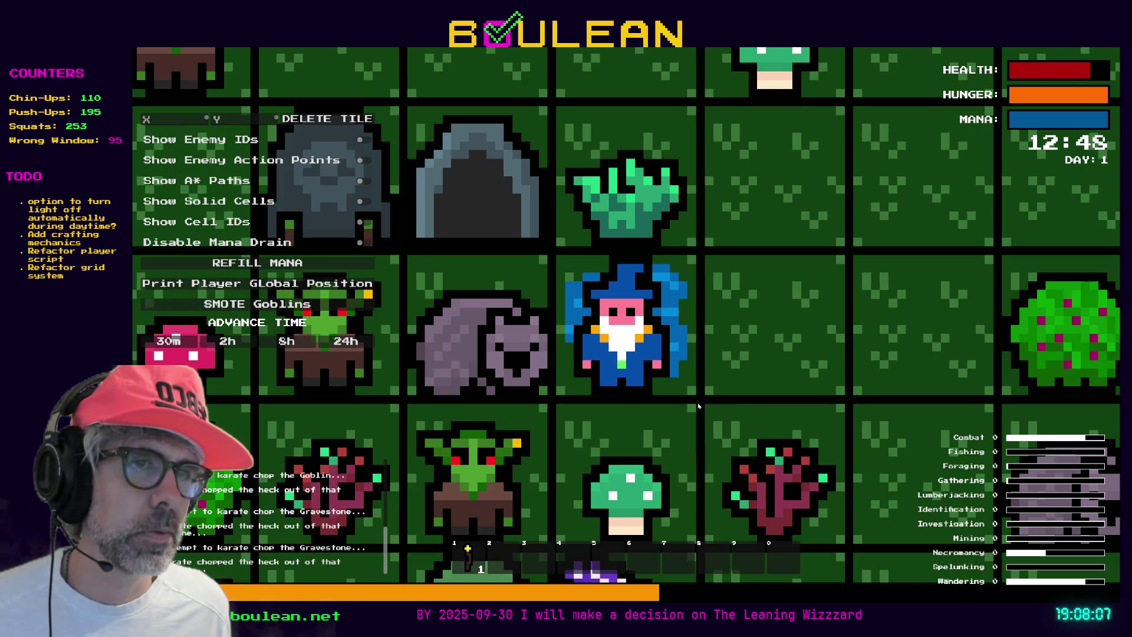
key(d)
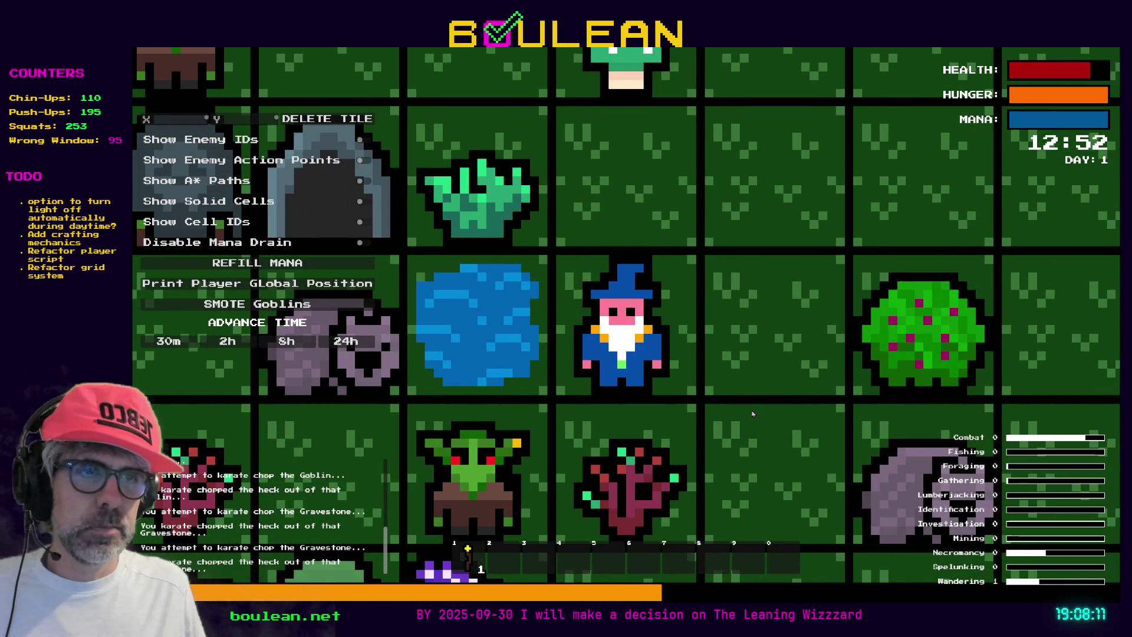
scroll(640, 375, down, 3)
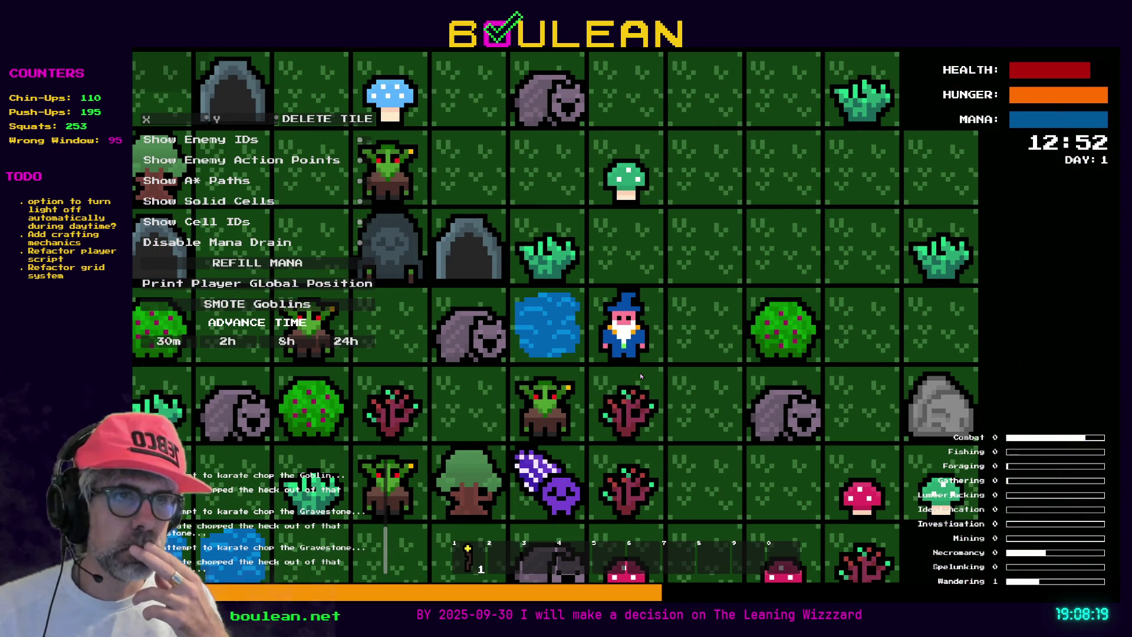
key(d)
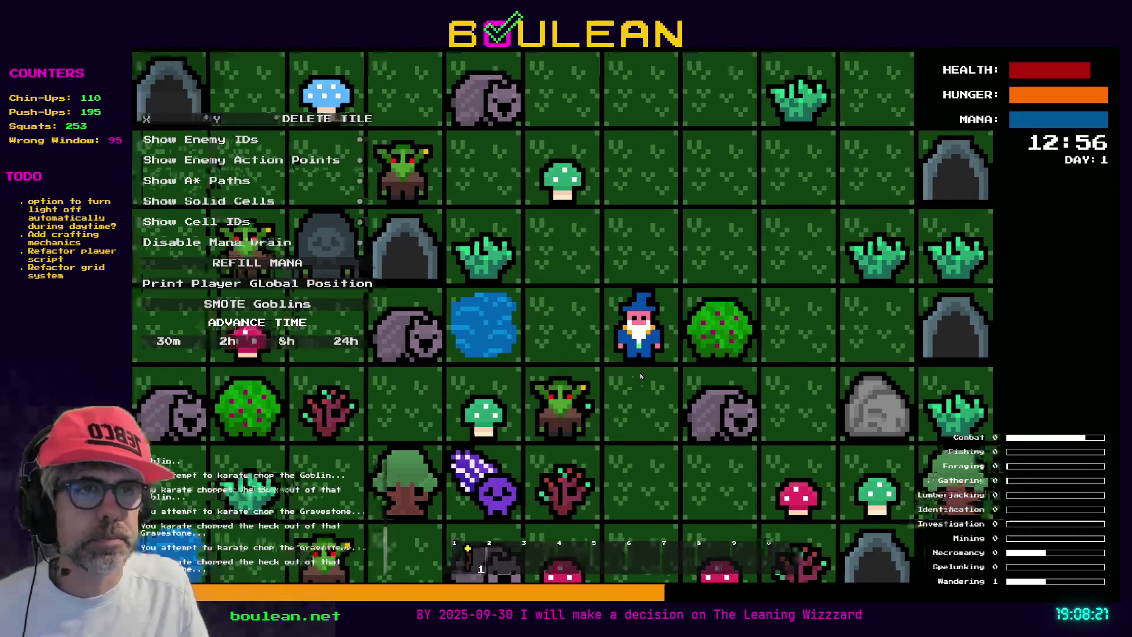
scroll(639, 373, down, 2)
key(w)
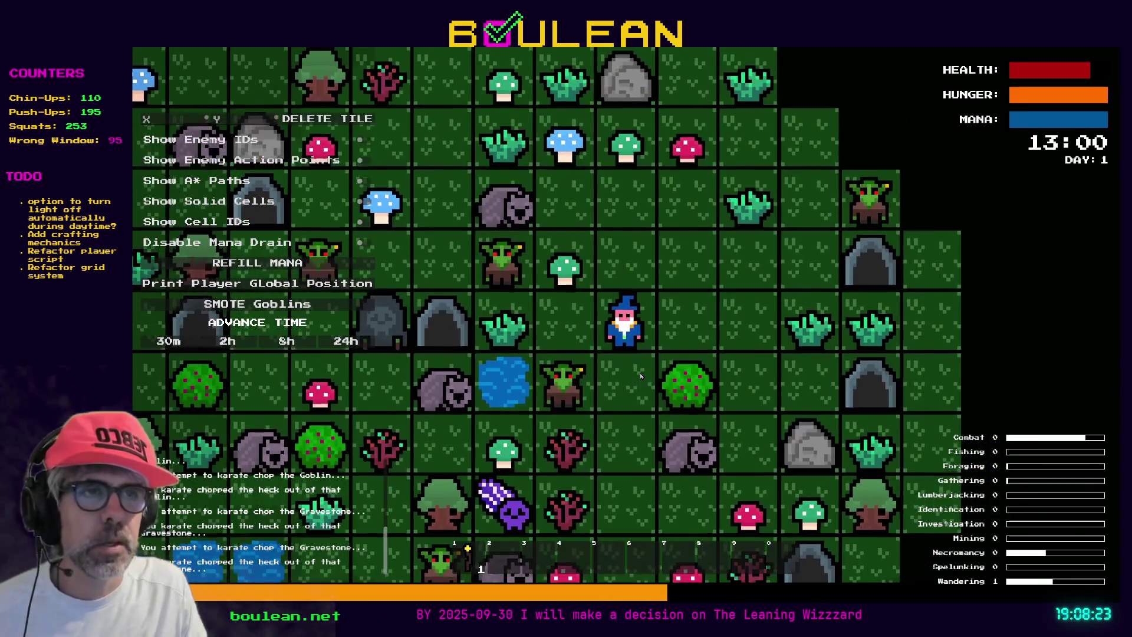
key(F8)
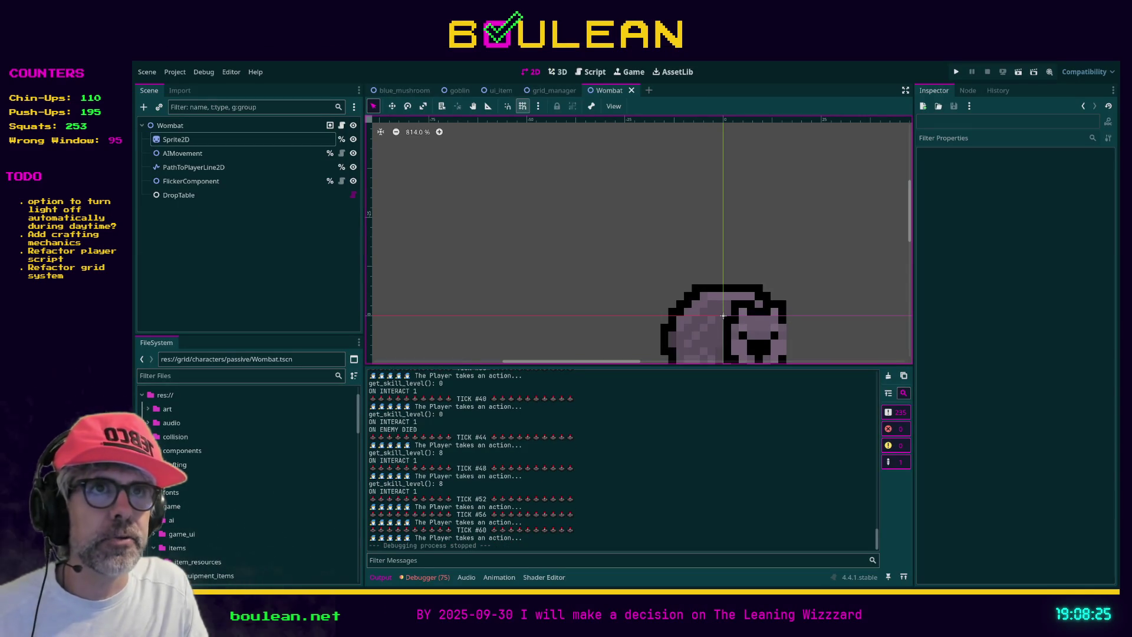
In grid_manager, set GridManager's Overall Grid Object Spawn Count to 100 and relaunch the game
click(553, 91)
click(253, 140)
click(177, 125)
scroll(967, 230, up, 3)
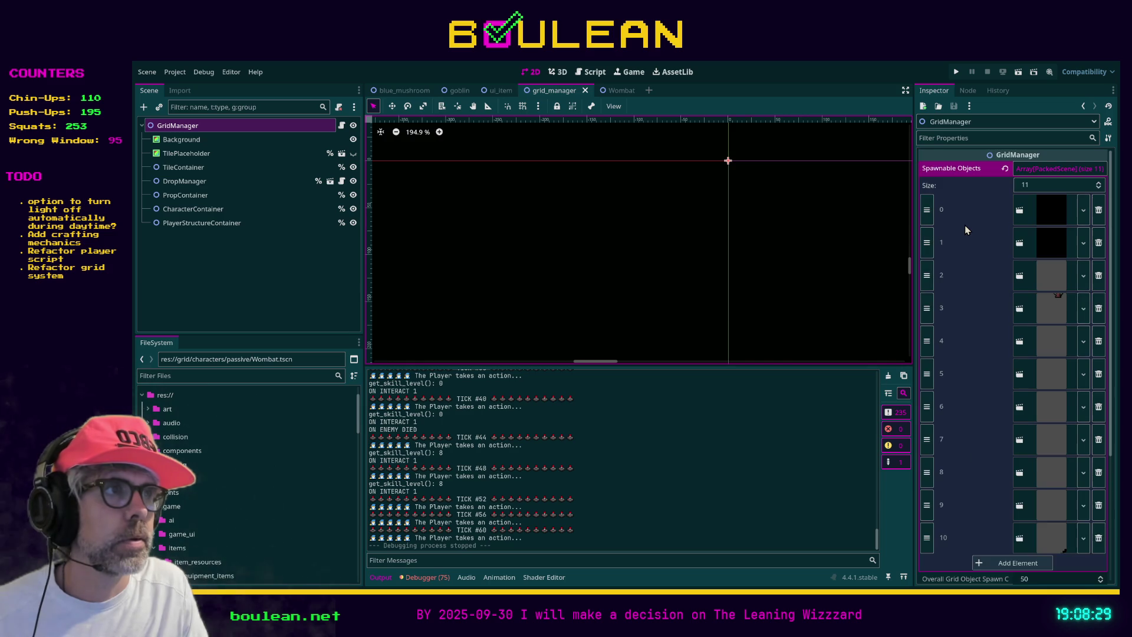
scroll(965, 230, down, 5)
click(1024, 400)
text(100)
key(Return)
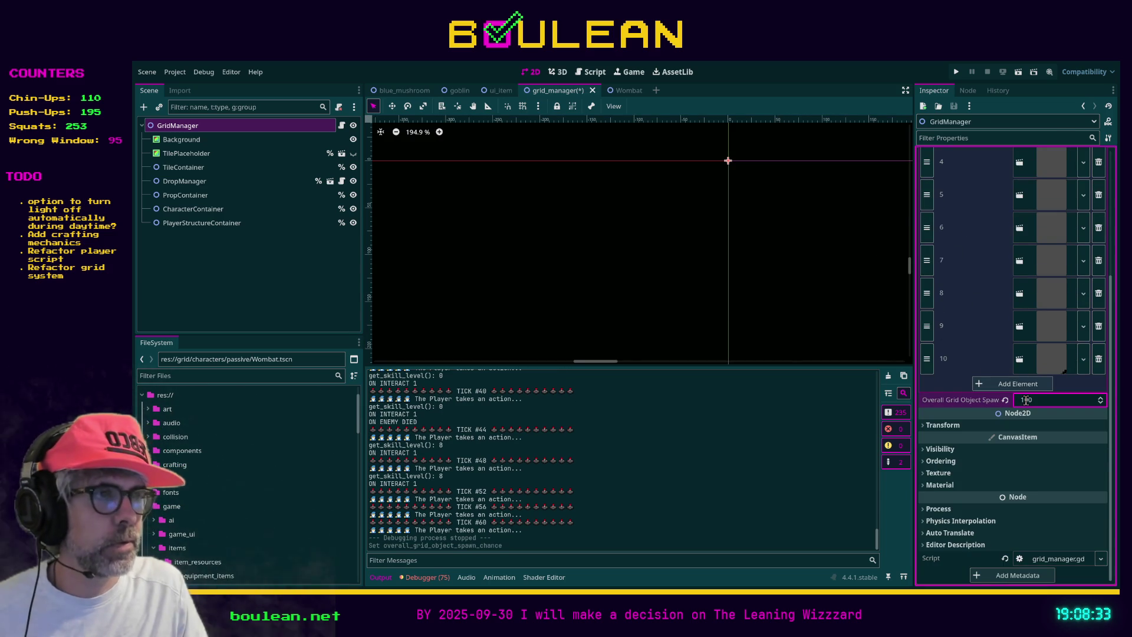
key(ctrl+s)
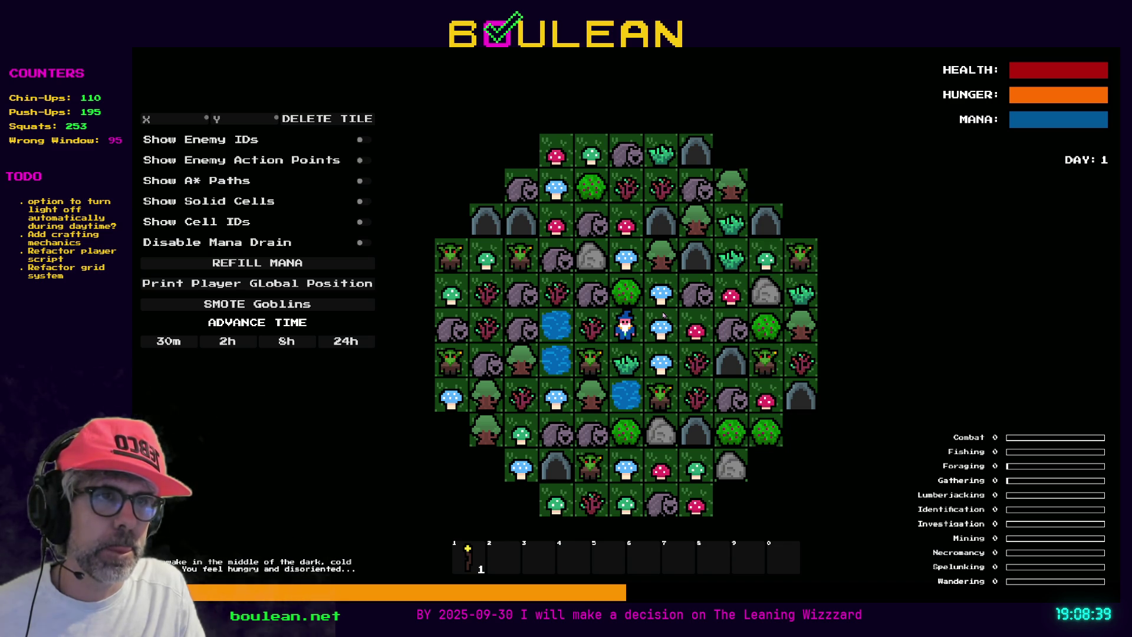
Zoom the game camera in and out over the crowded map, then close the game
scroll(720, 320, up, 3)
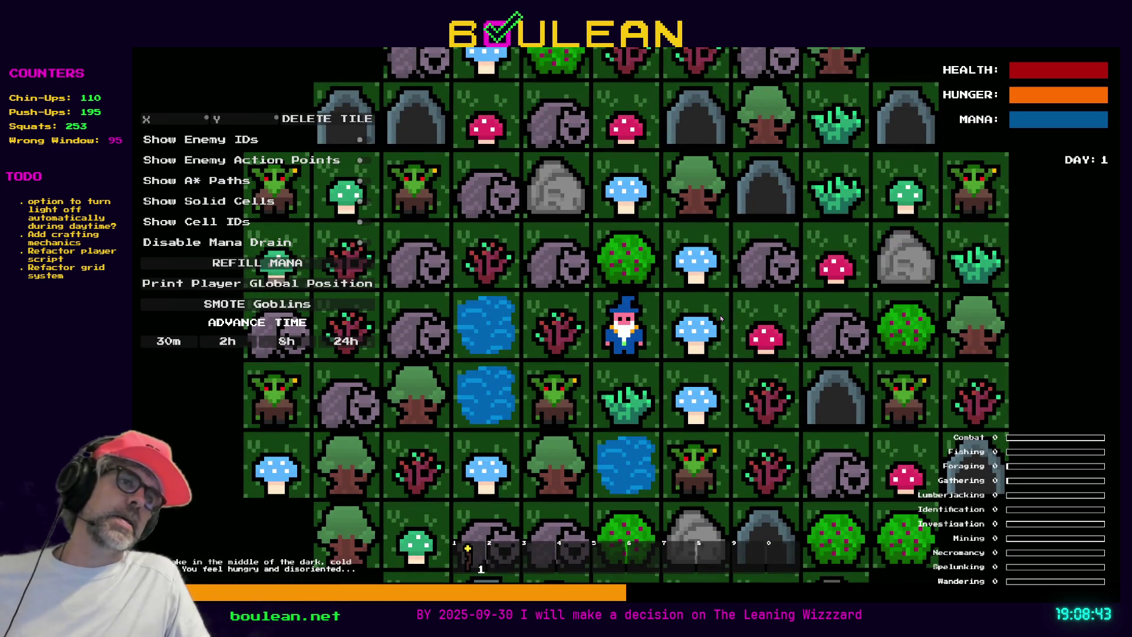
scroll(721, 319, up, 2)
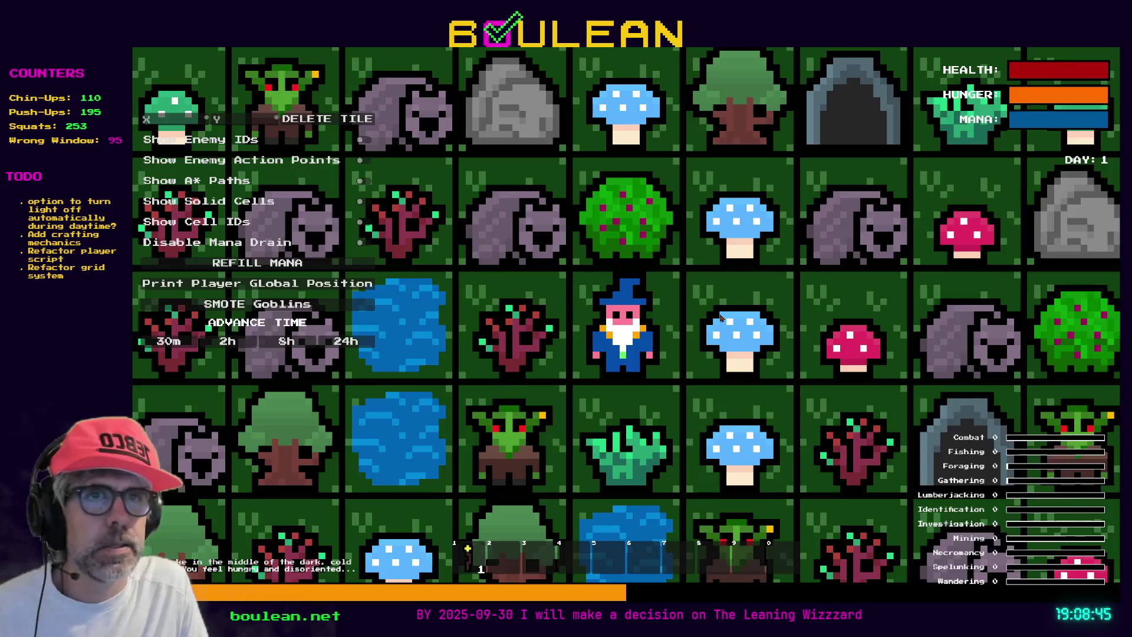
scroll(721, 319, down, 3)
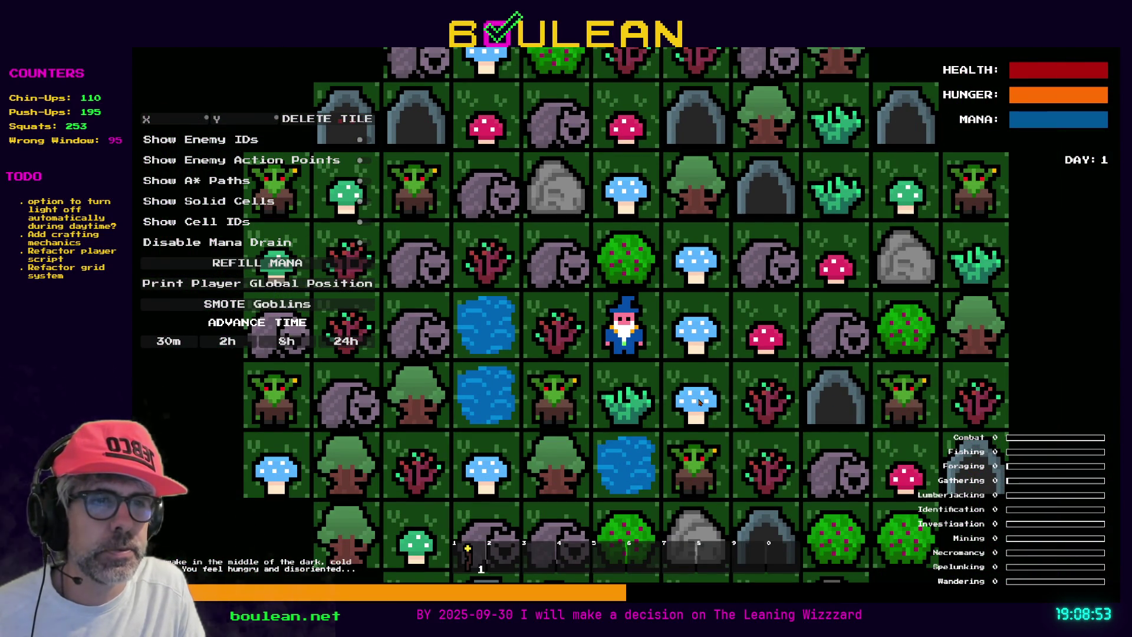
scroll(699, 403, down, 2)
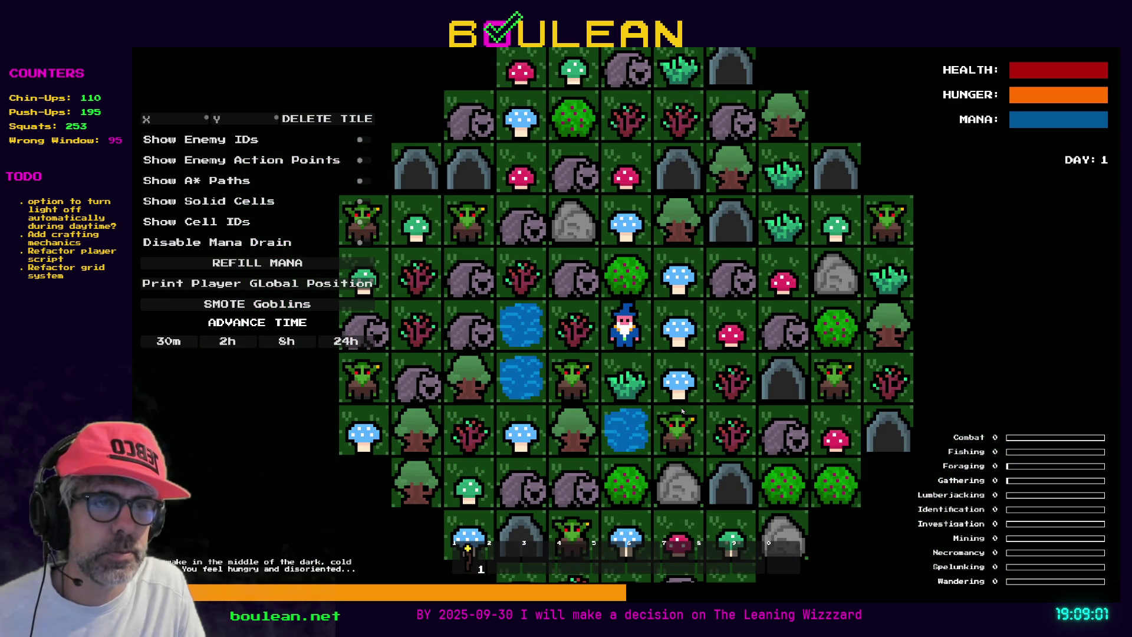
scroll(682, 411, down, 1)
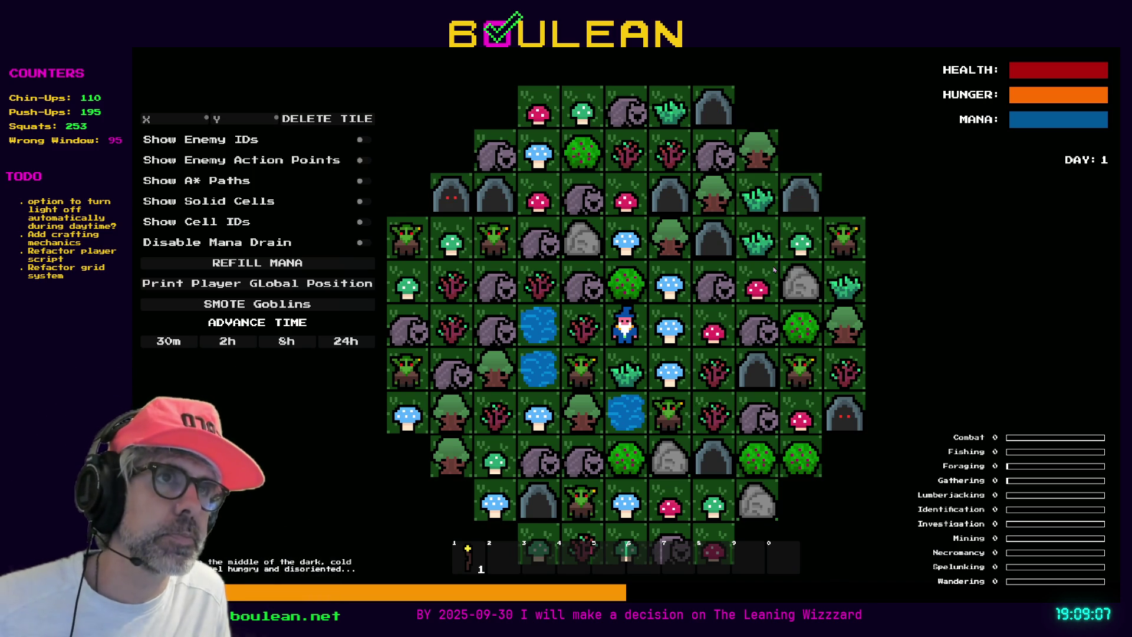
key(alt+F4)
Set the spawn count back to 50, save, and briefly run the game
click(1030, 399)
text(50)
key(Return)
key(ctrl+s)
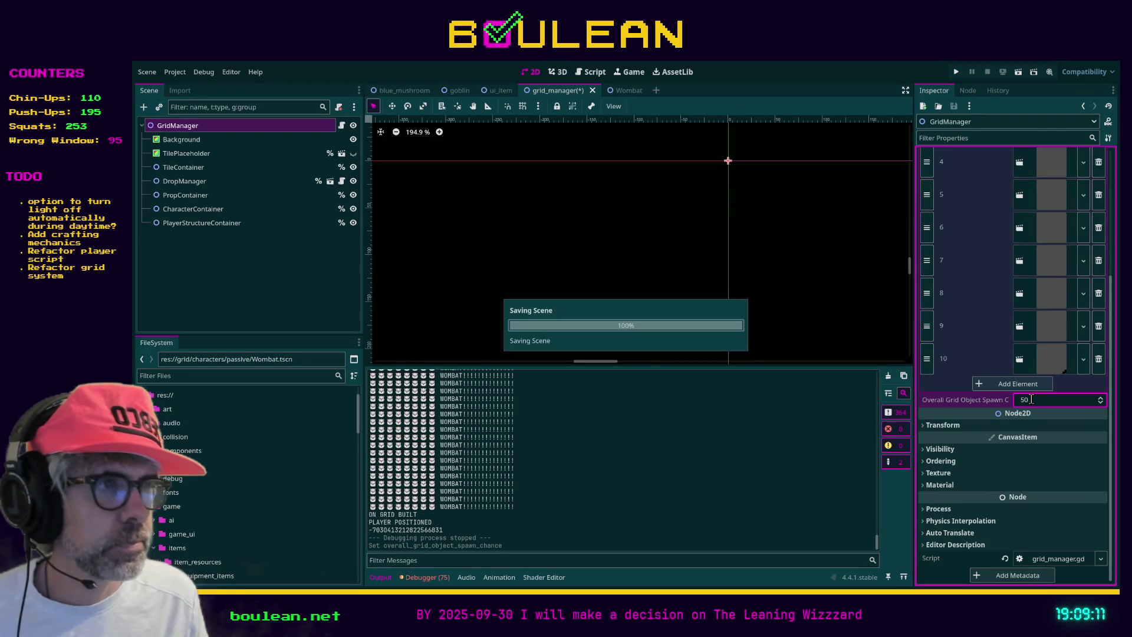
key(F5)
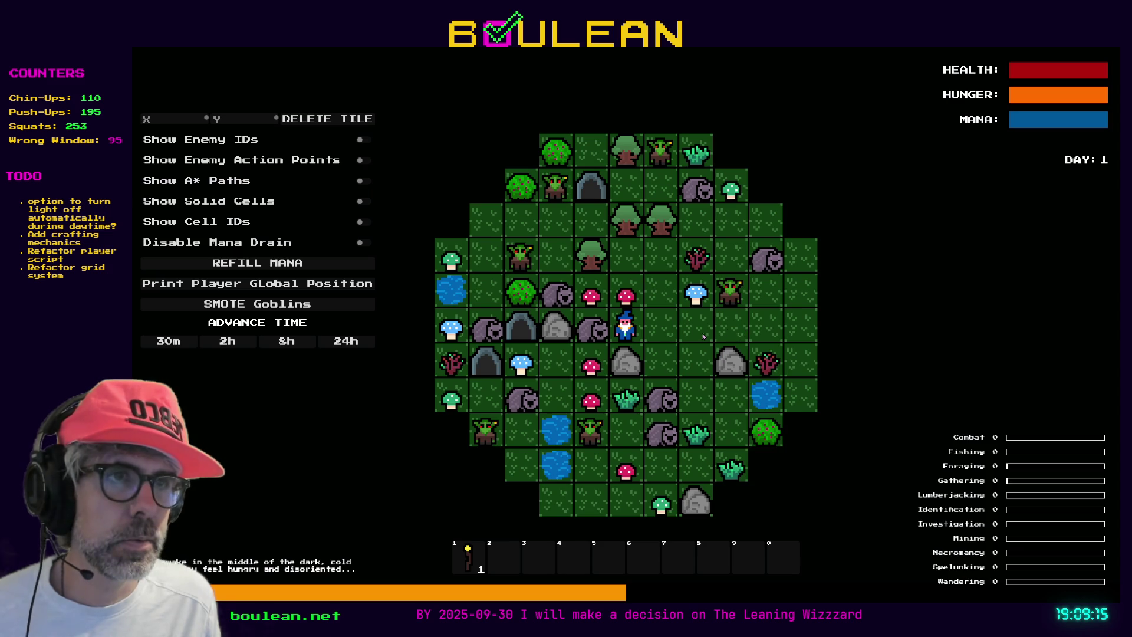
key(Escape)
Delete the WOMBAT print statement on line 9 of wombat.gd
click(587, 74)
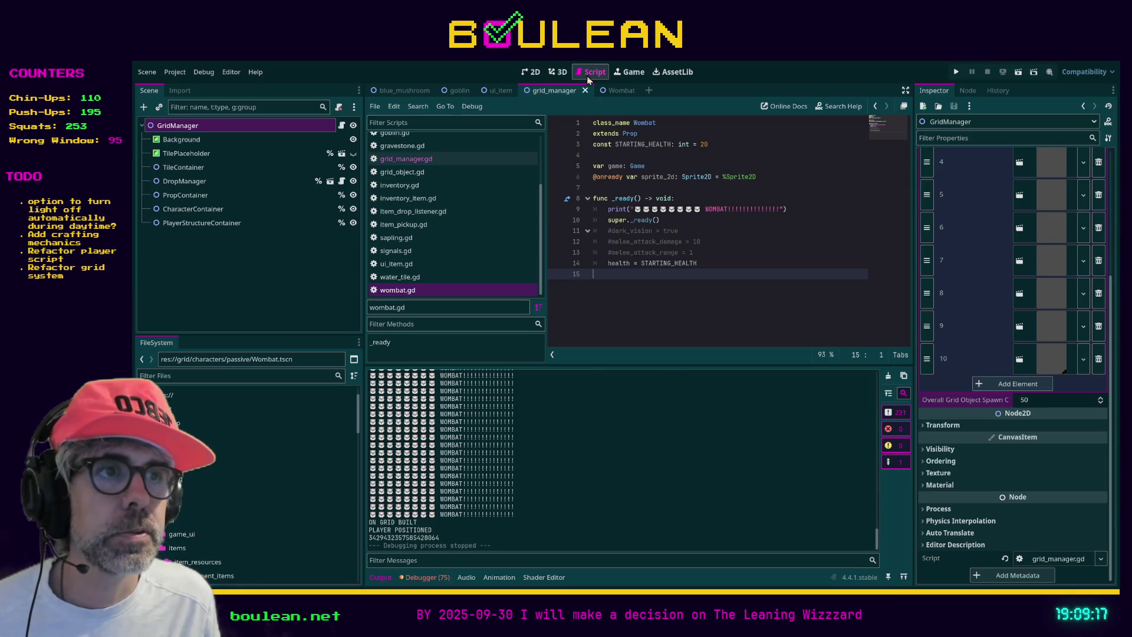
click(761, 210)
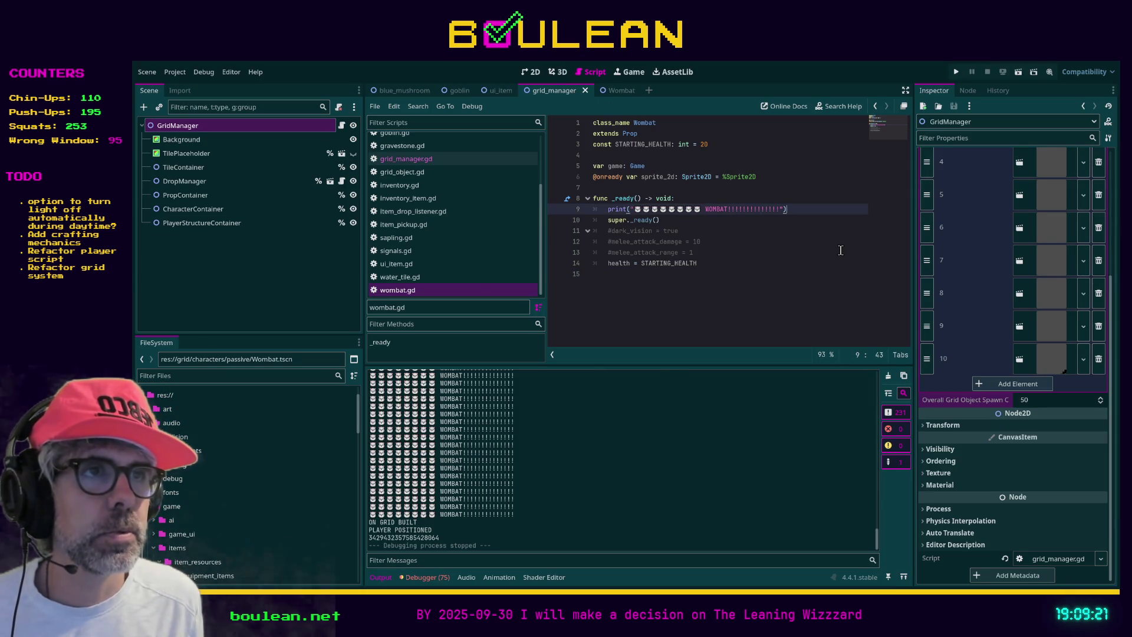
key(shift+Home)
key(shift+Home)
key(BackSpace)
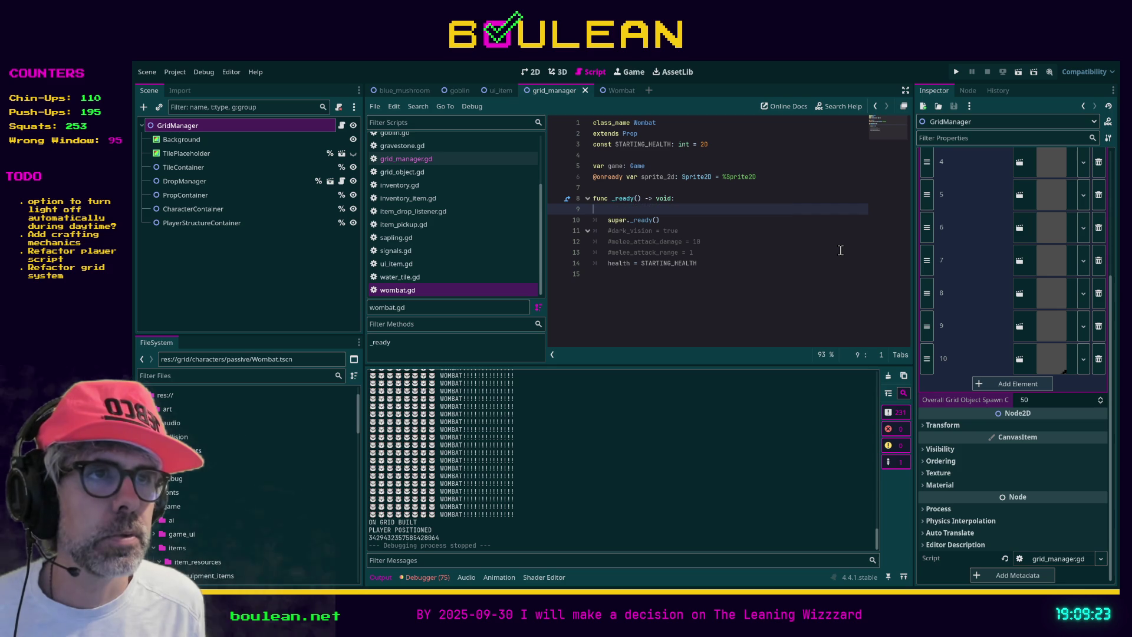
key(BackSpace)
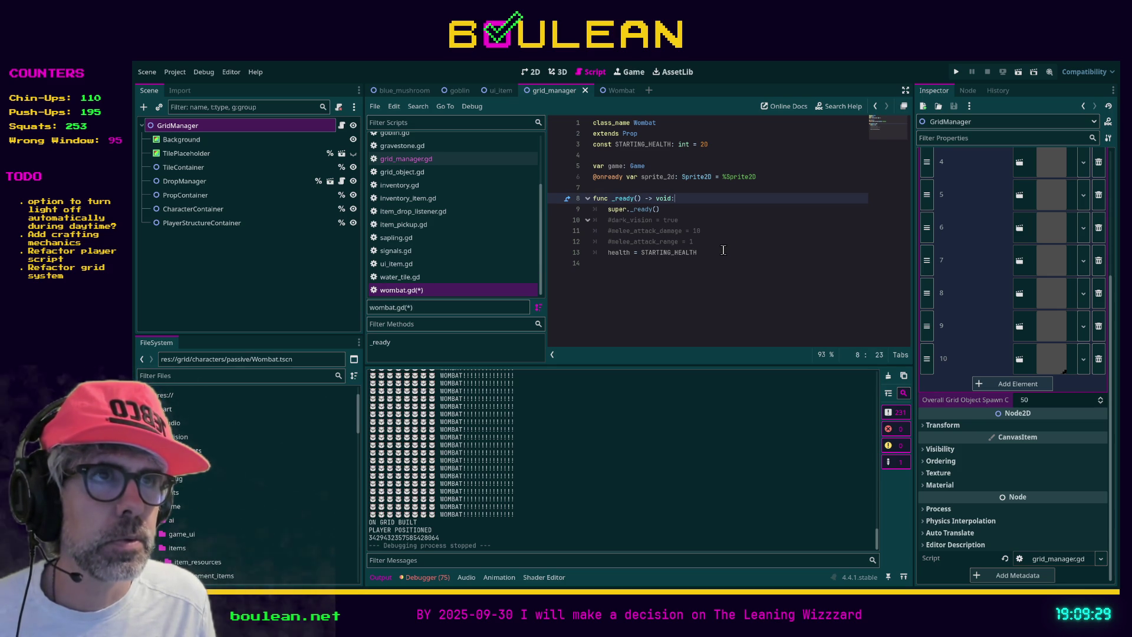
Change wombat.gd to extend Character instead of Prop, save, and run the game
double_click(631, 134)
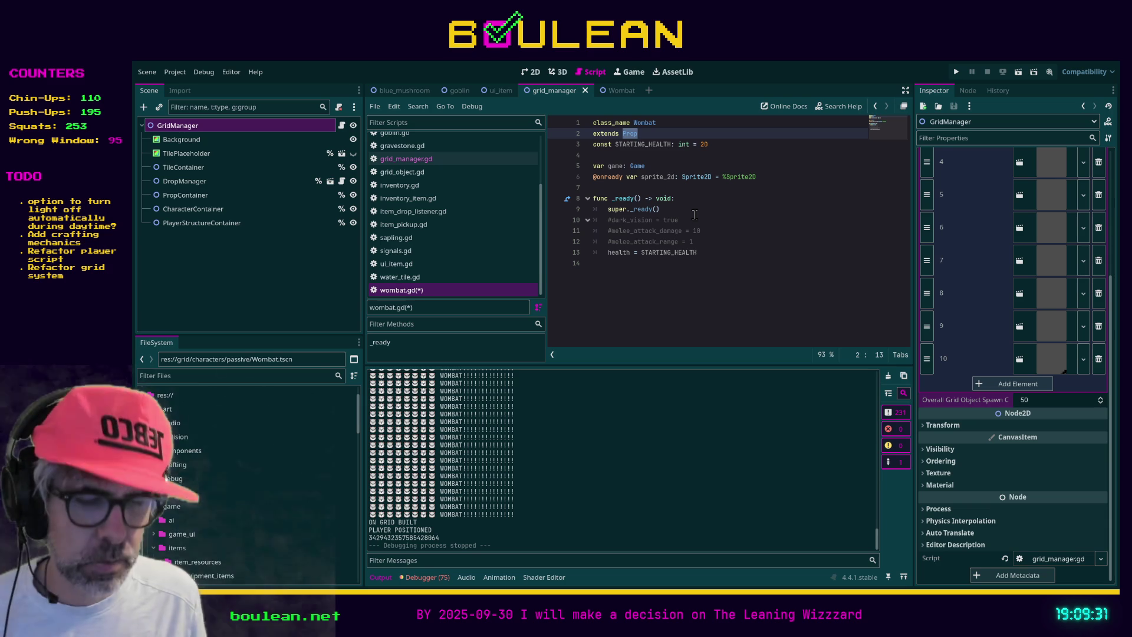
text(Ch)
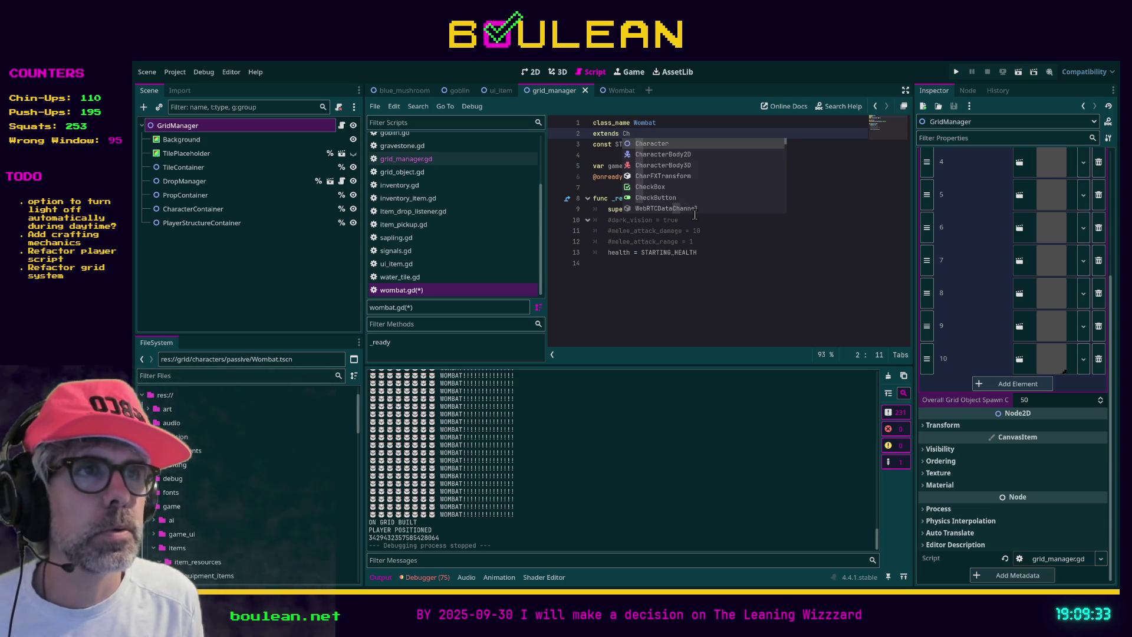
key(Return)
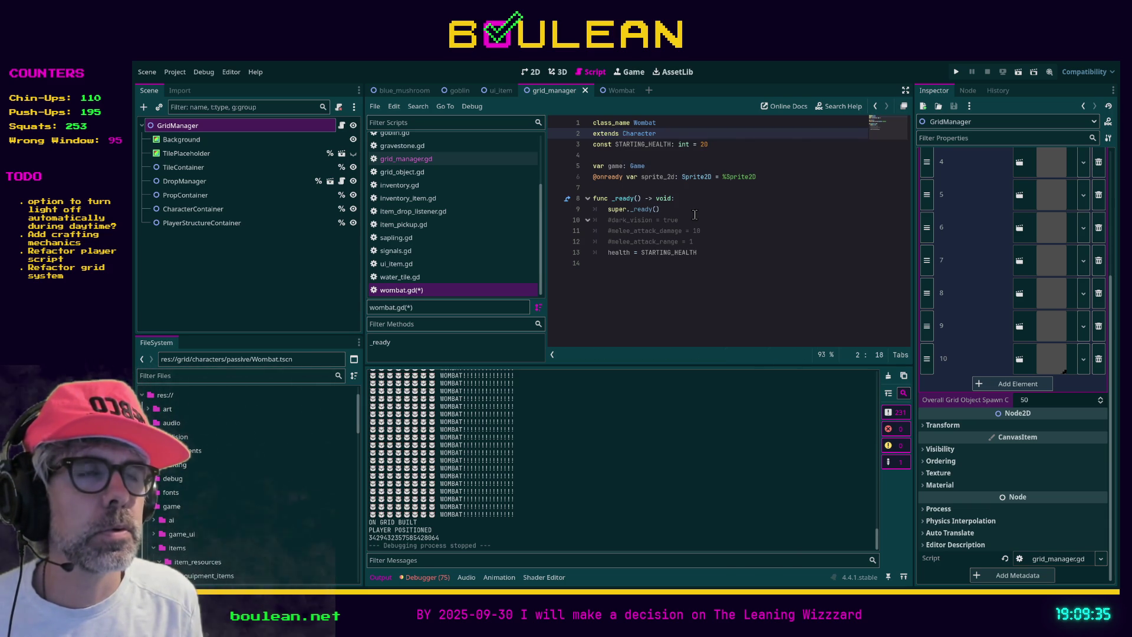
key(ctrl+s)
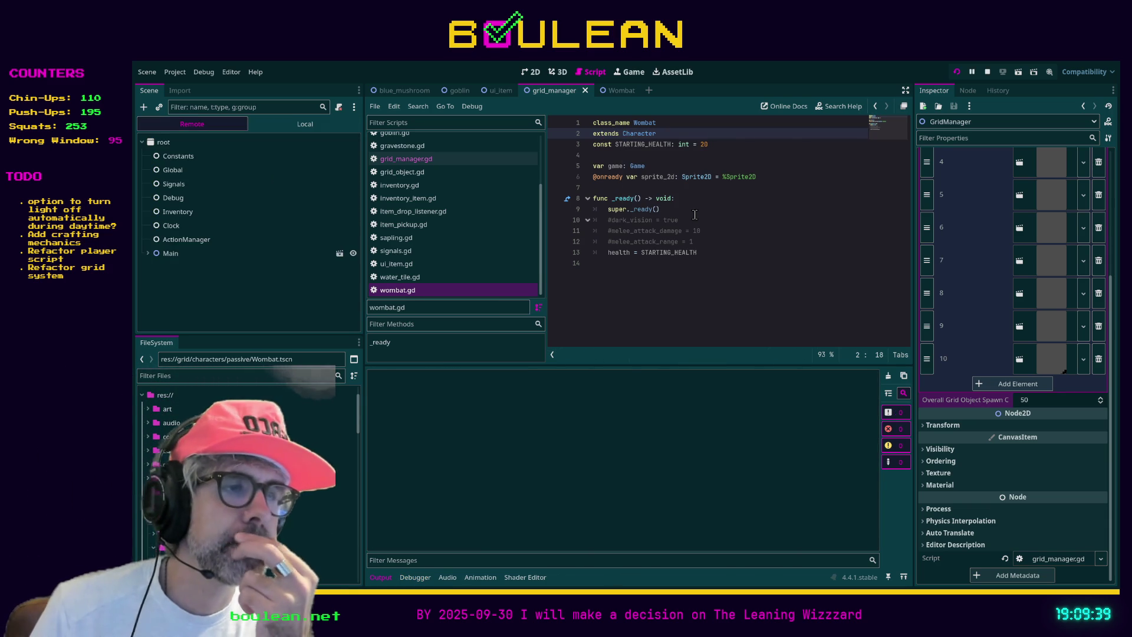
key(F5)
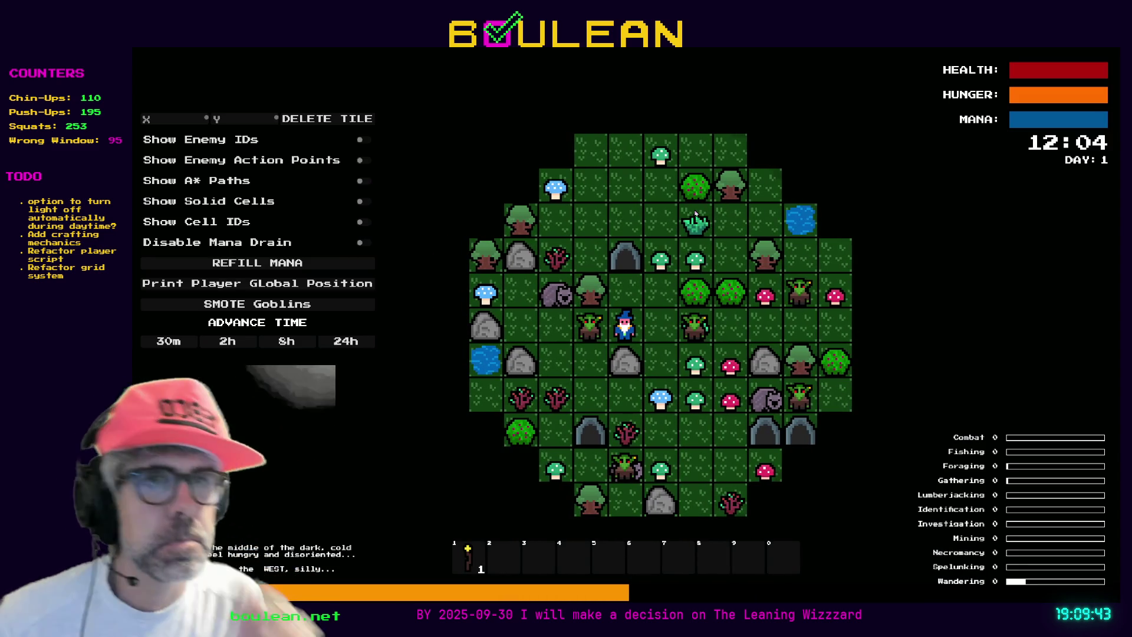
Smite the goblins, attack the wombat to the north, then walk the wizard south and east
click(357, 304)
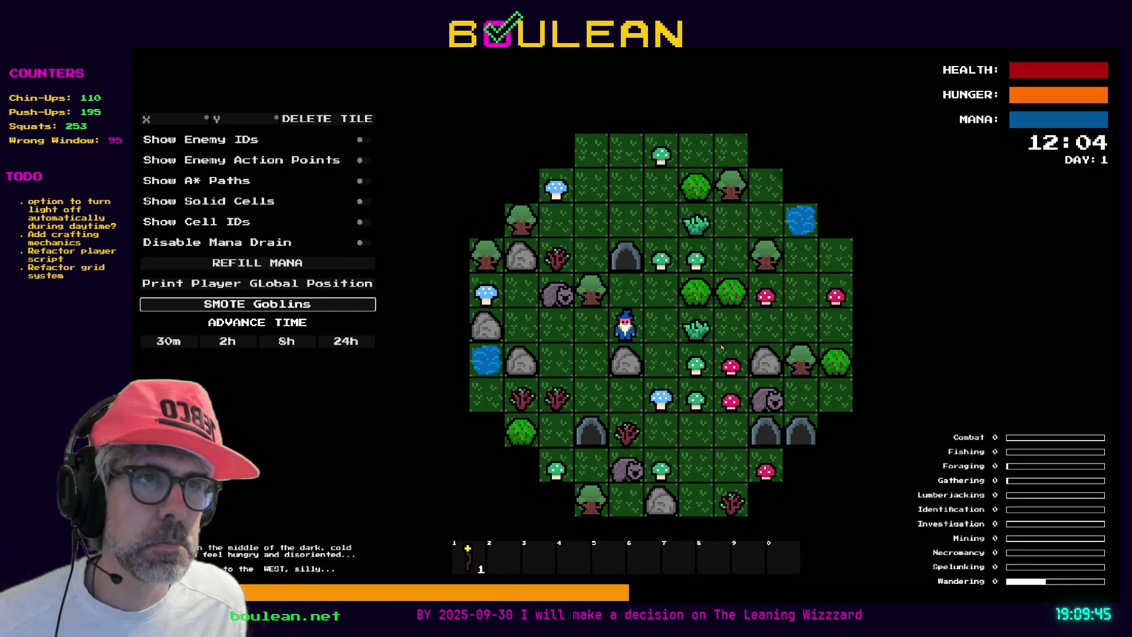
key(Left)
key(Left)
key(Up)
key(Up)
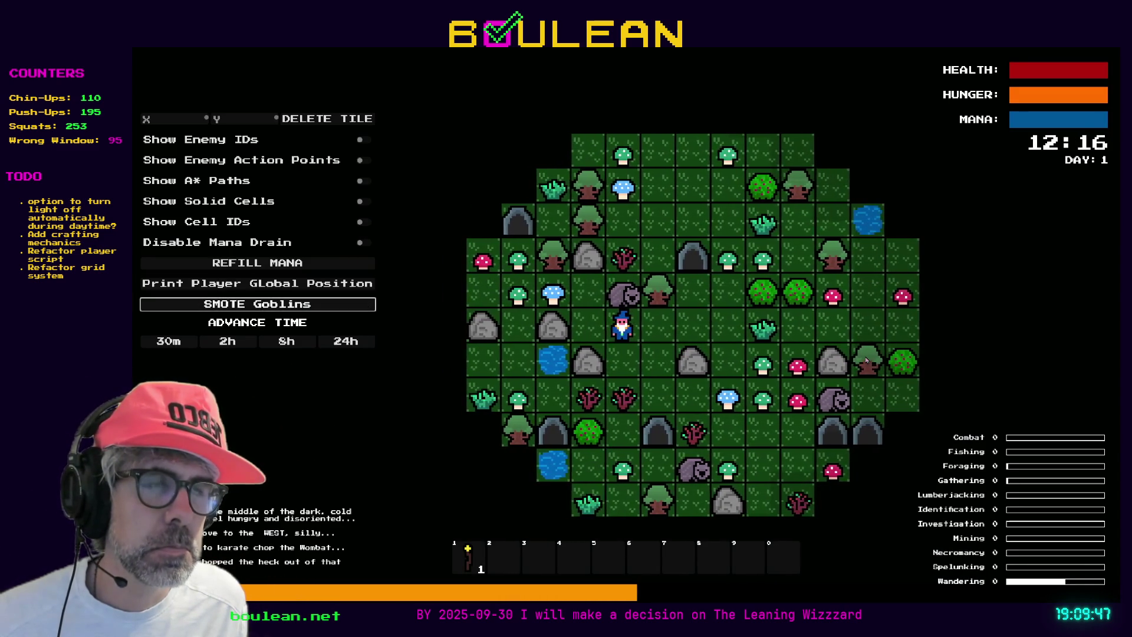
key(Down)
key(Down)
key(Down)
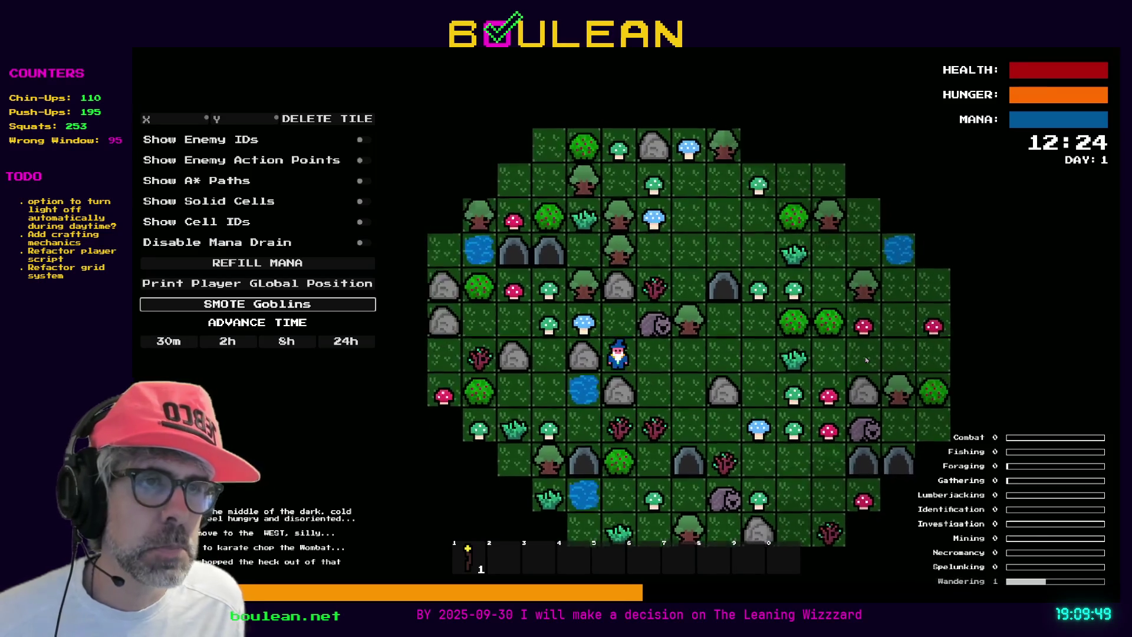
key(Down)
key(Down)
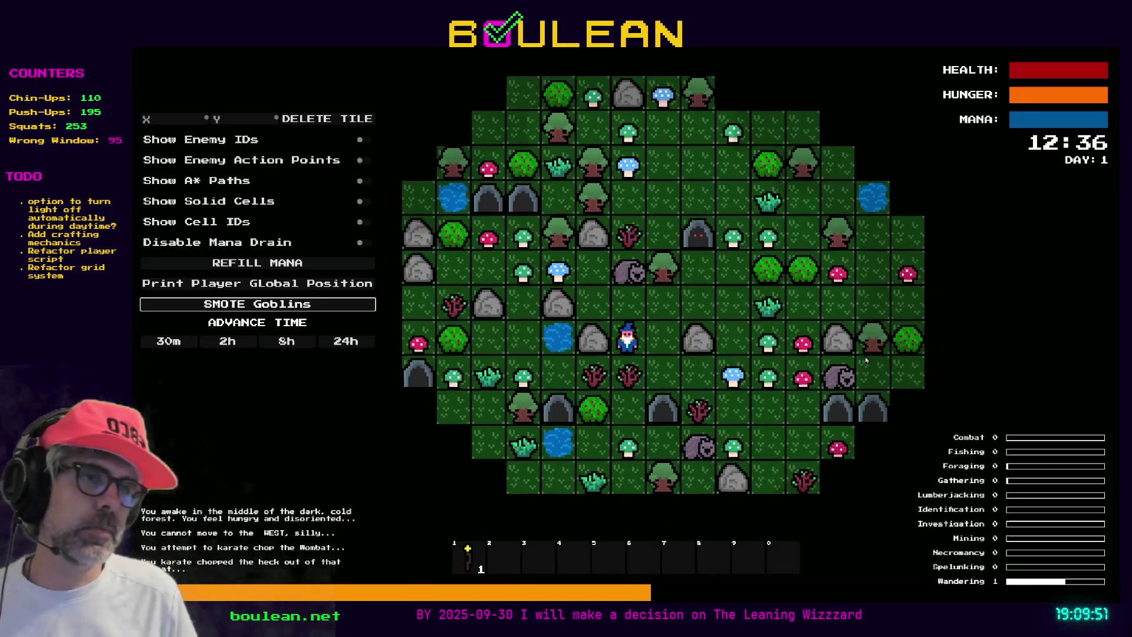
key(Down)
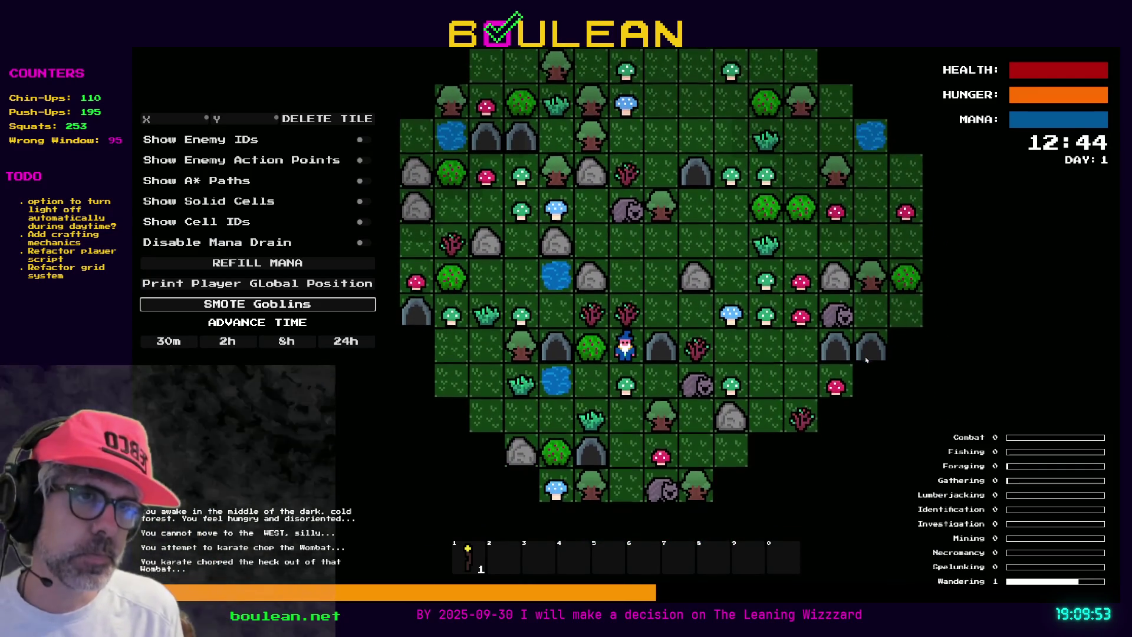
key(Down)
key(Right)
key(Right)
scroll(884, 354, up, 5)
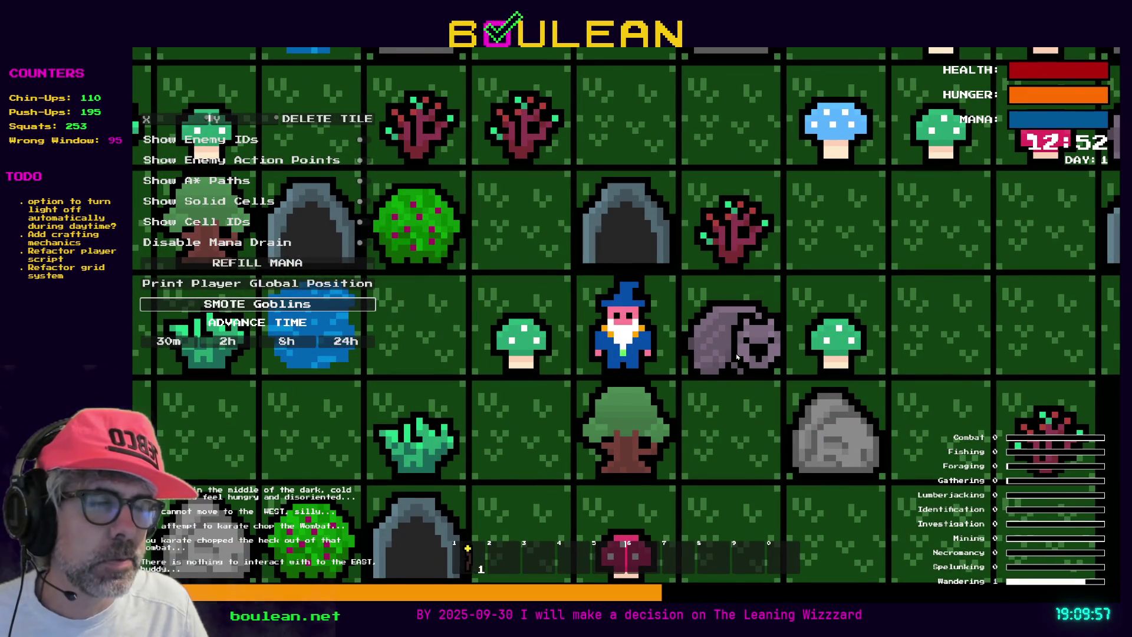
Fight the wombat, pick up the red mushroom, and keep attacking the wombat
key(Right)
key(Down)
key(Up)
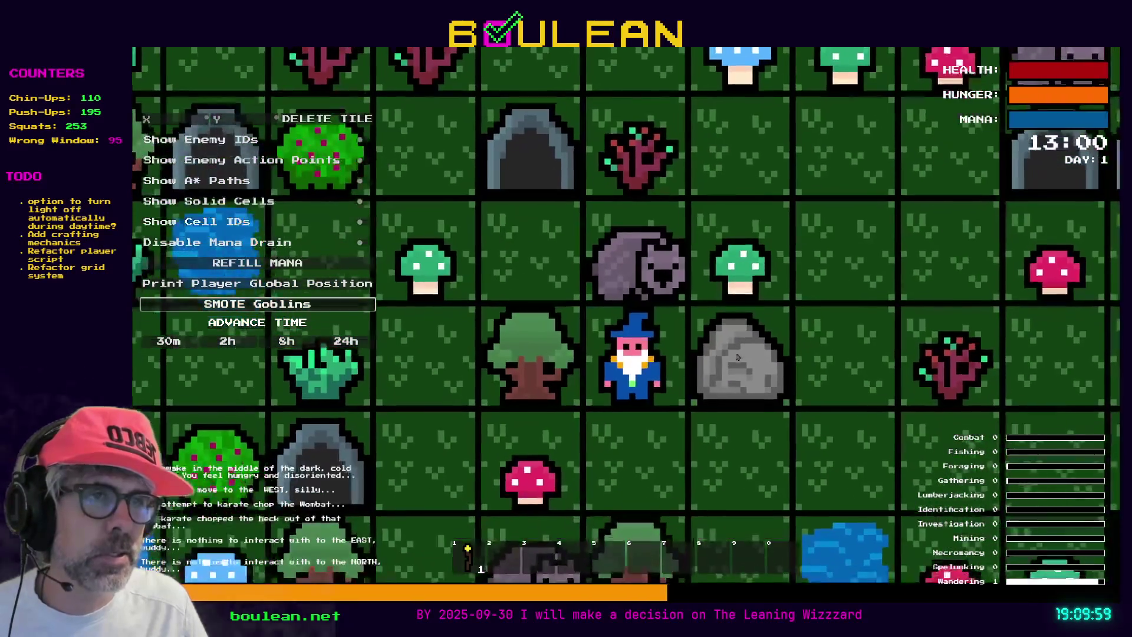
key(Down)
key(Left)
key(Left)
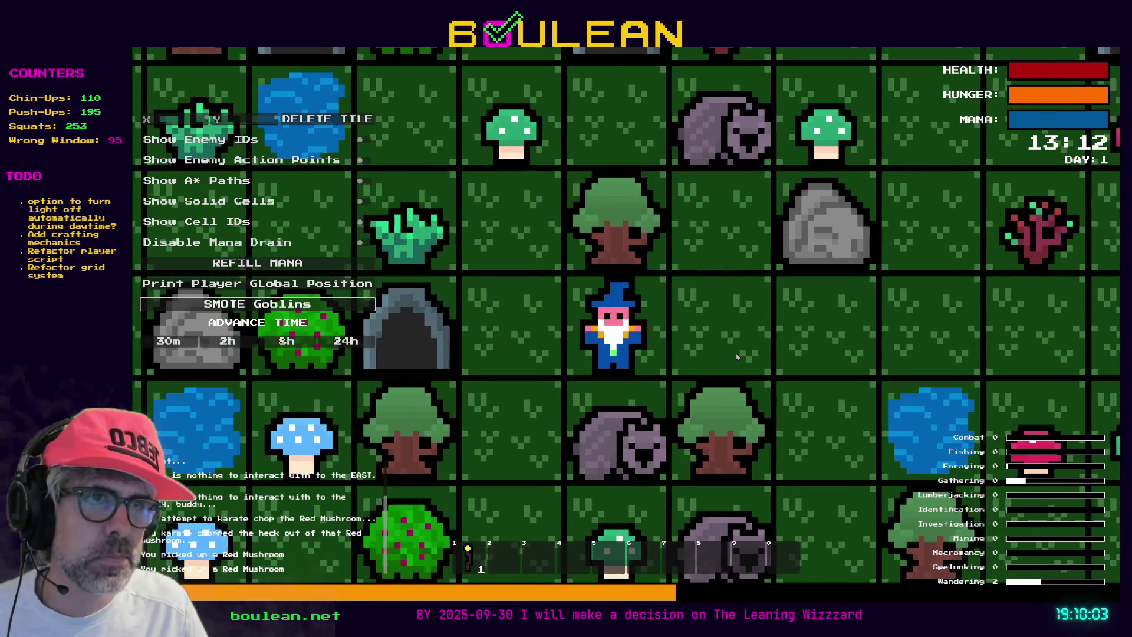
key(Down)
key(Down)
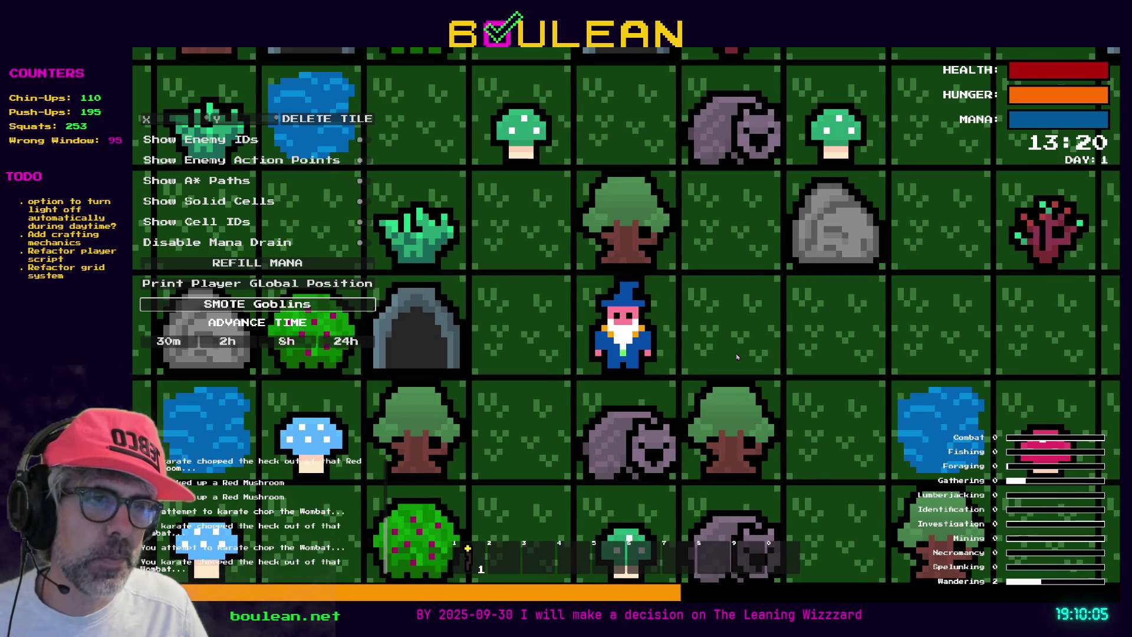
key(Down)
key(Down)
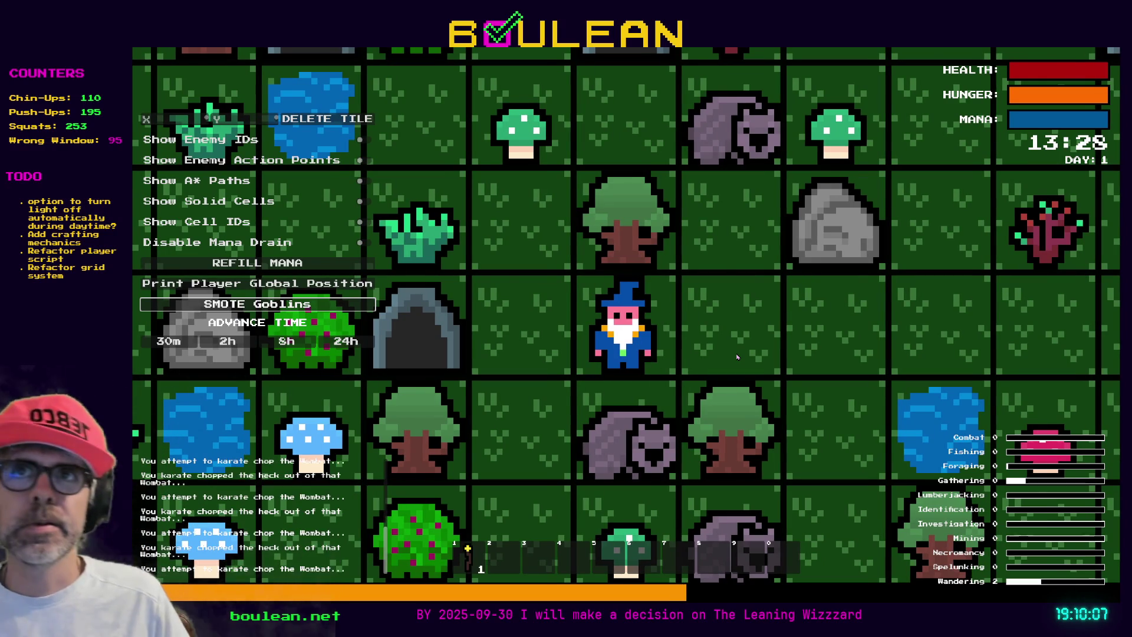
key(Down)
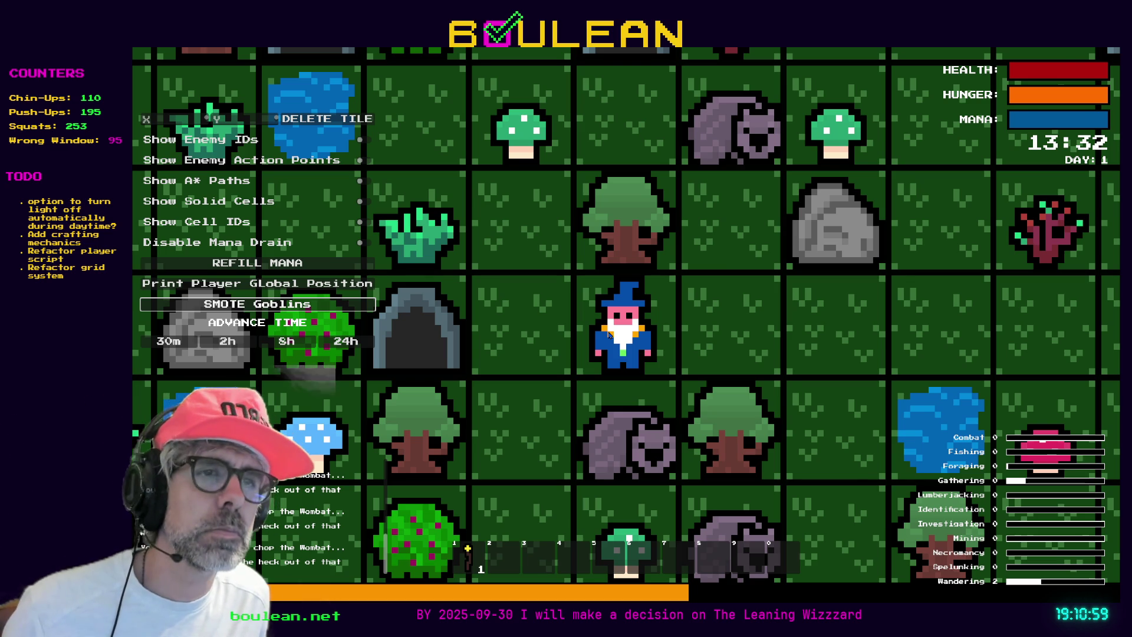
Zoom out, attack the wombat, collect the green mushroom, and stop the game
scroll(609, 334, down, 3)
key(a)
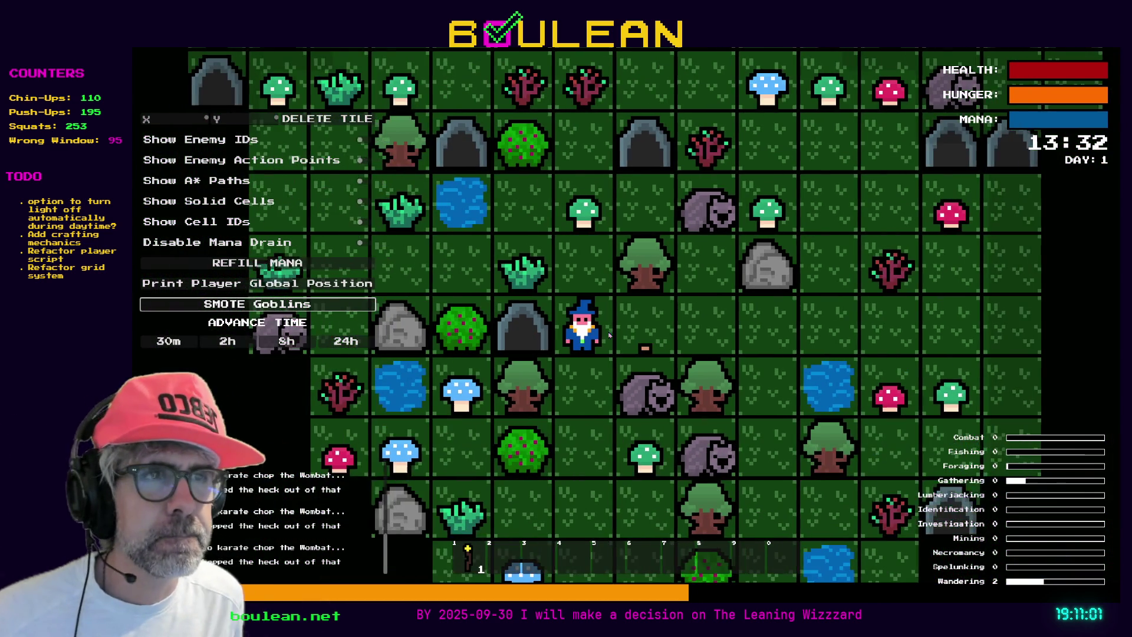
key(s)
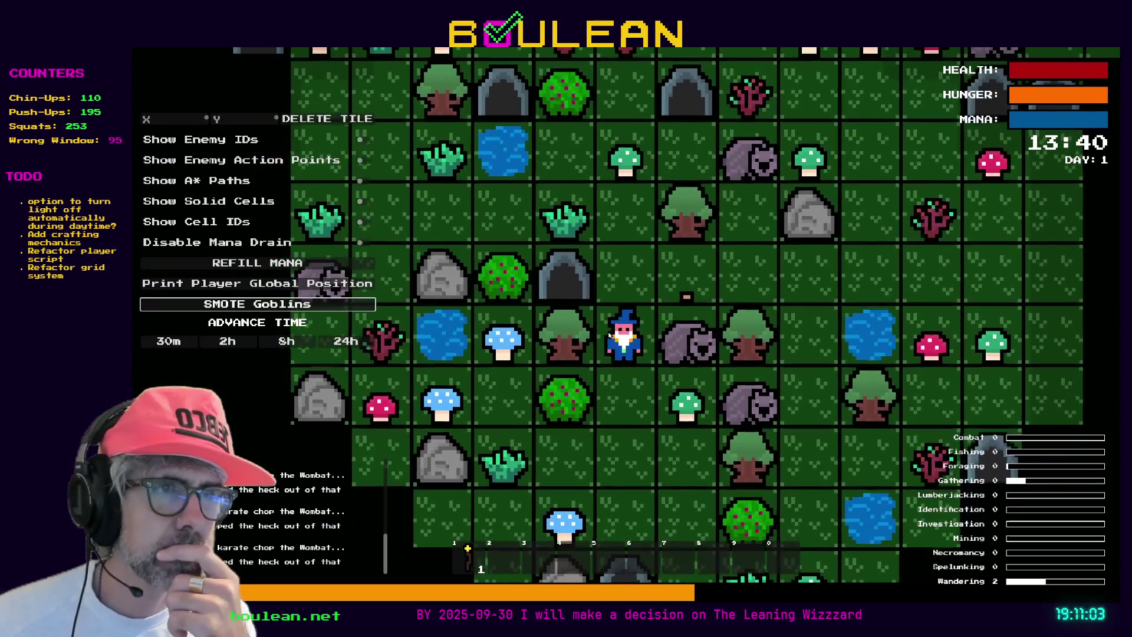
key(d)
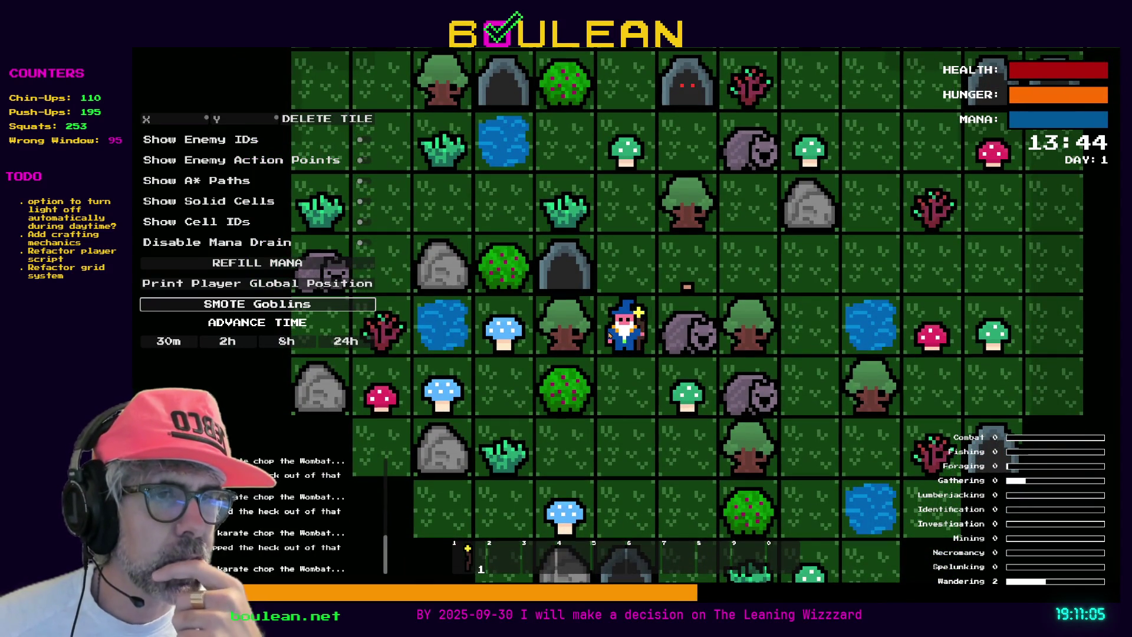
key(d)
key(s)
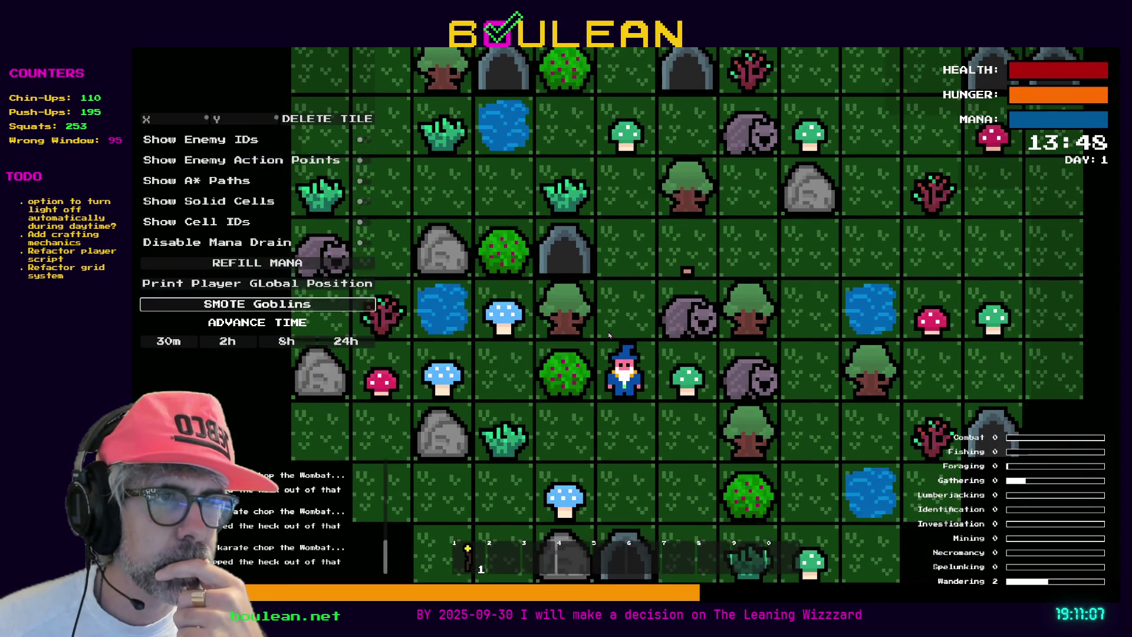
key(d)
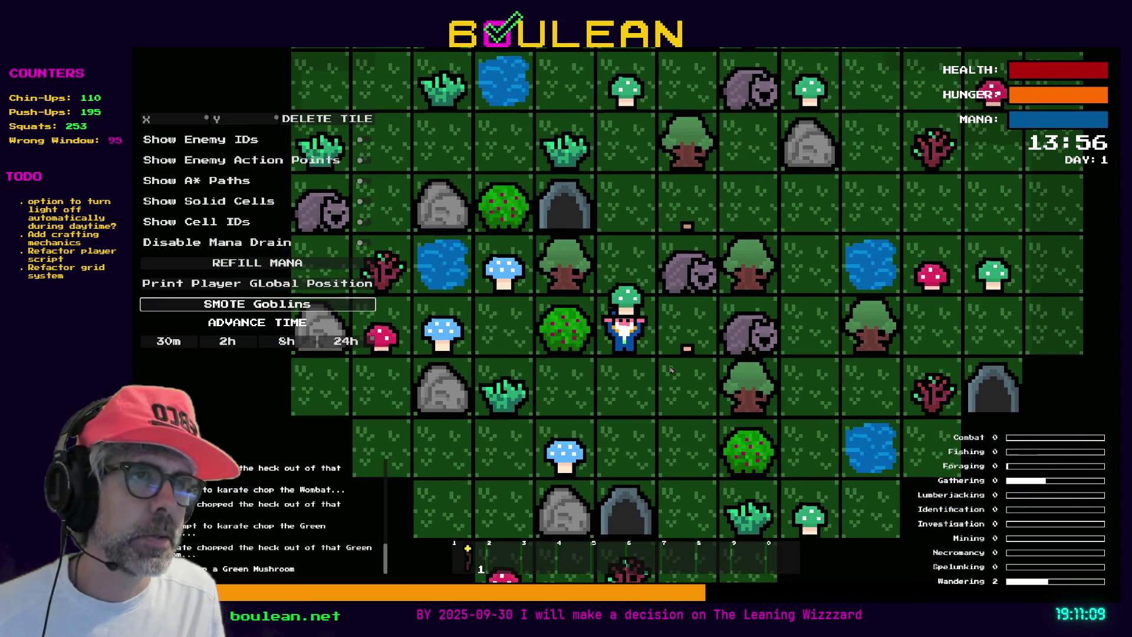
key(F8)
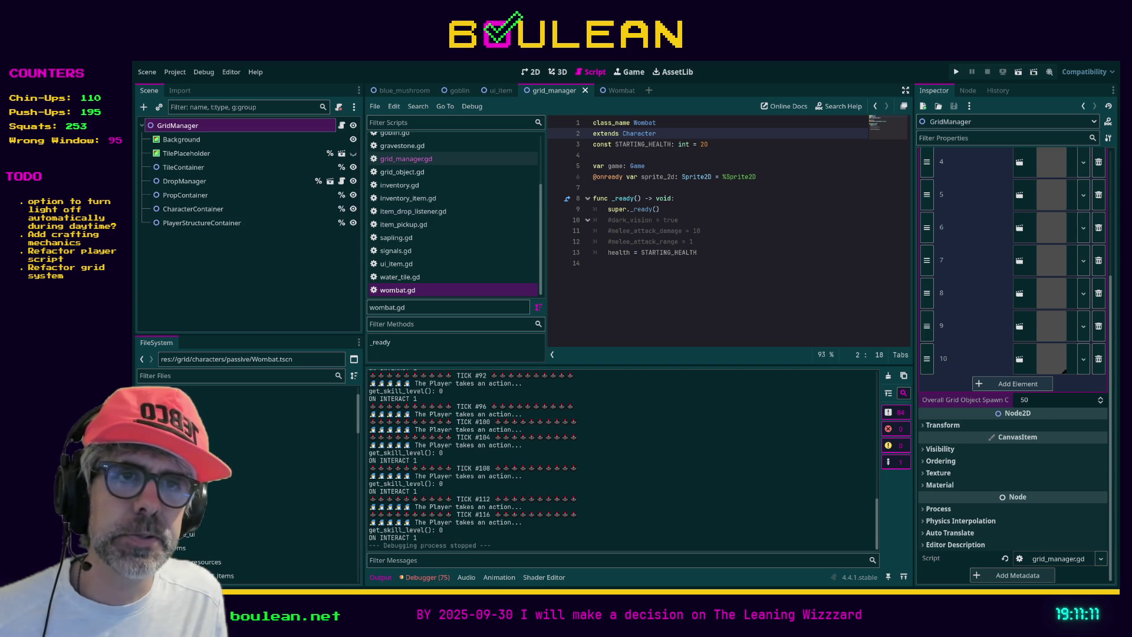
Collapse resources and create passive_character.gd in res://grid/characters/passive/
scroll(268, 457, down, 3)
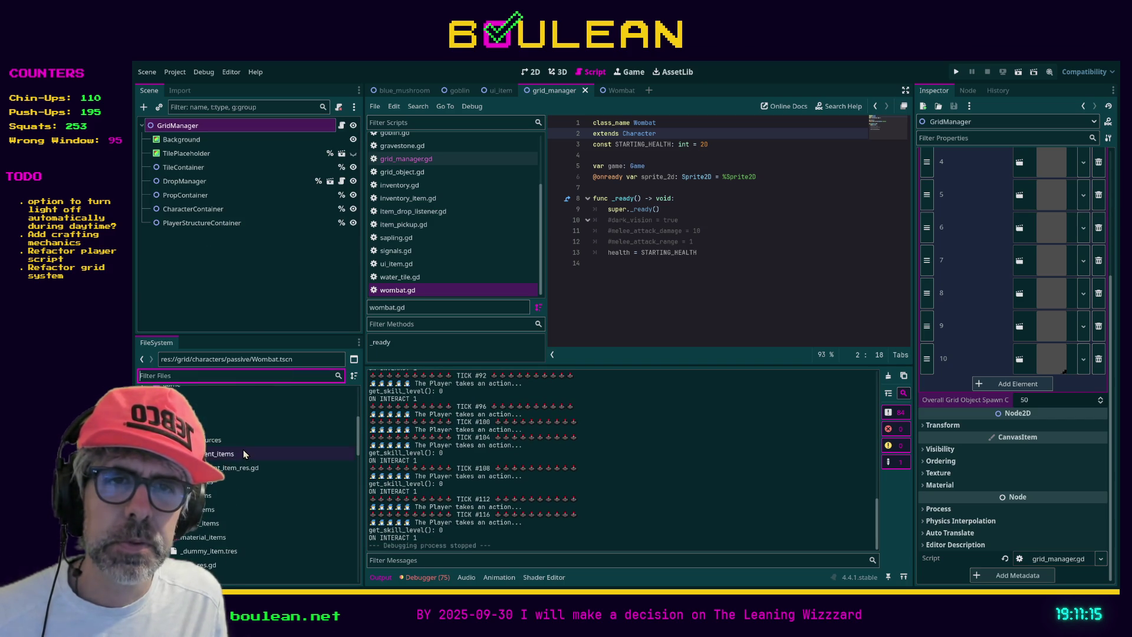
click(212, 440)
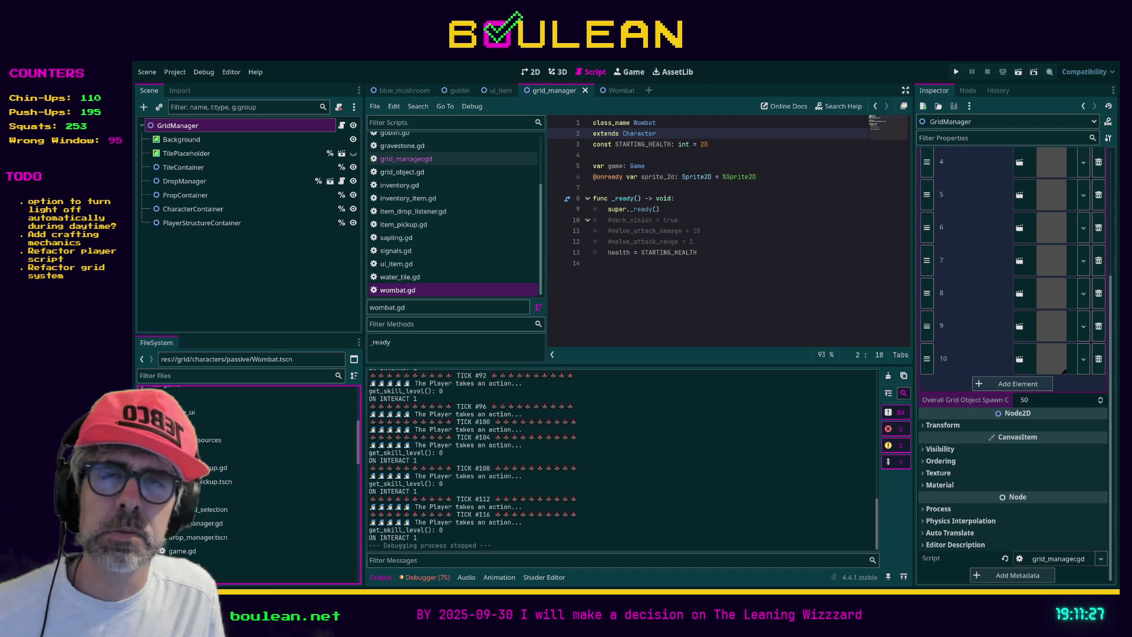
scroll(247, 489, down, 2)
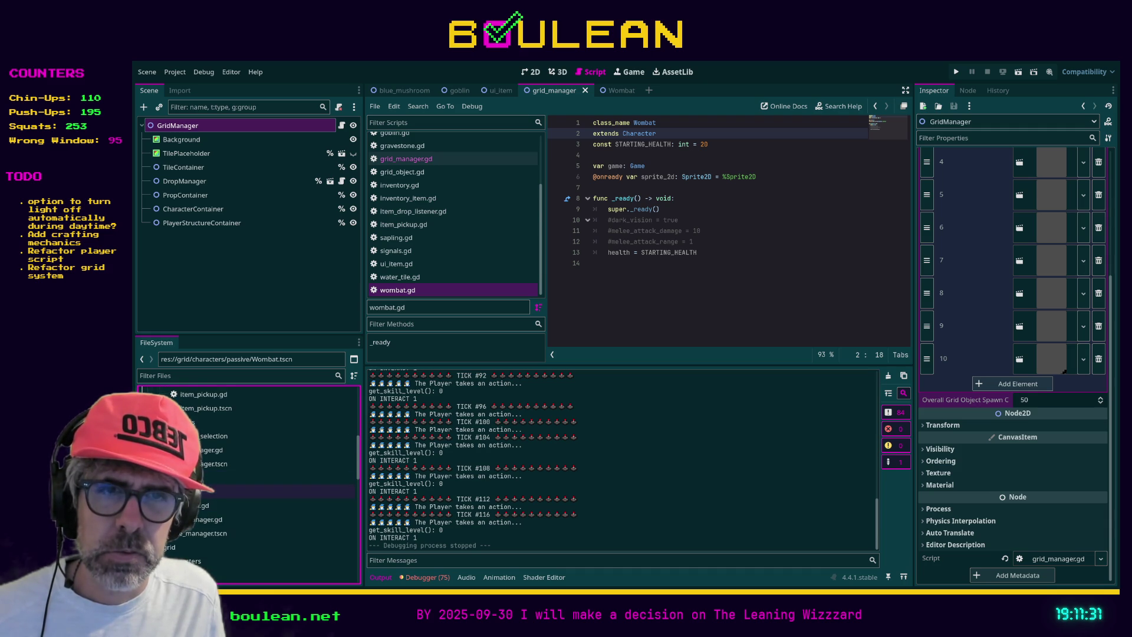
scroll(248, 472, down, 3)
scroll(248, 472, down, 1)
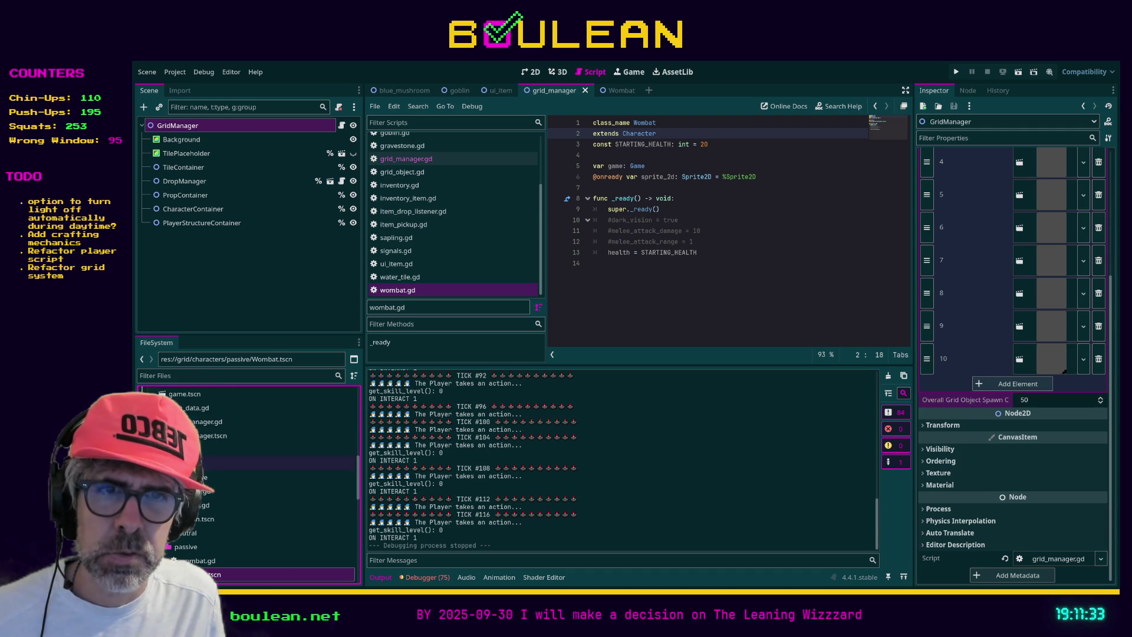
click(248, 477)
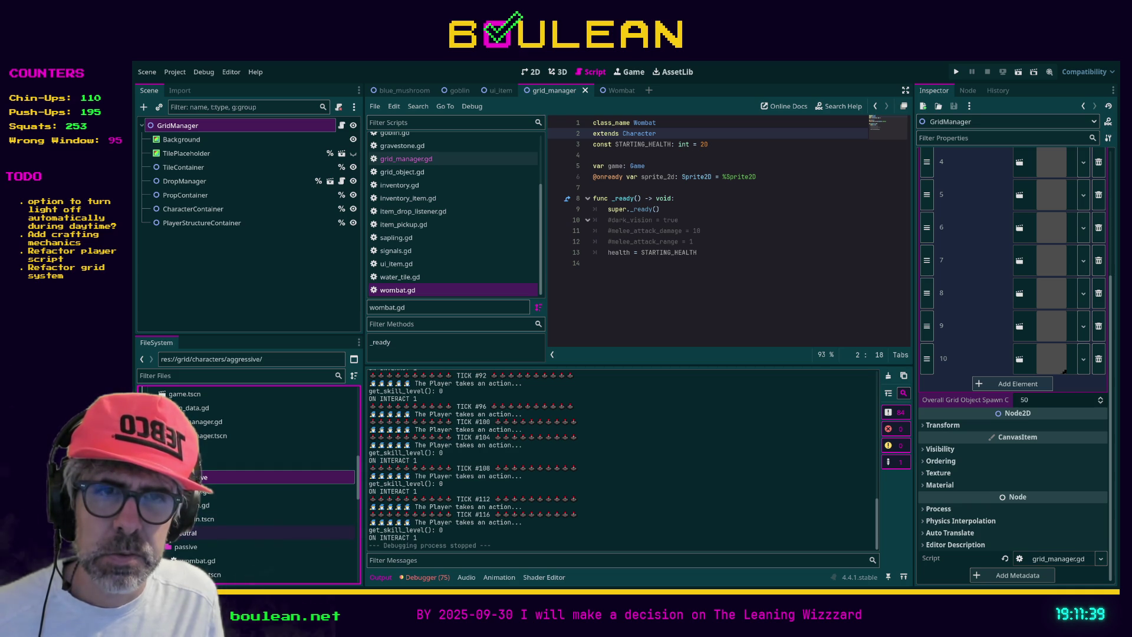
scroll(190, 502, down, 2)
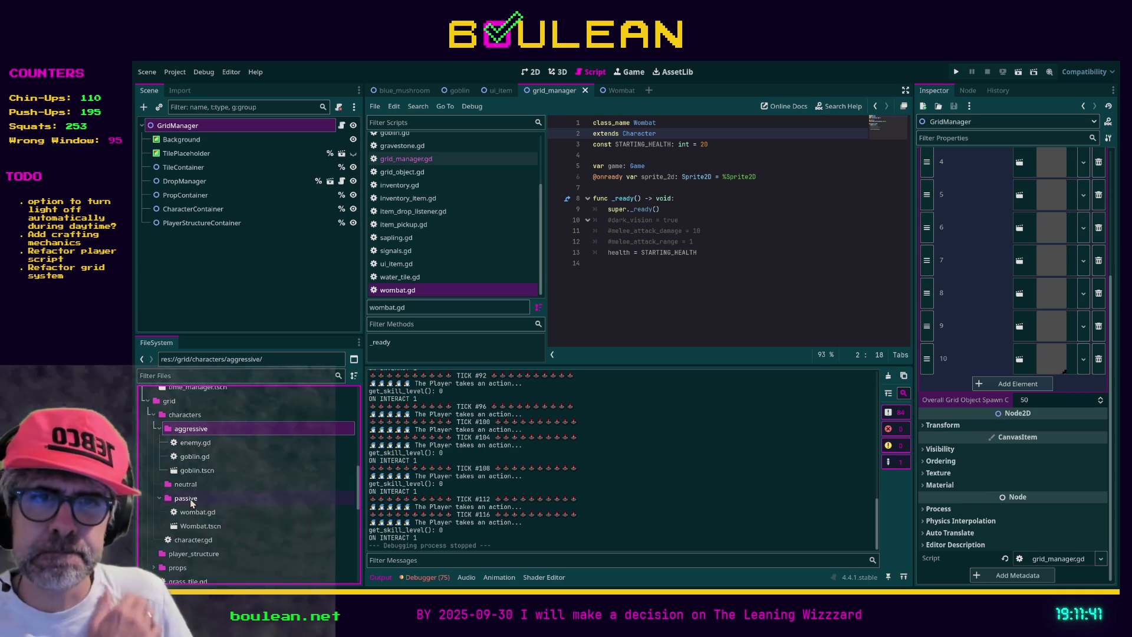
click(191, 499)
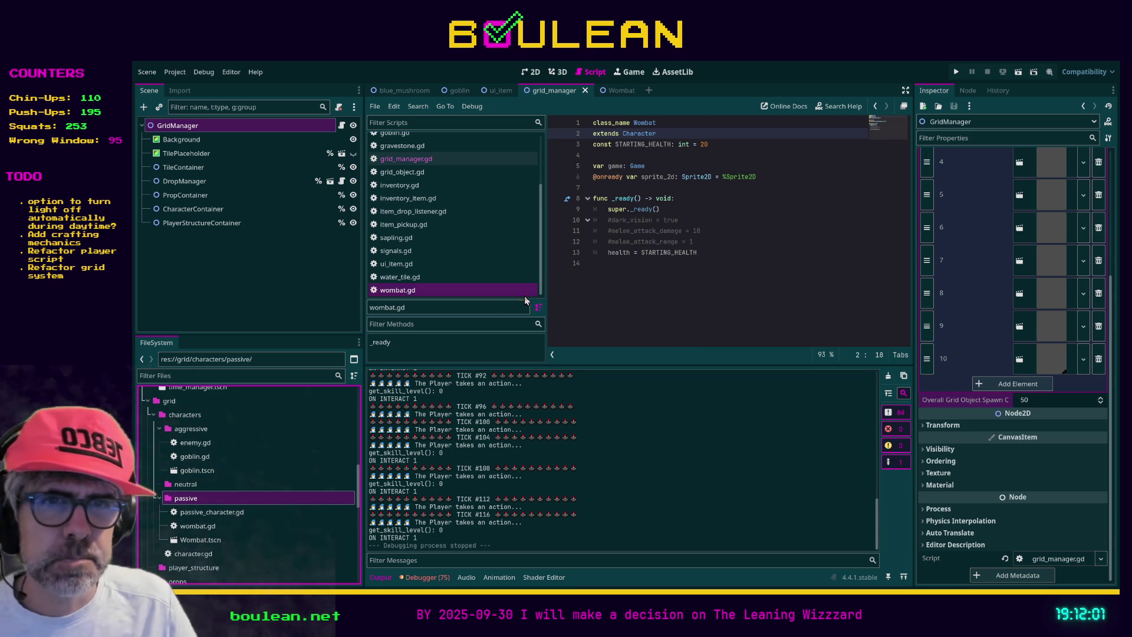
click(241, 512)
Give passive_character.gd 'class_name PassiveCharacter' extending Character, and save it
double_click(242, 512)
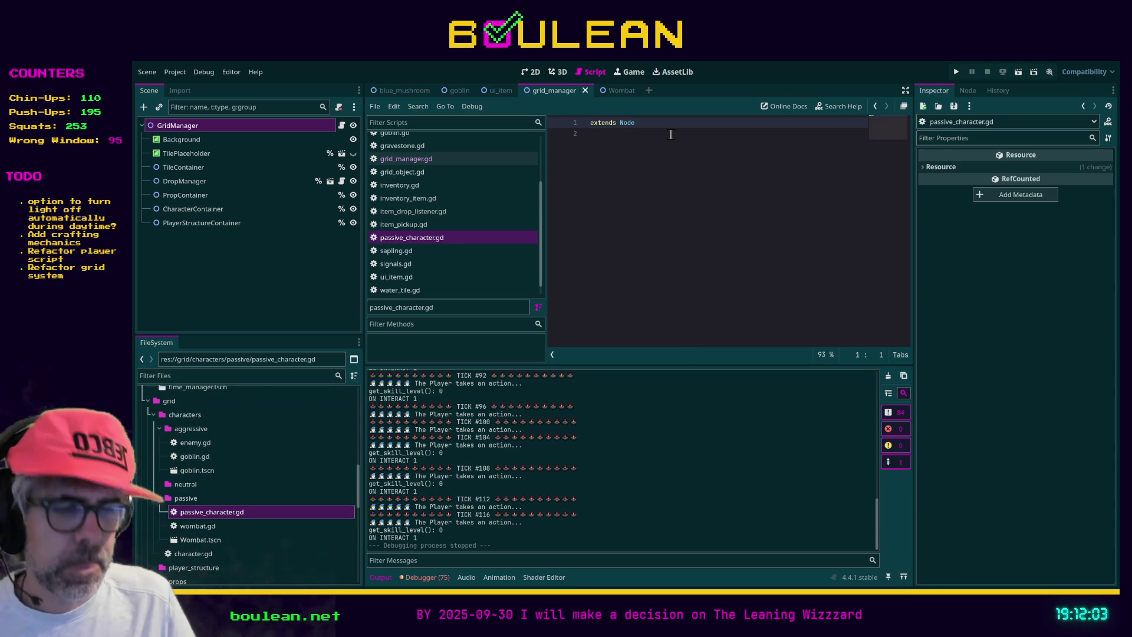
key(Return)
key(Up)
text(class)
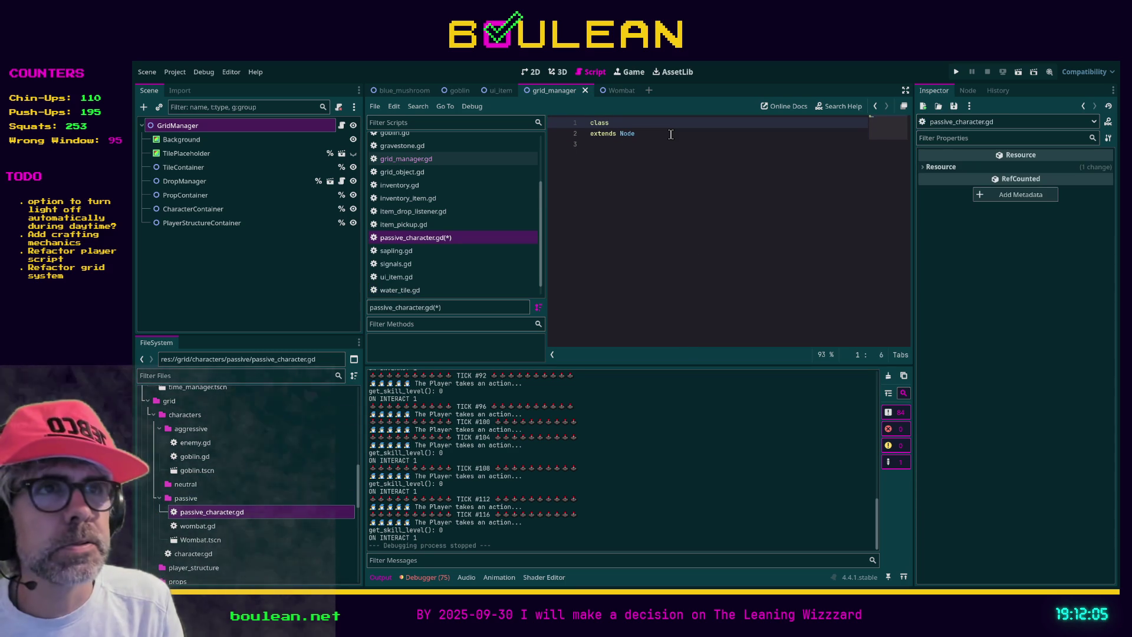
text(_name )
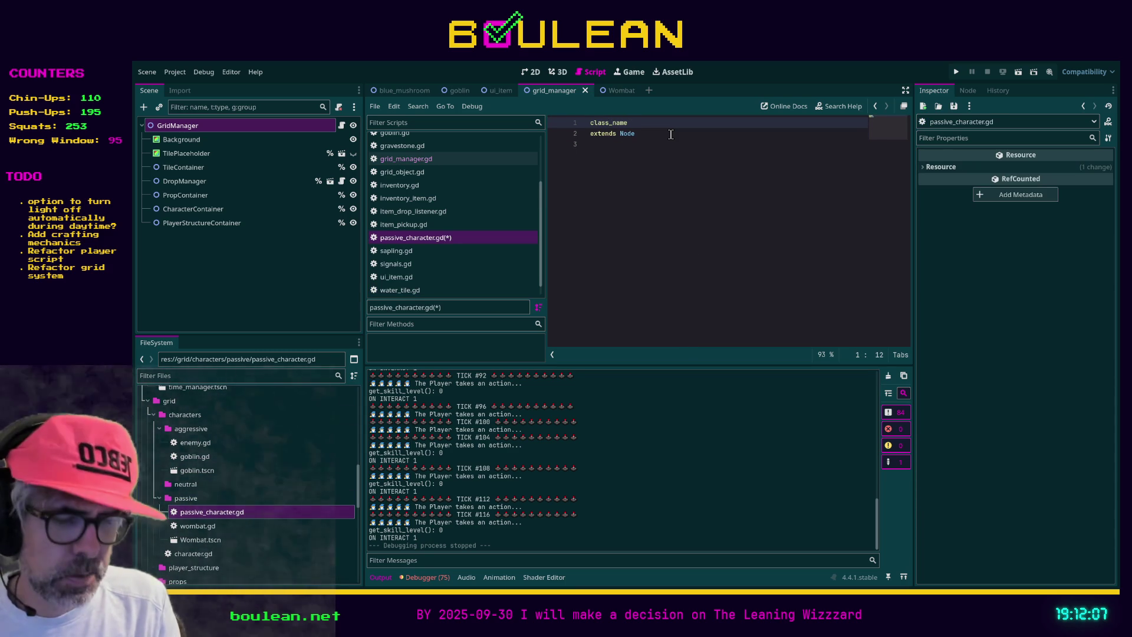
text(PassiveCharacter)
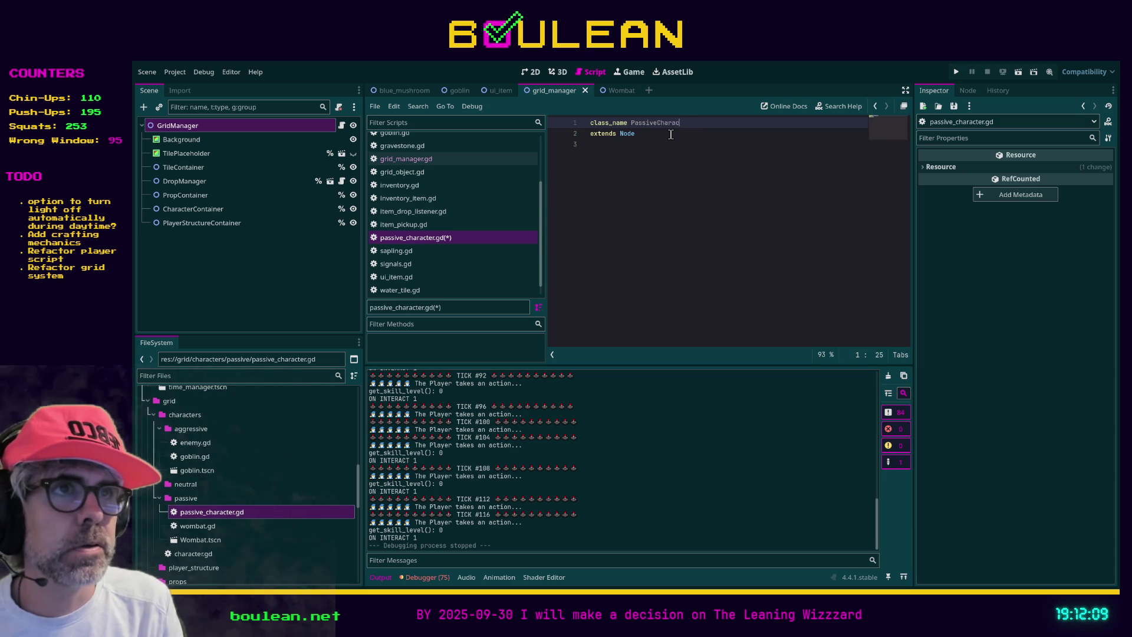
key(Down)
key(BackSpace)
key(BackSpace)
key(BackSpace)
text(Charac)
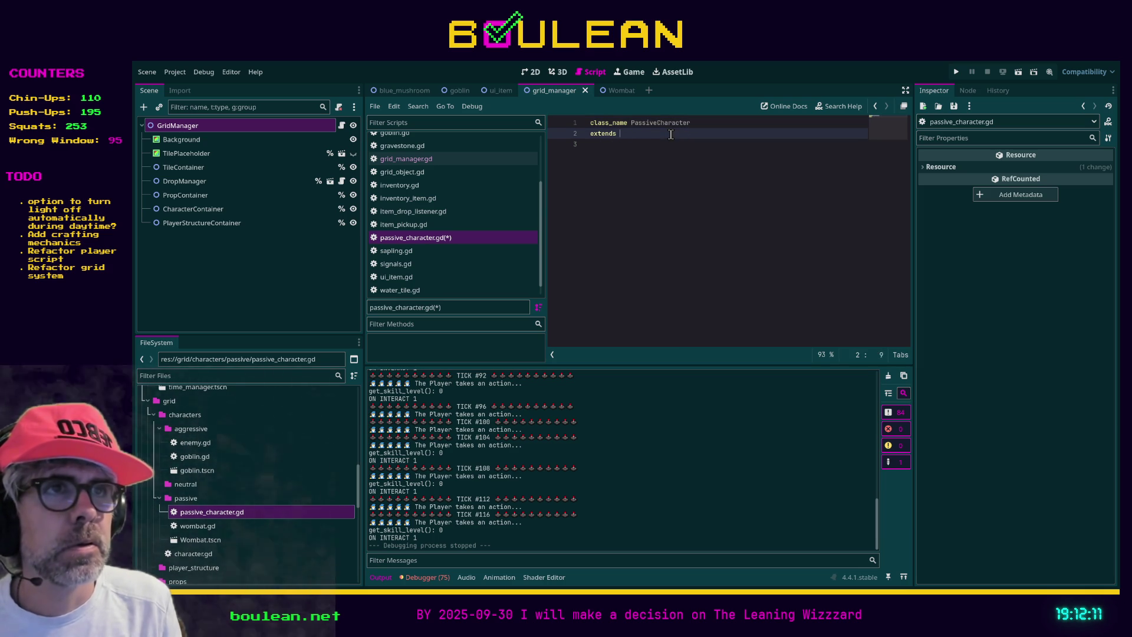
text(ter)
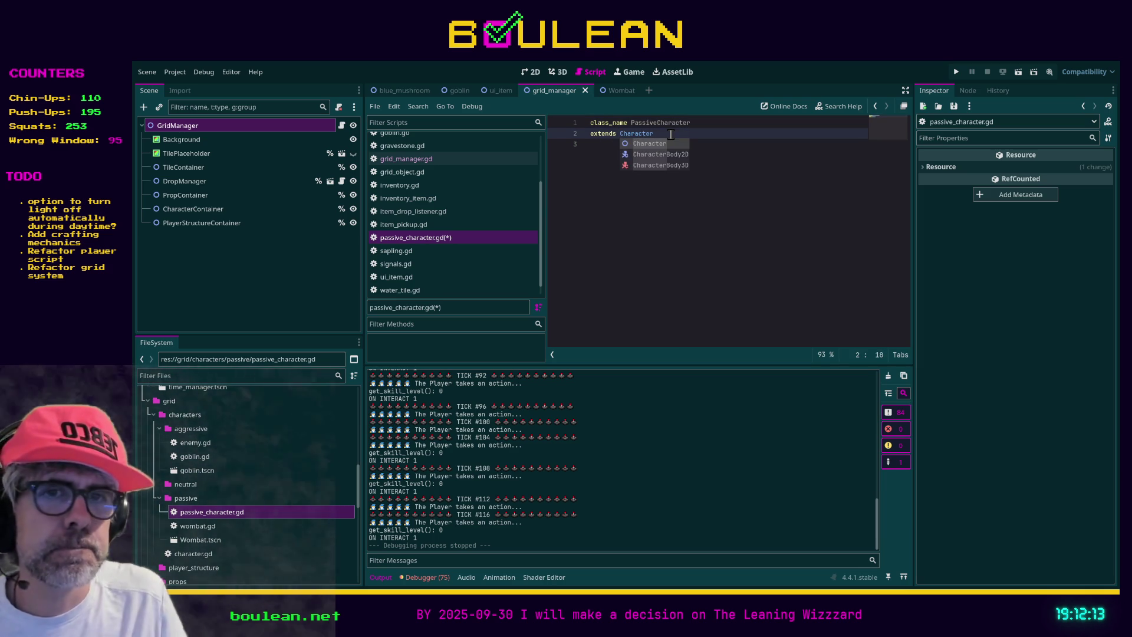
click(713, 236)
key(ctrl+s)
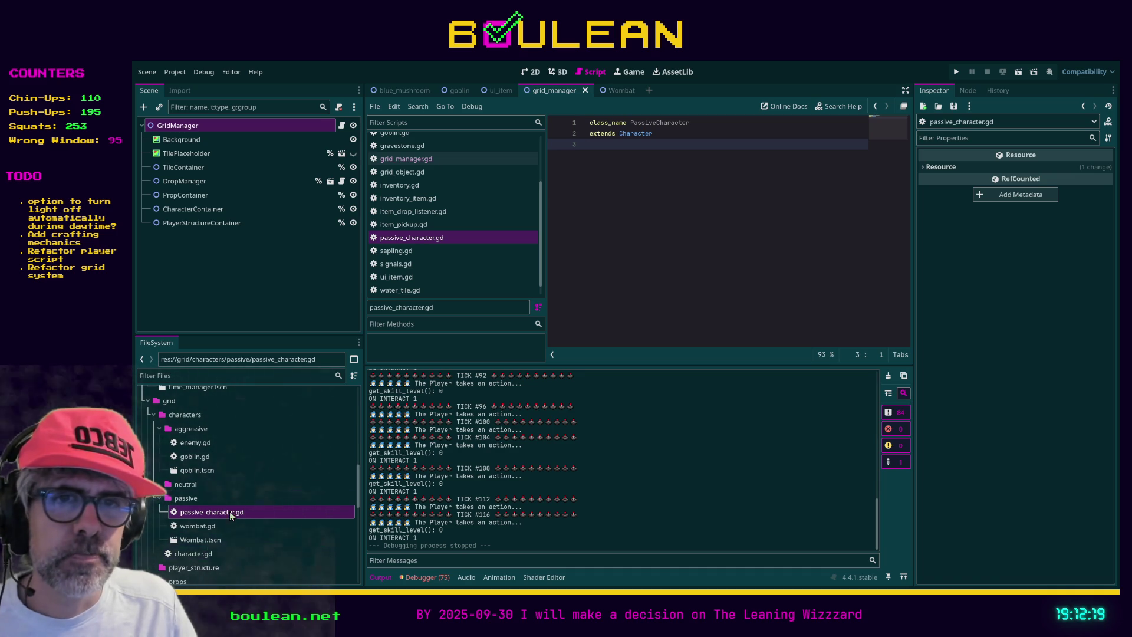
Make wombat.gd extend PassiveCharacter, delete commented lines 10–12, save, and follow parents to character.gd
click(218, 527)
double_click(218, 527)
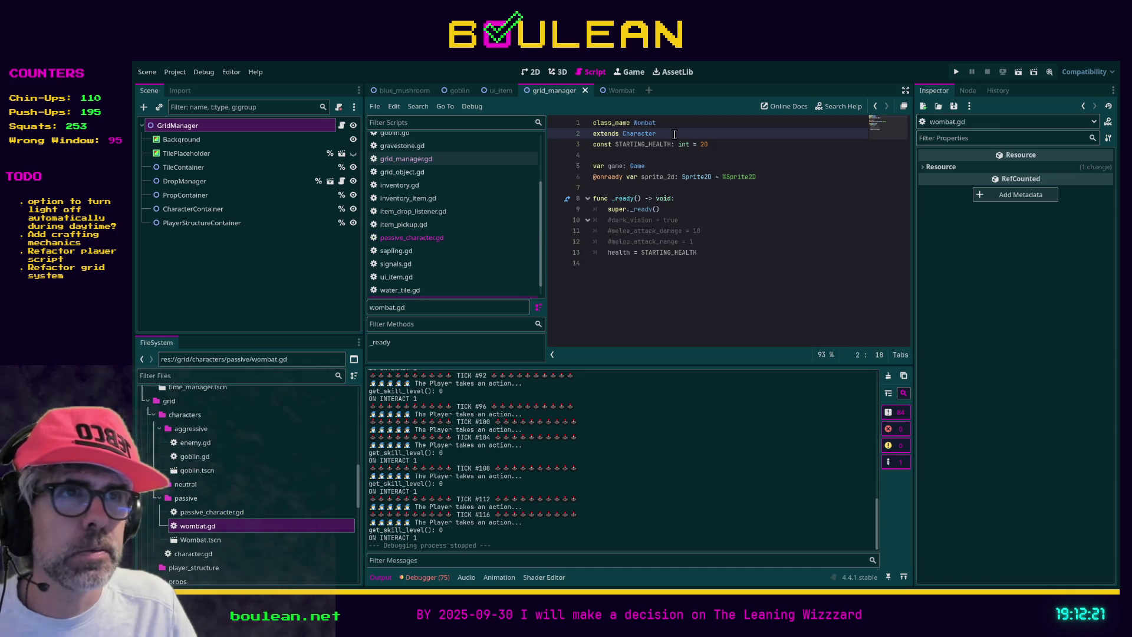
double_click(636, 133)
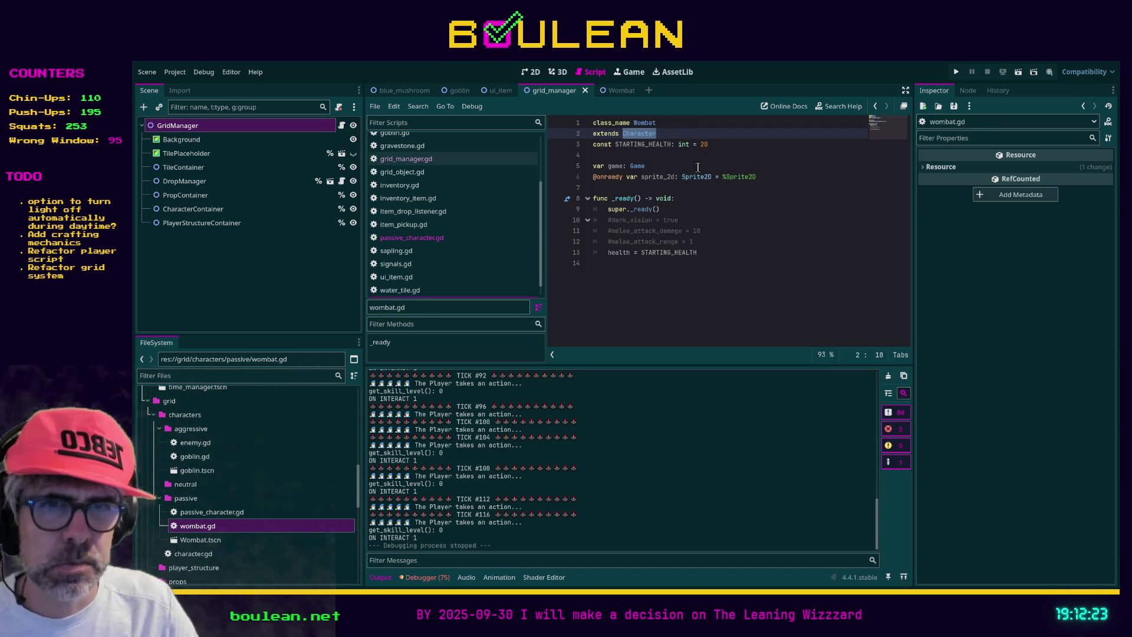
text(PAssi)
key(Return)
click(698, 167)
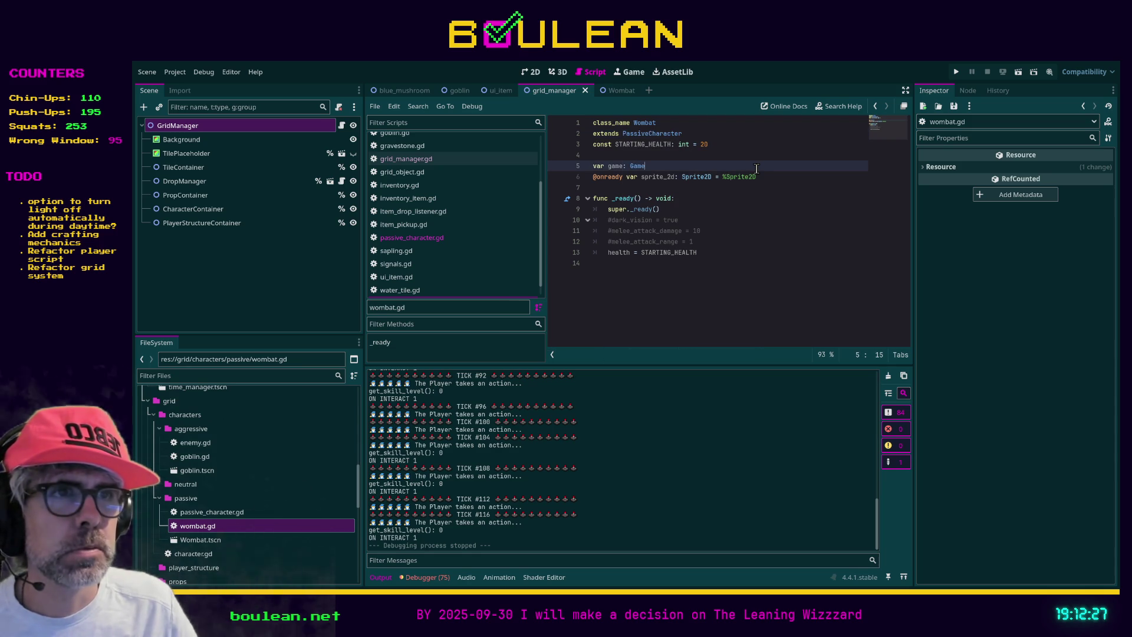
drag(696, 241, 560, 217)
key(BackSpace)
key(BackSpace)
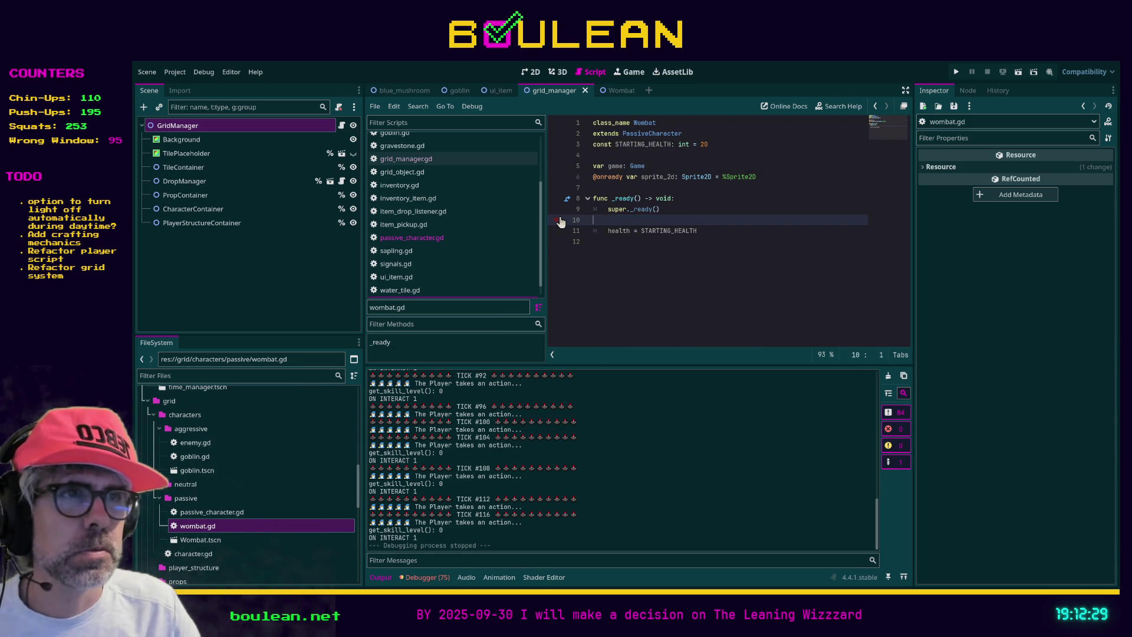
key(ctrl+s)
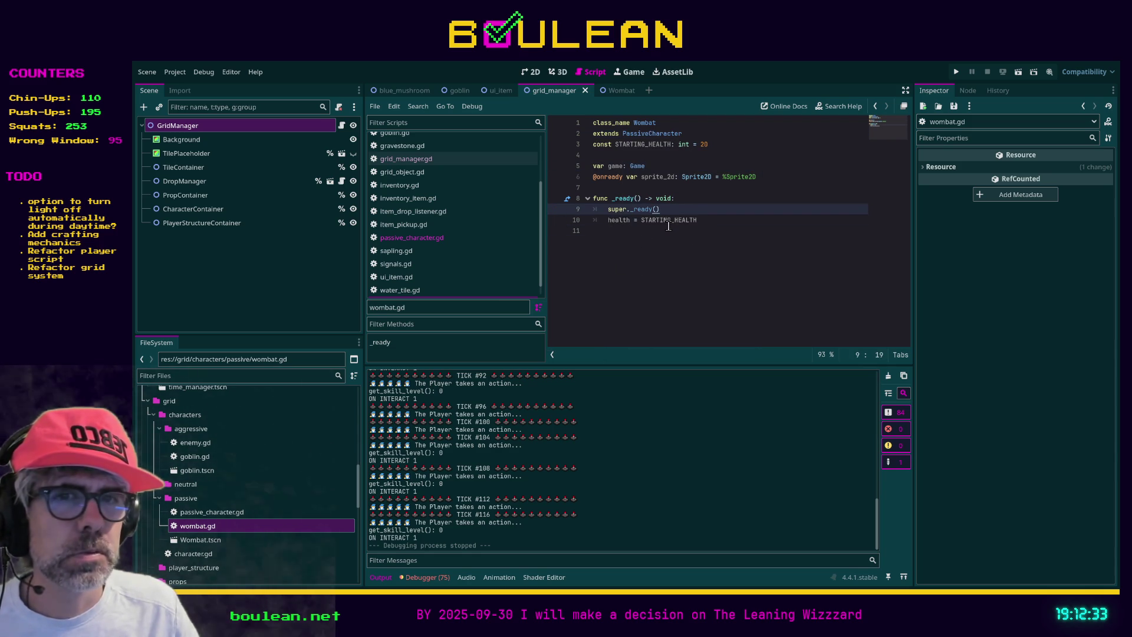
ctrl+click(651, 136)
ctrl+click(651, 136)
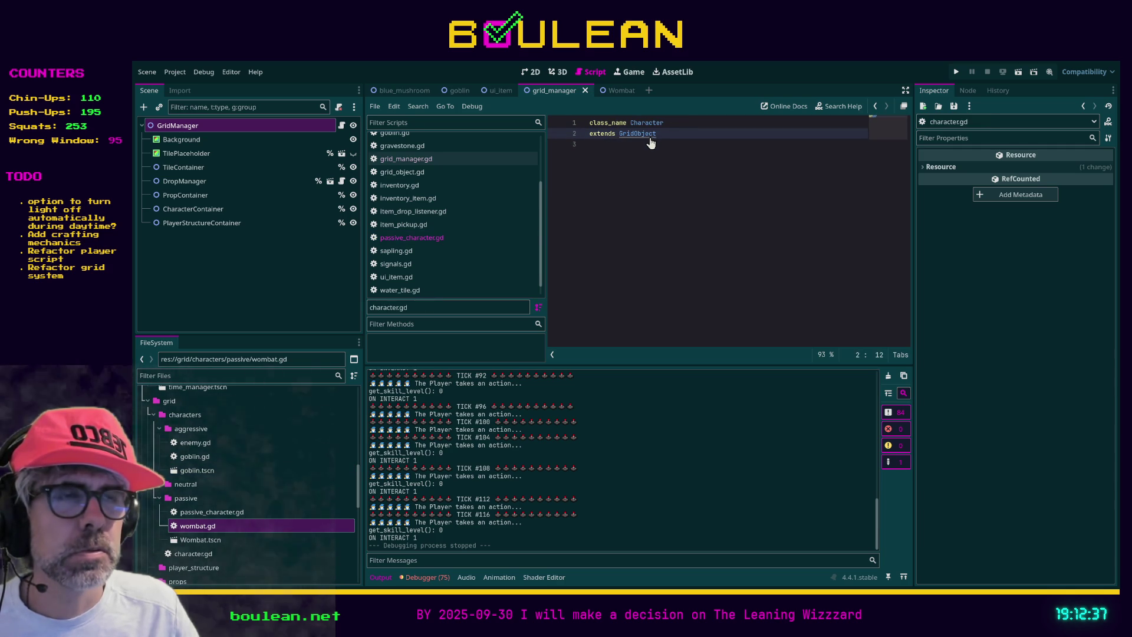
Search grid_object.gd for 'health', then select the Wombat root node in its scene
ctrl+click(648, 136)
click(715, 201)
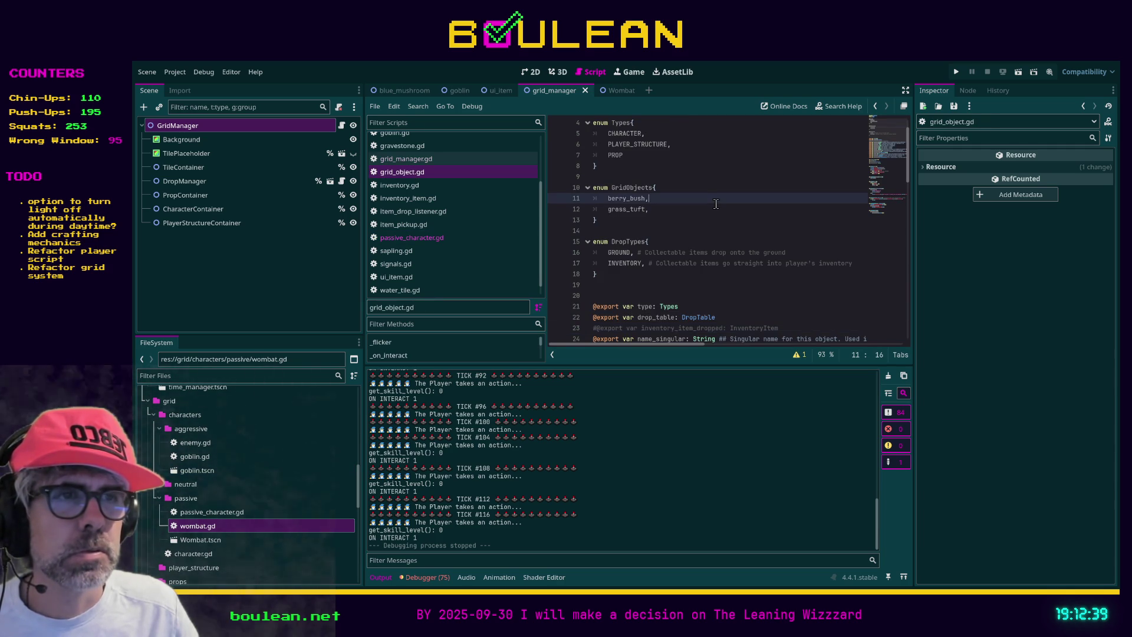
key(ctrl+f)
text(starting_health)
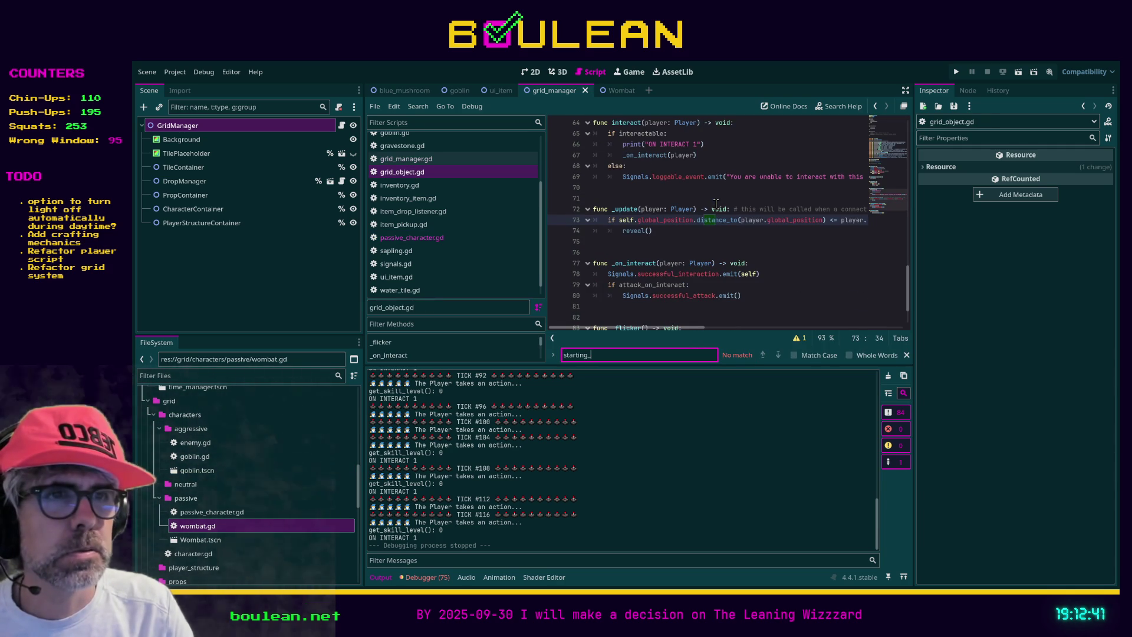
key(ctrl+a)
text(health)
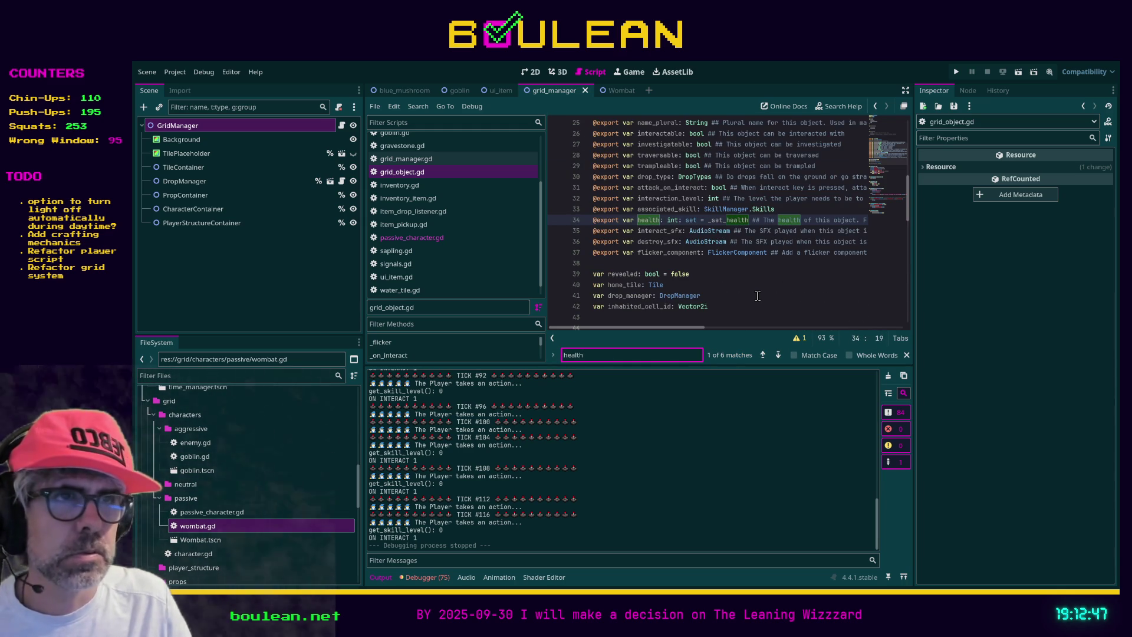
click(725, 296)
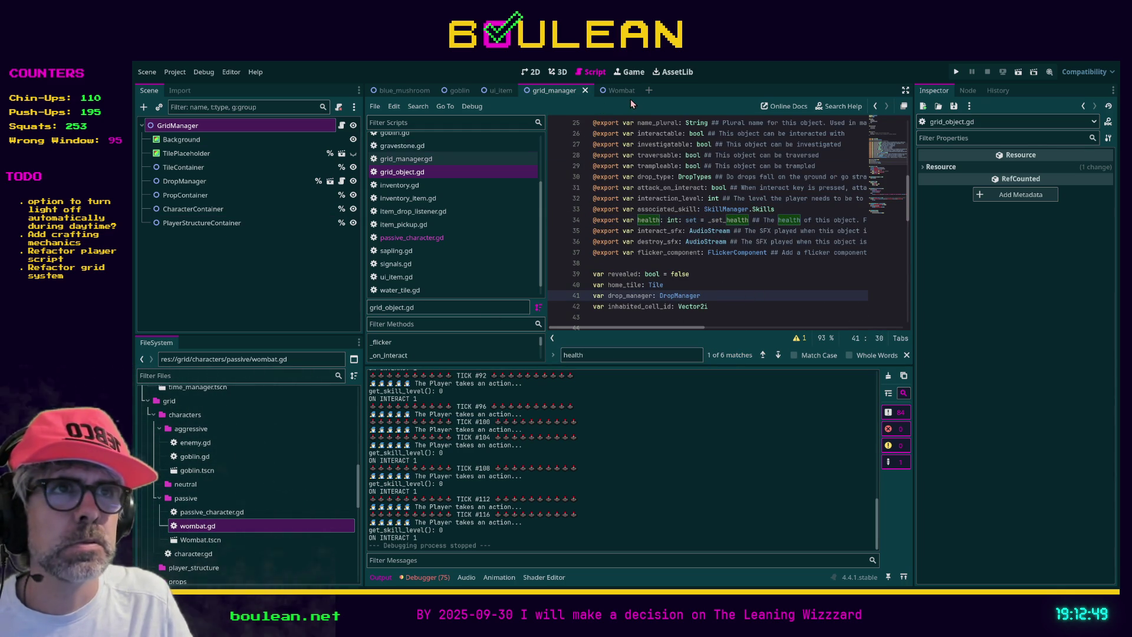
click(613, 91)
click(211, 126)
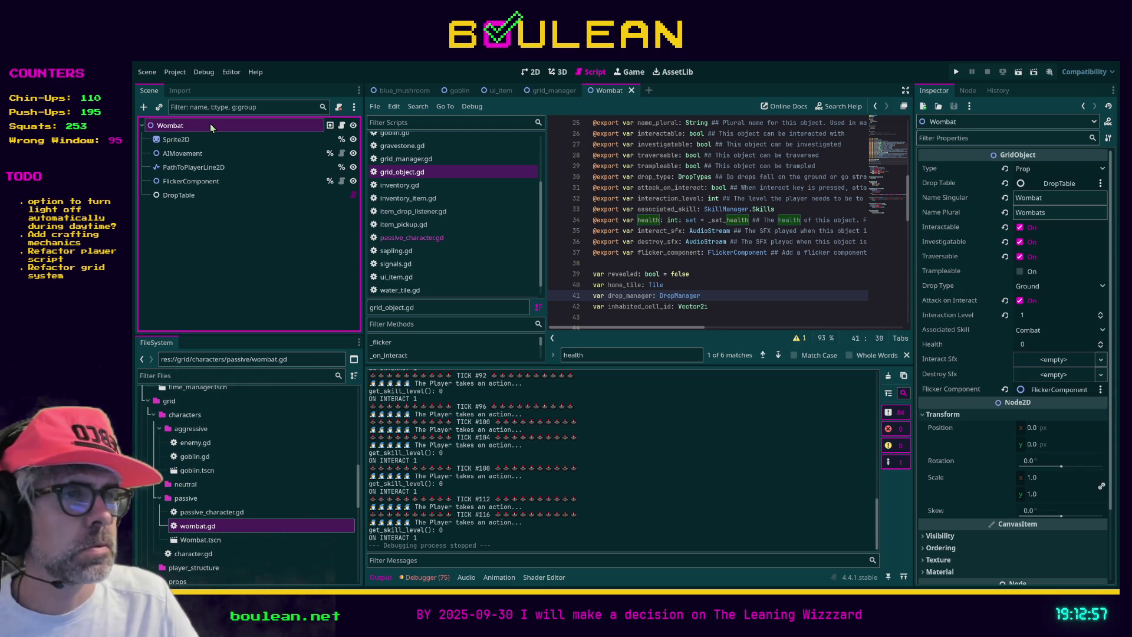
Set the Wombat root node's Health to 20 and save the Wombat scene
click(1034, 347)
text(20)
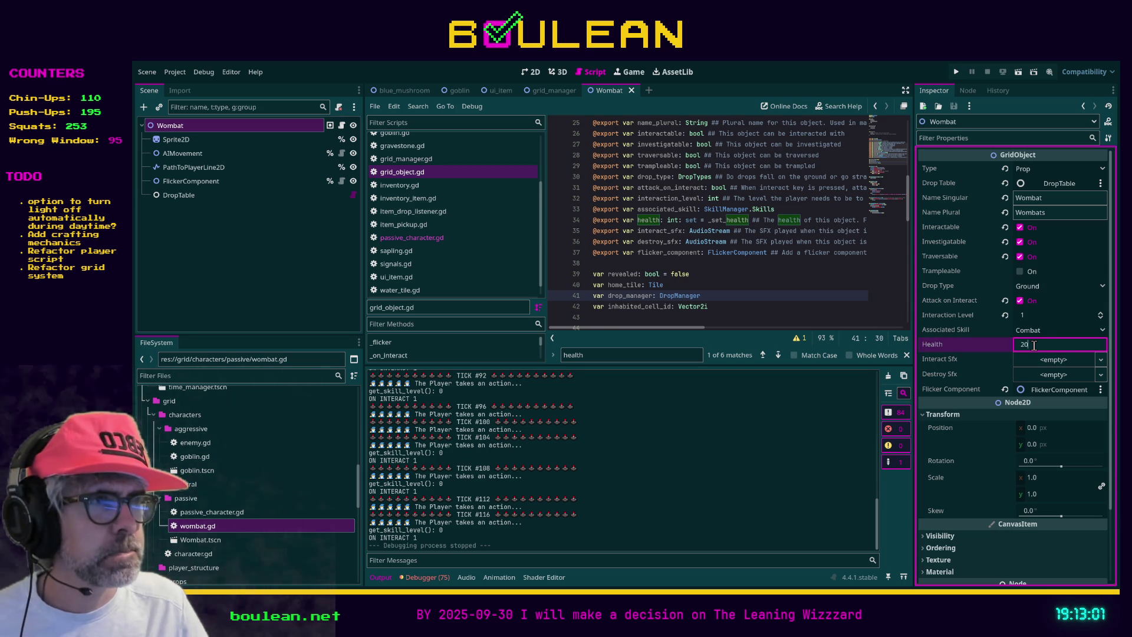
key(Return)
click(805, 305)
key(ctrl+s)
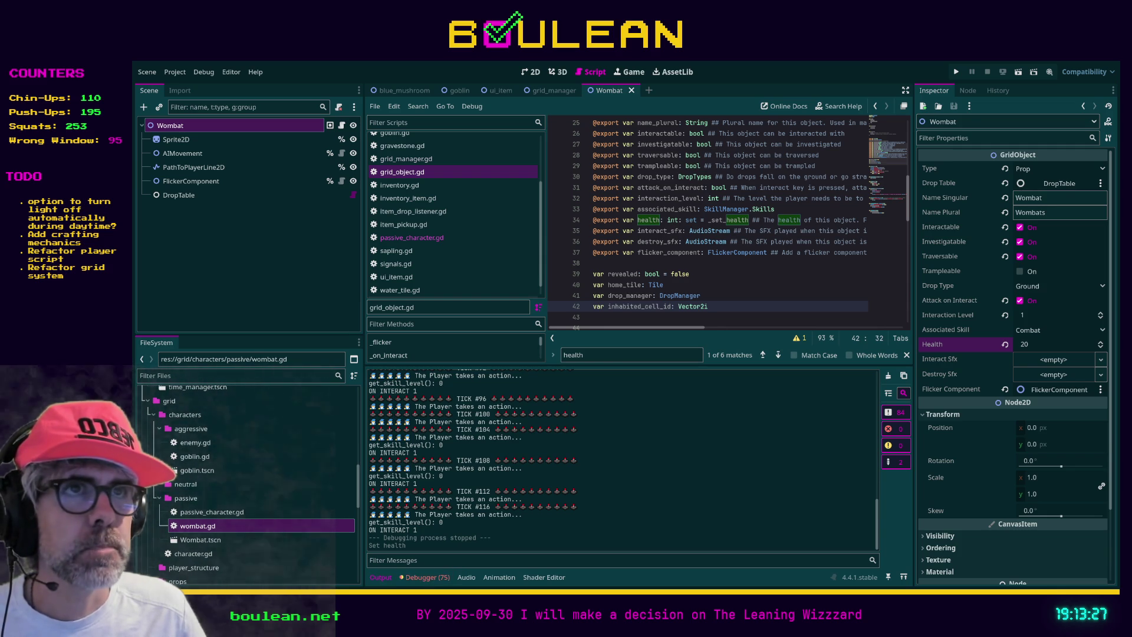
click(545, 90)
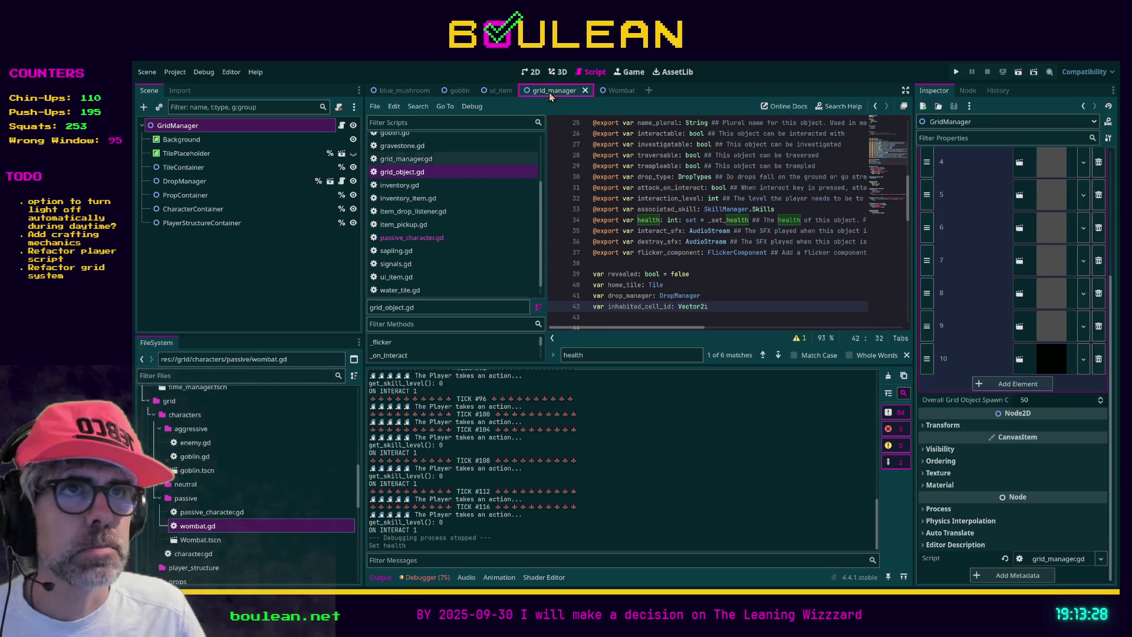
Open ui_item.gd from the UIItem root node of the ui_item scene
click(501, 92)
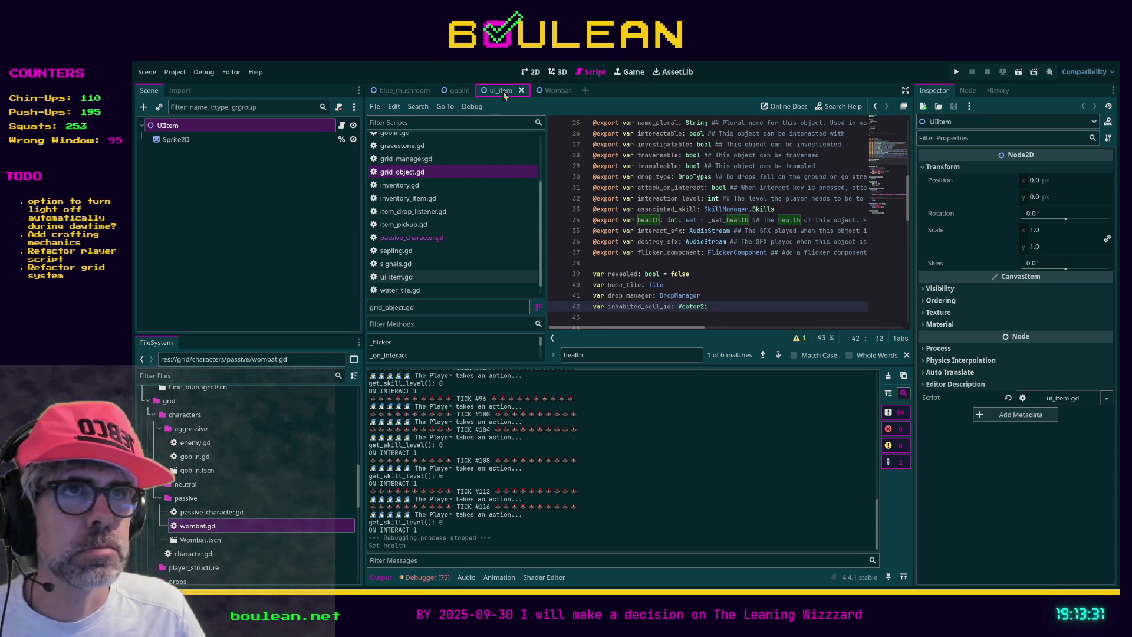
click(176, 139)
click(188, 125)
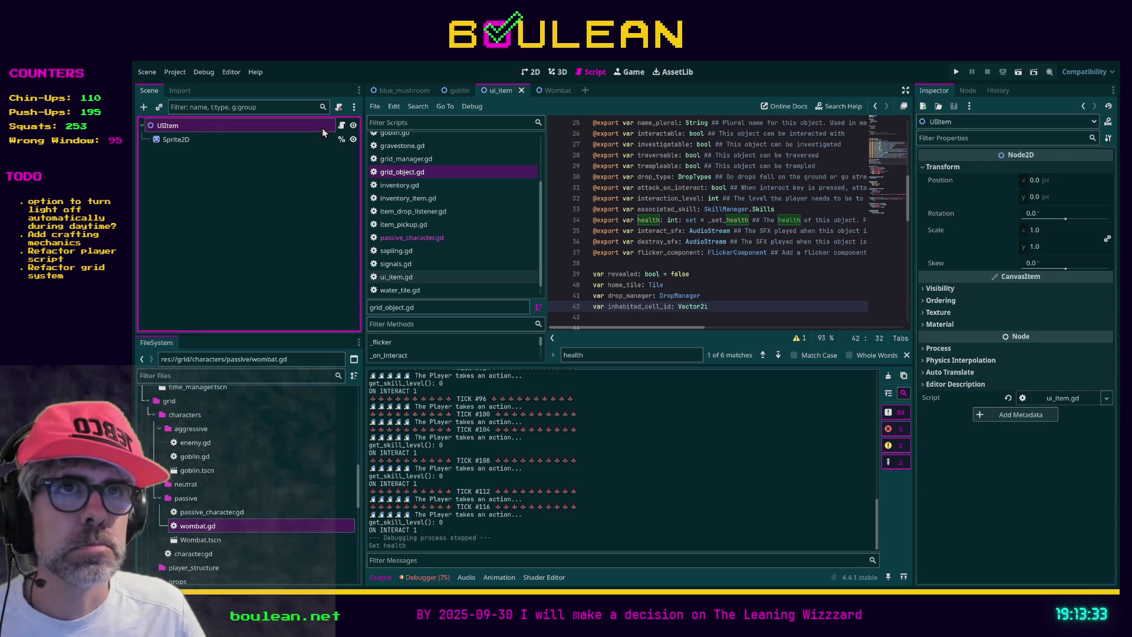
click(341, 124)
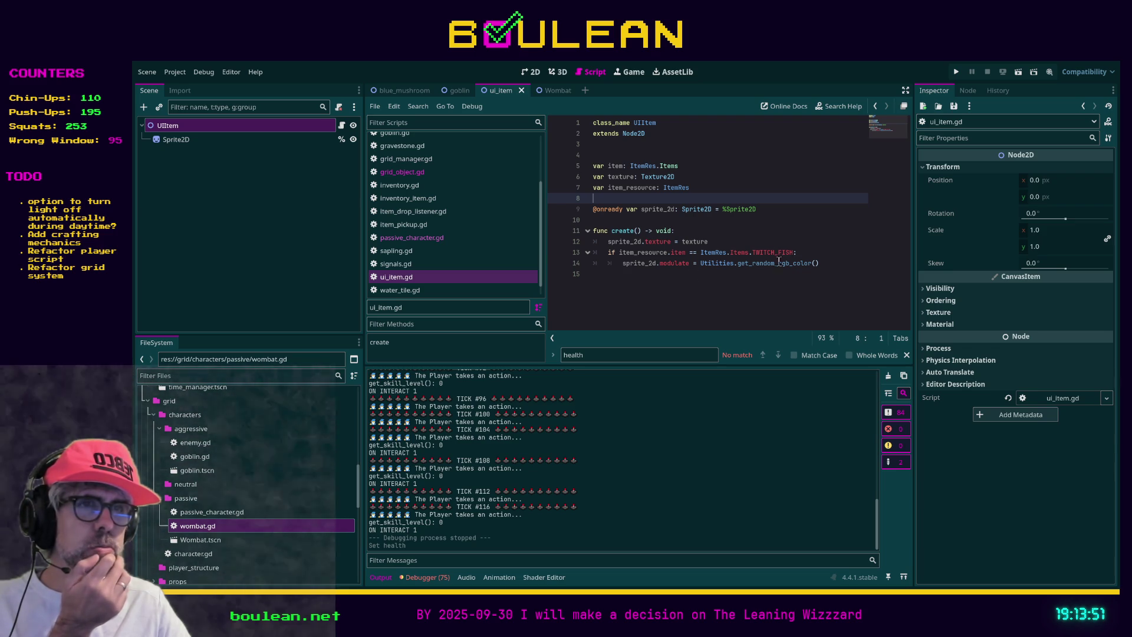
click(833, 262)
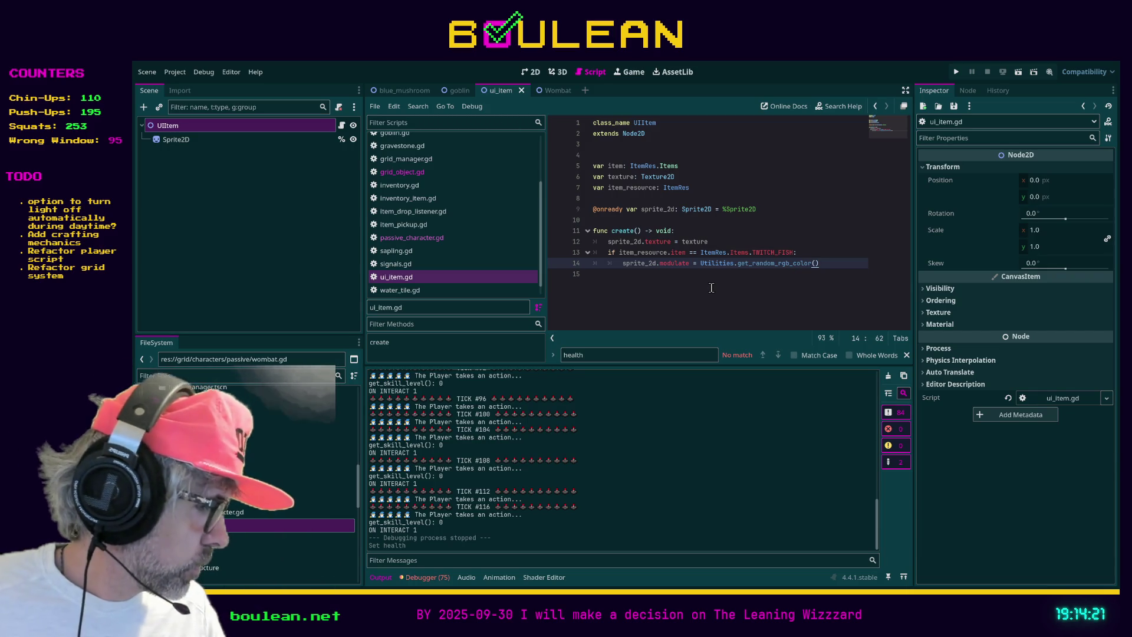
click(814, 287)
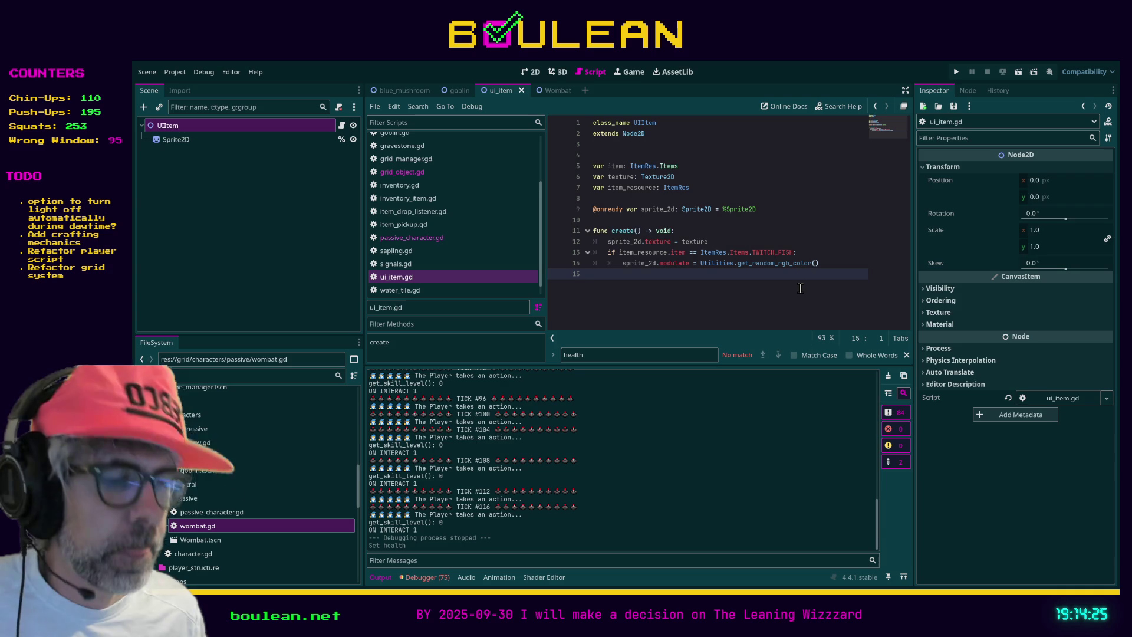
Switch the script editor to distraction-free mode and resize the bottom output panel
key(ctrl+shift+F11)
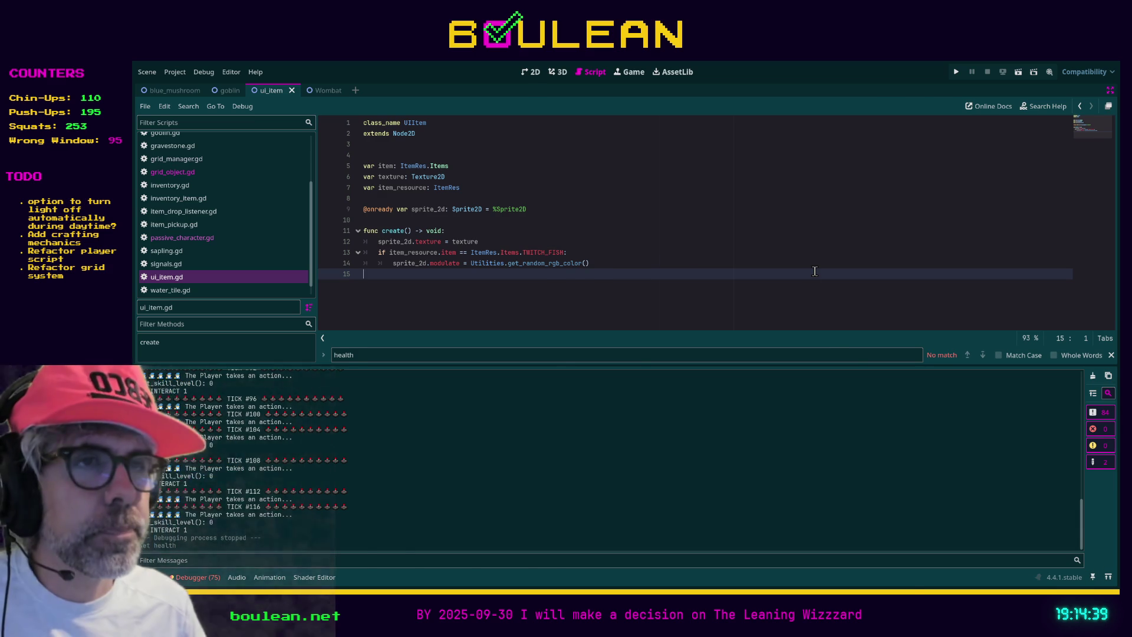
key(ctrl+shift+F11)
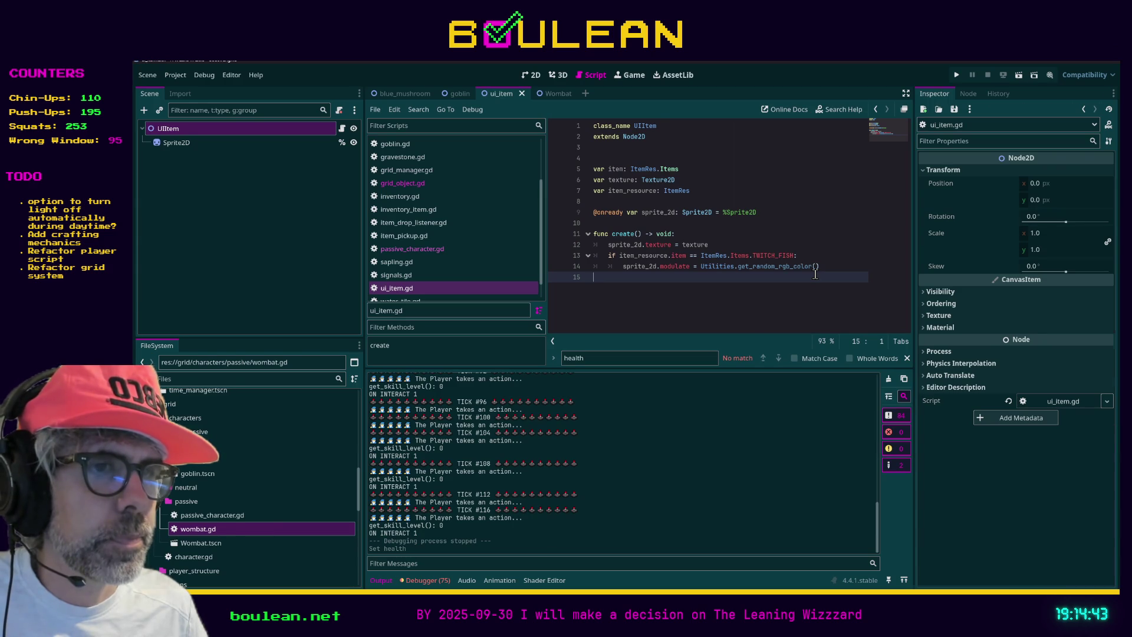
key(ctrl+shift+F11)
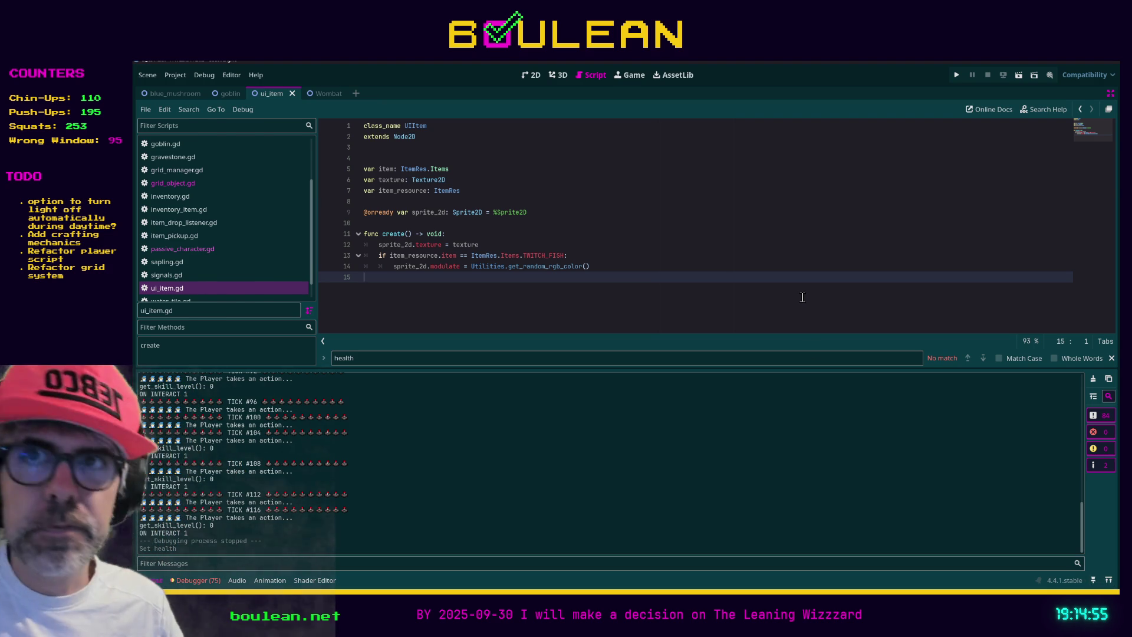
key(shift+F12)
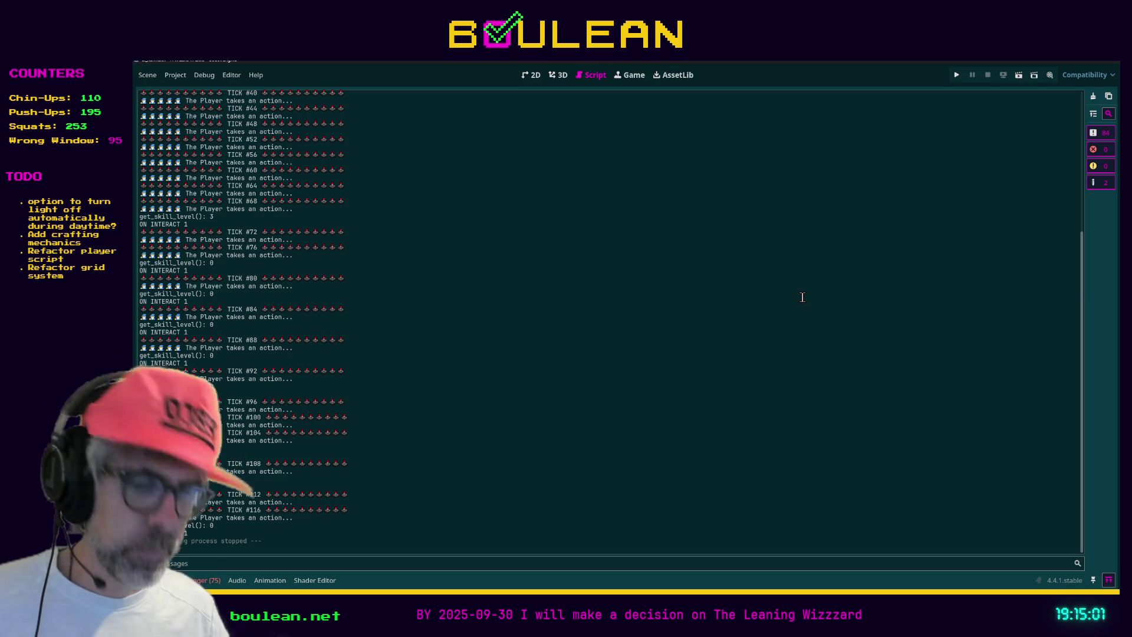
key(shift+F12)
key(shift+F12)
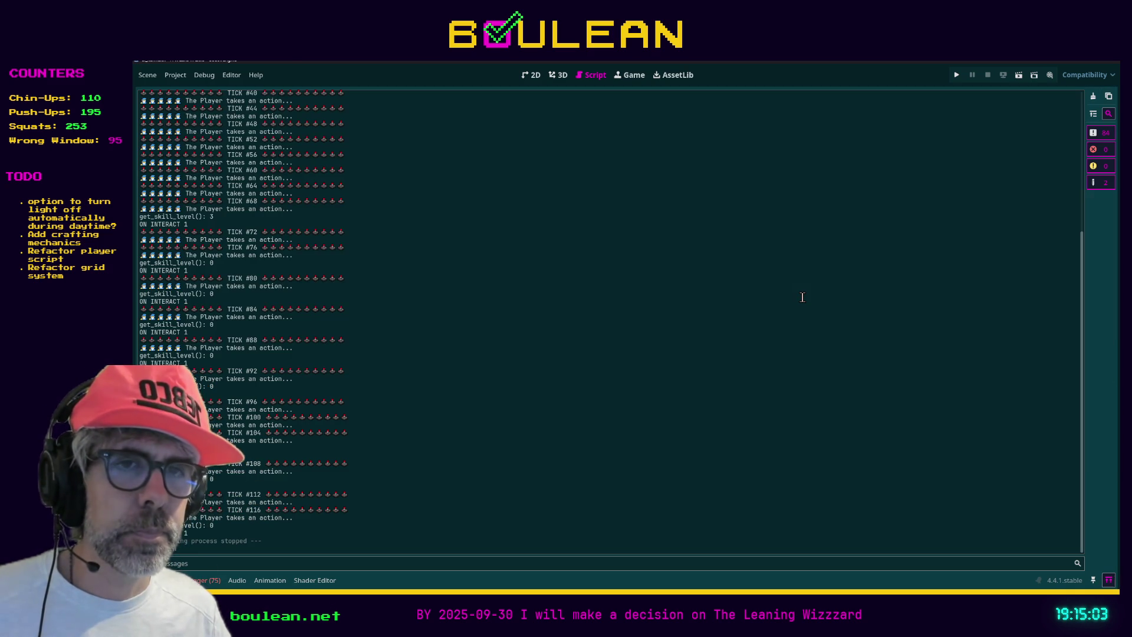
key(shift+F12)
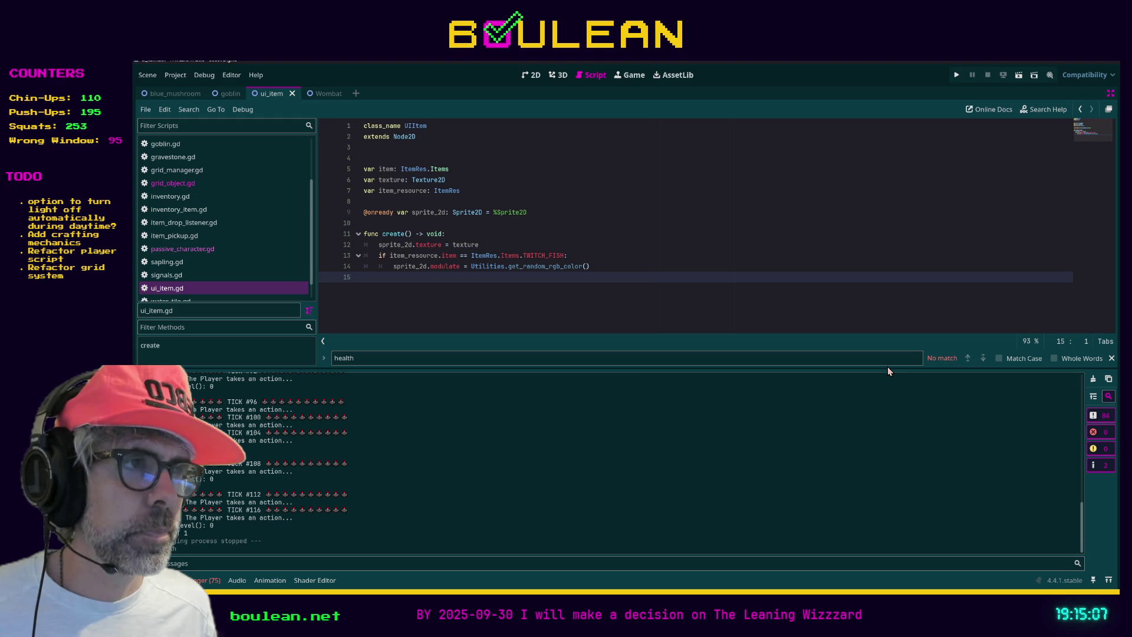
drag(888, 369, 884, 412)
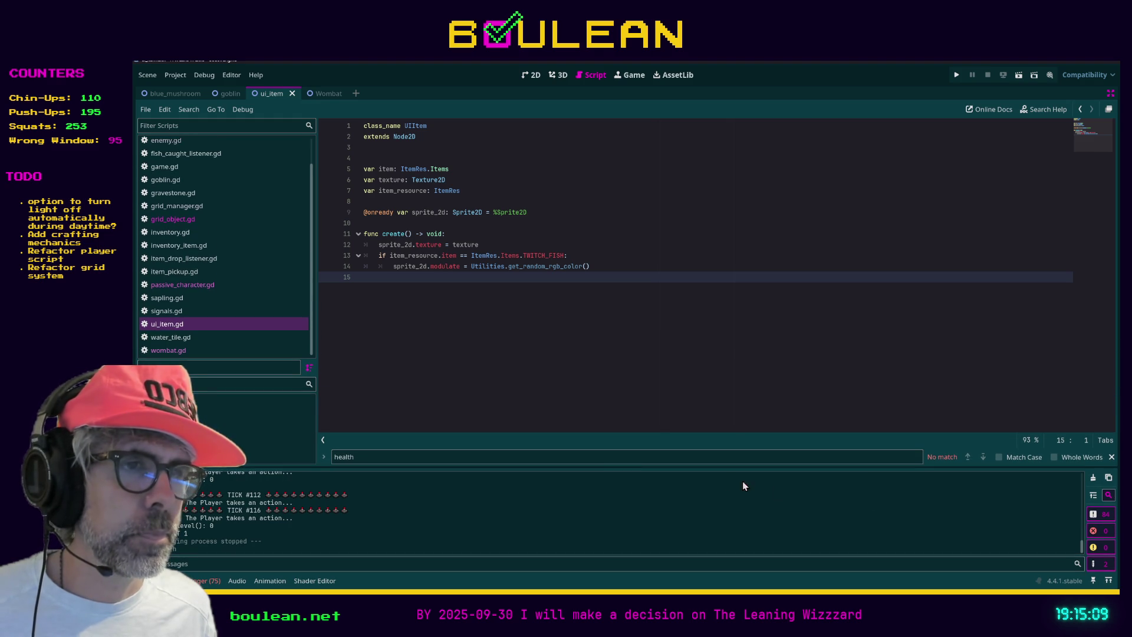
key(shift+F12)
key(shift+F12)
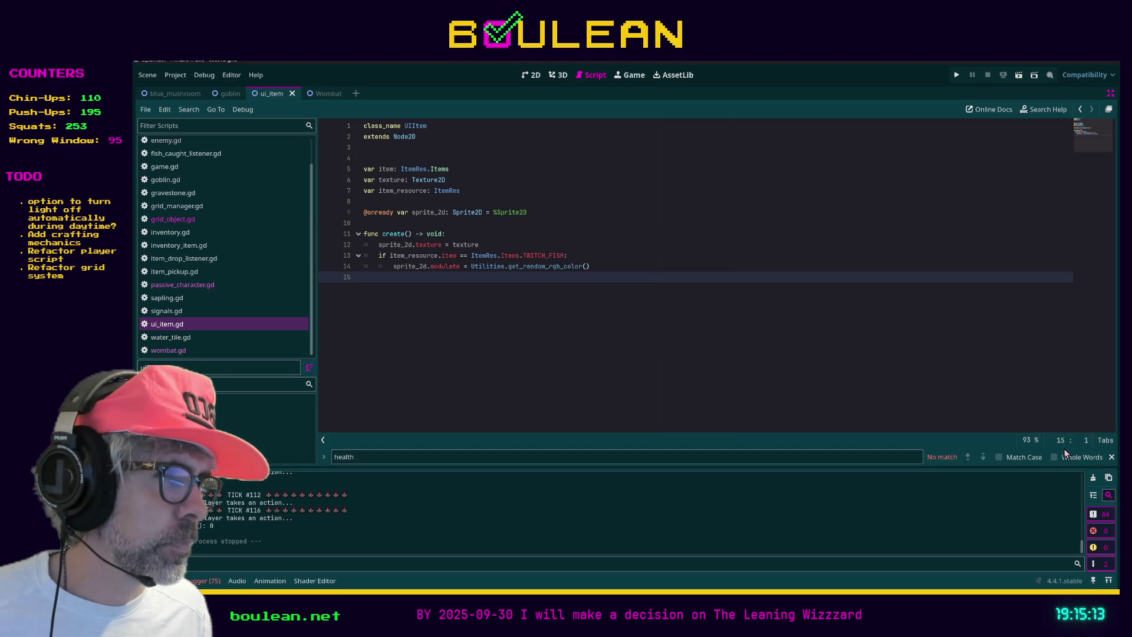
Close the health search, pin the bottom panel, and open inventory.gd
click(1111, 457)
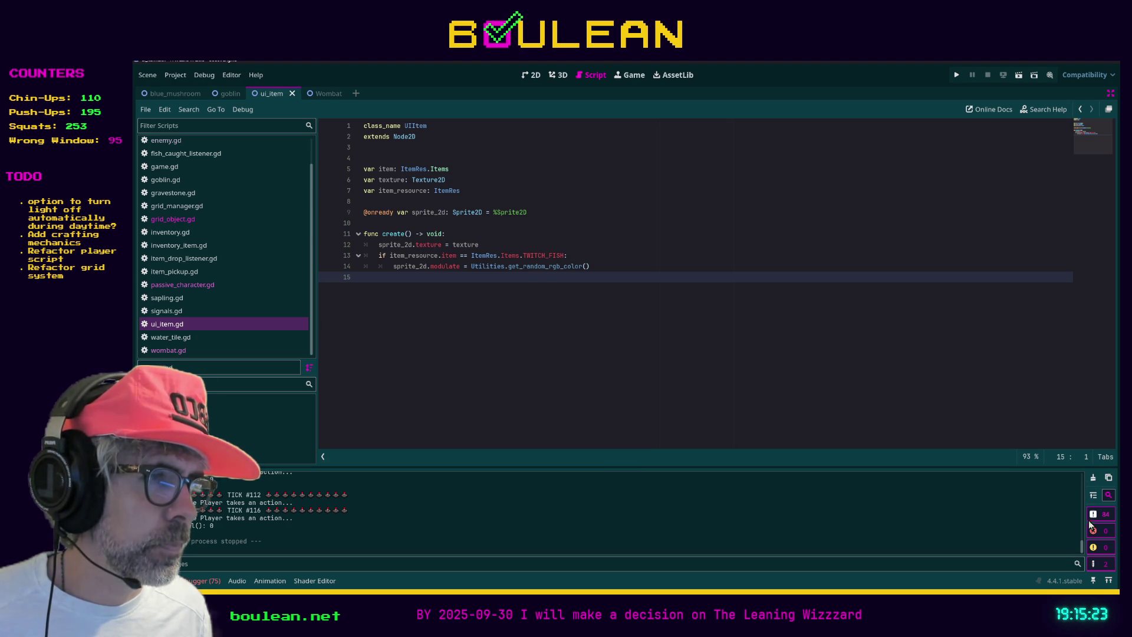
click(1092, 581)
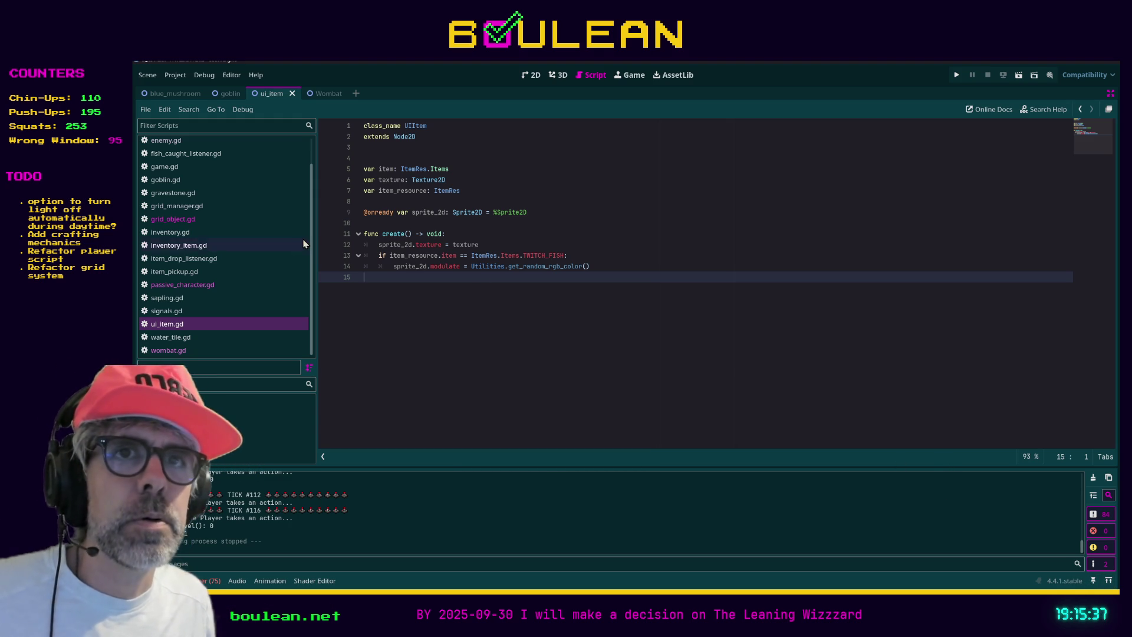
click(197, 237)
Leave distraction-free mode to bring back the side panels around inventory.gd
scroll(645, 254, down, 3)
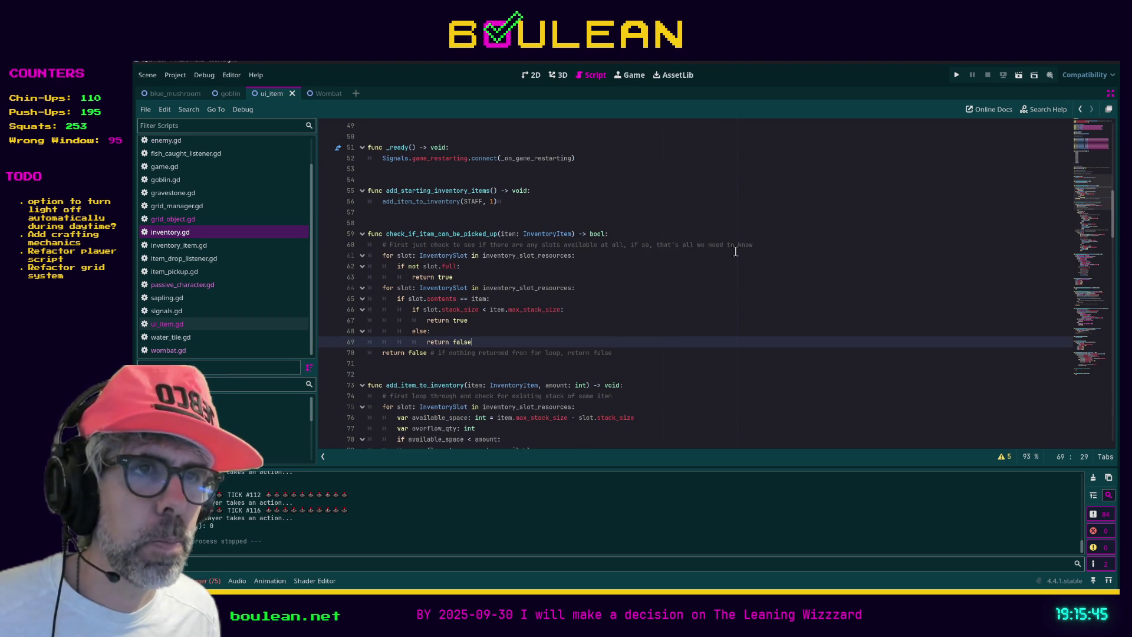
scroll(731, 265, down, 4)
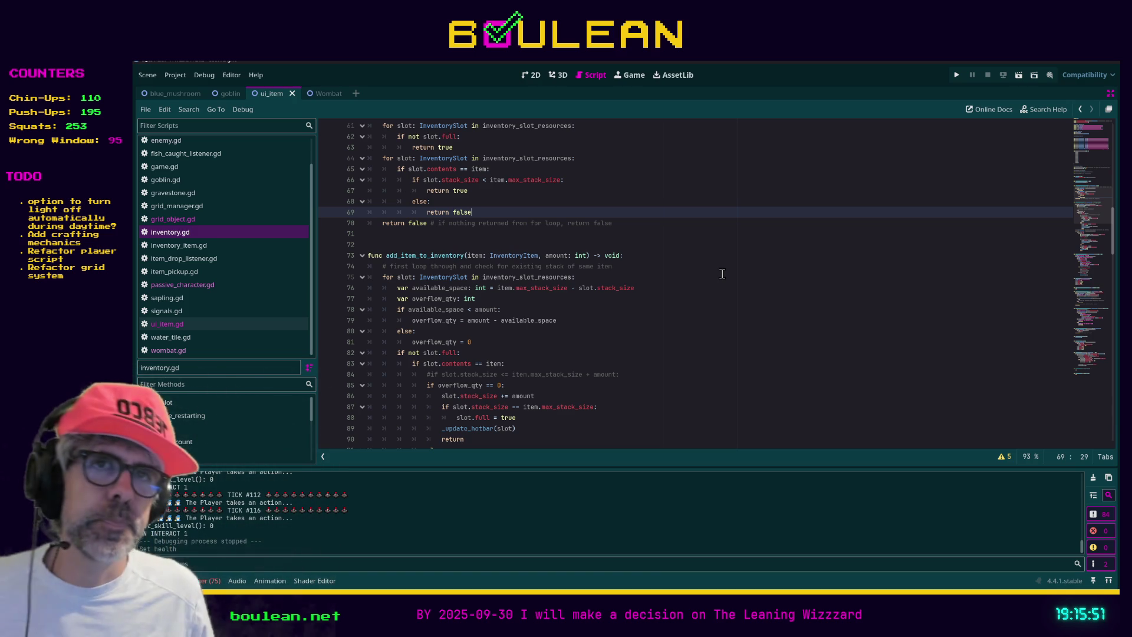
scroll(701, 266, up, 18)
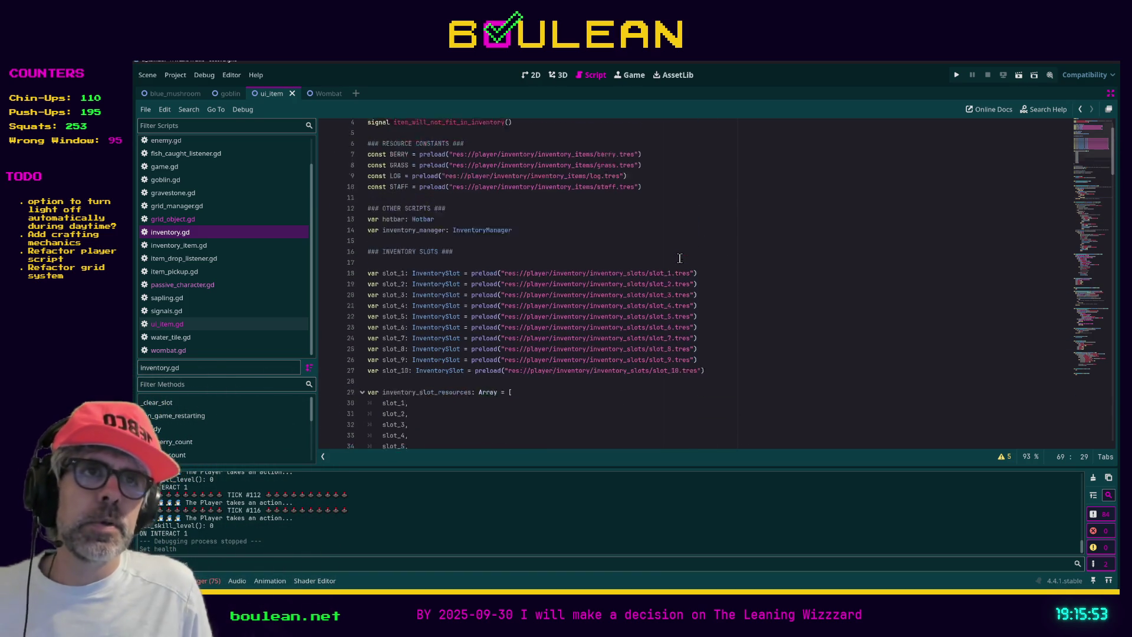
scroll(679, 258, up, 2)
click(789, 395)
key(ctrl+shift+F11)
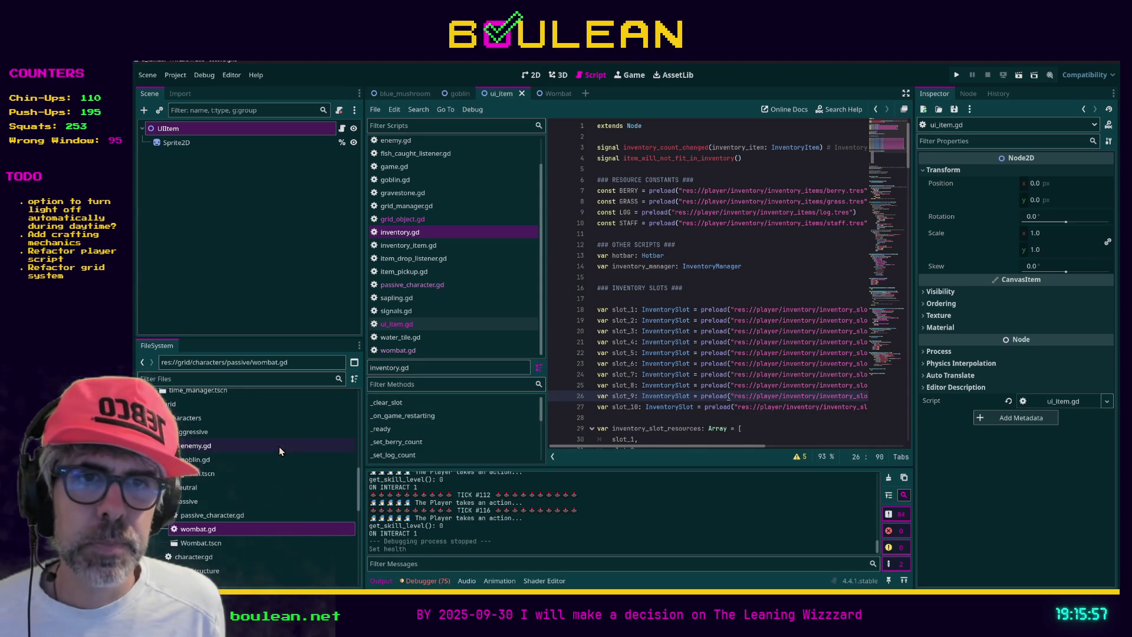
Filter FileSystem by 'ui_i' and drag ui_item.tscn onto line 11 as a preload constant
click(230, 378)
text(ui)
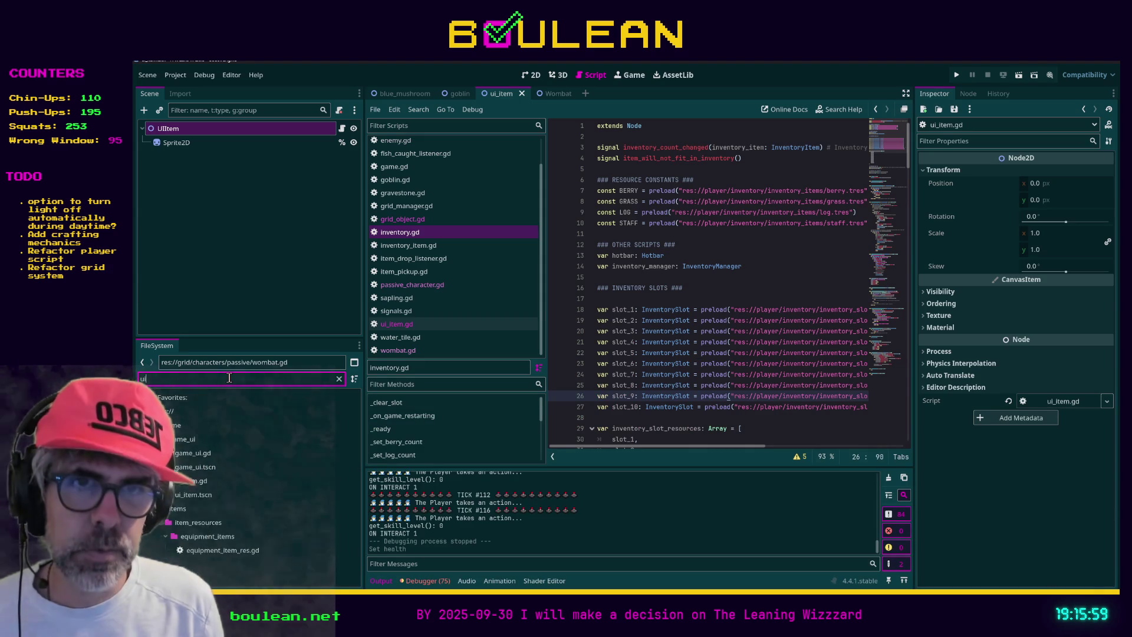
text(_i)
click(187, 467)
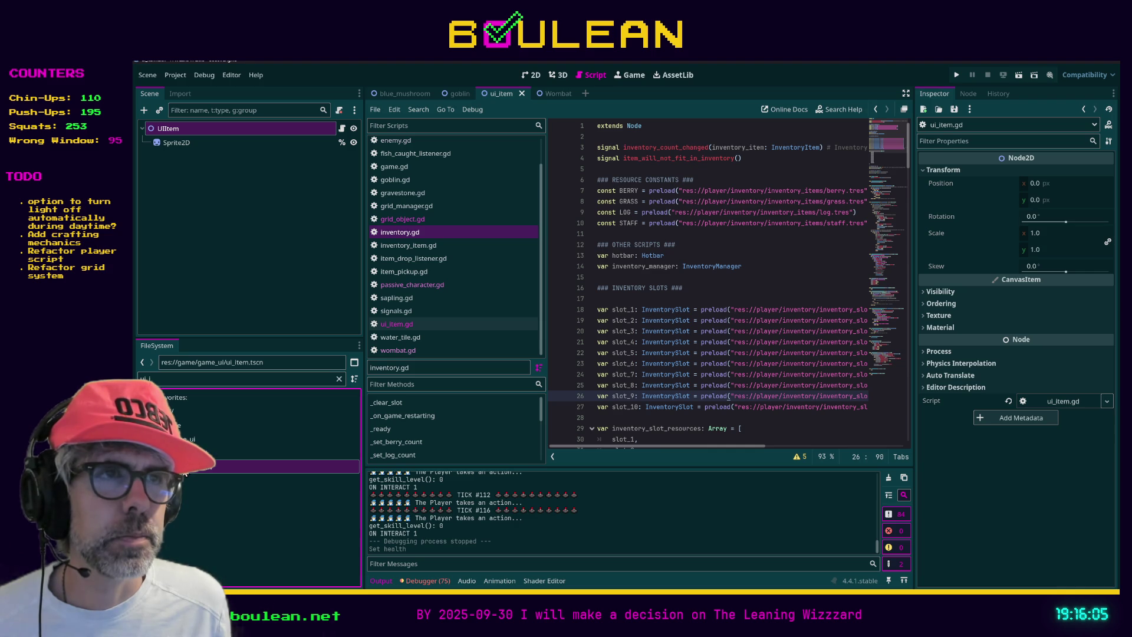
mouse_move(184, 467)
mouse_down()
mouse_move(619, 257)
mouse_move(621, 236)
mouse_up()
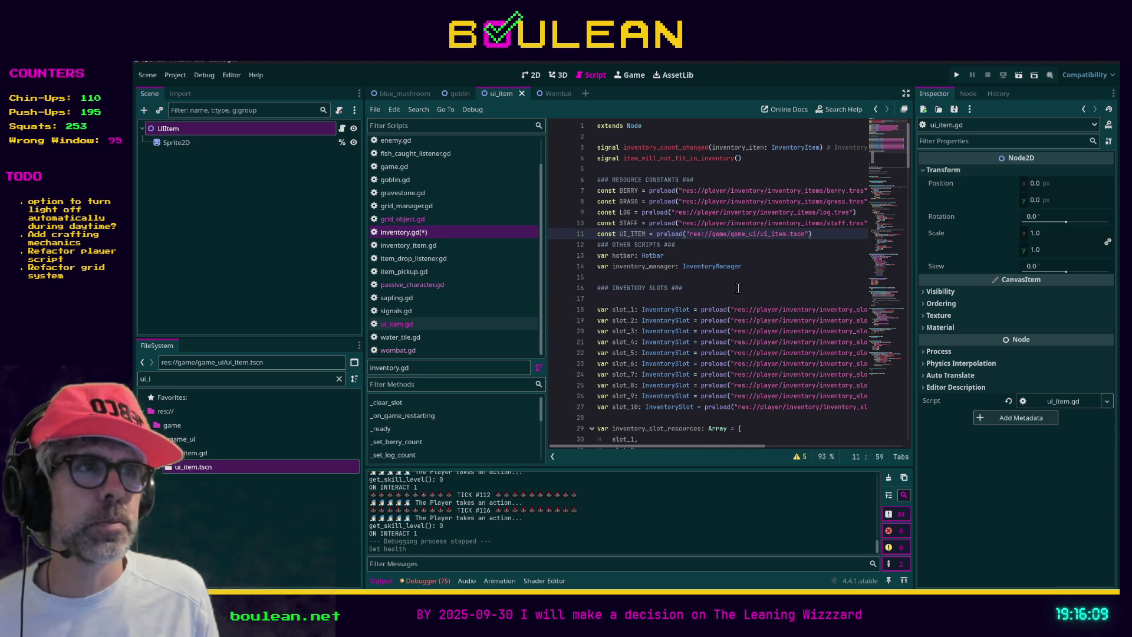
Add a blank line after the UI_ITEM preload, save inventory.gd, and move to blank line 73
key(Return)
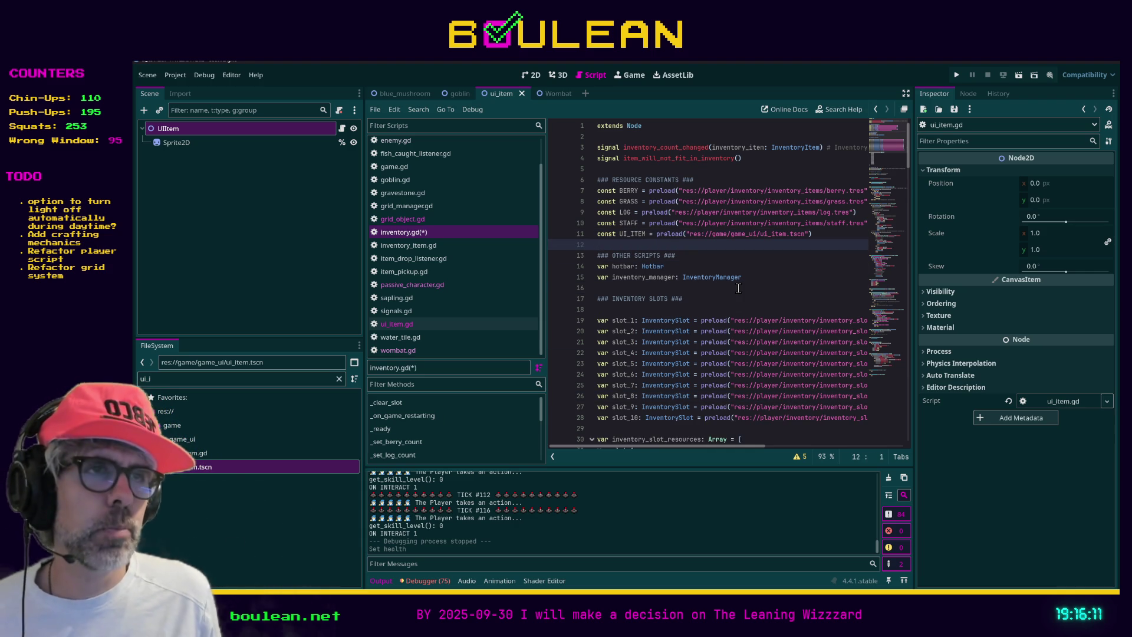
key(ctrl+s)
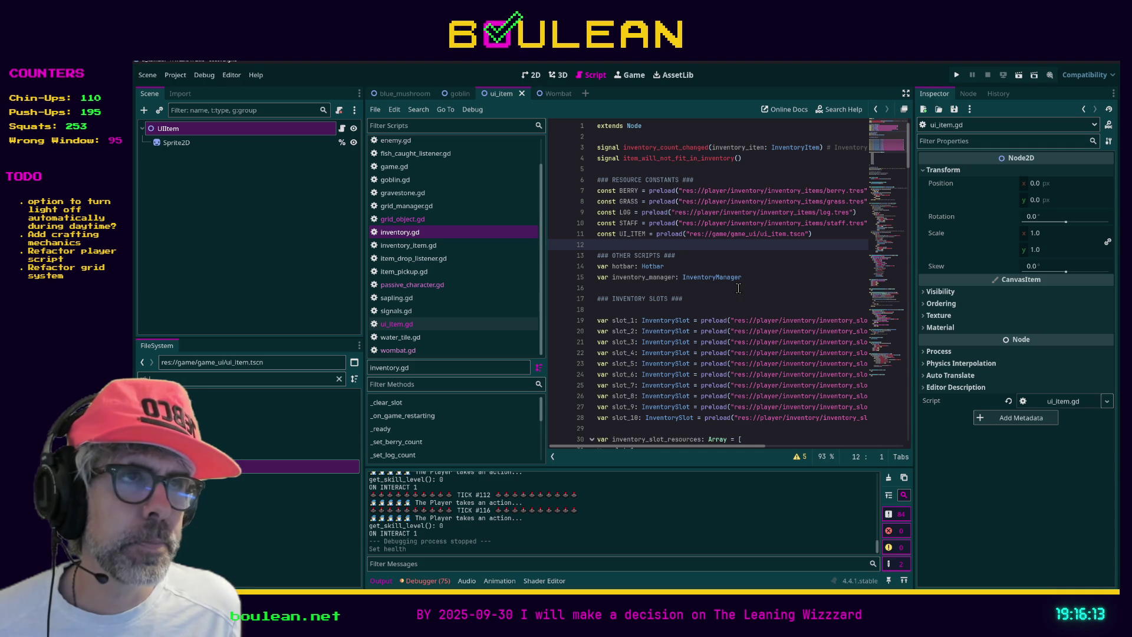
scroll(738, 288, down, 8)
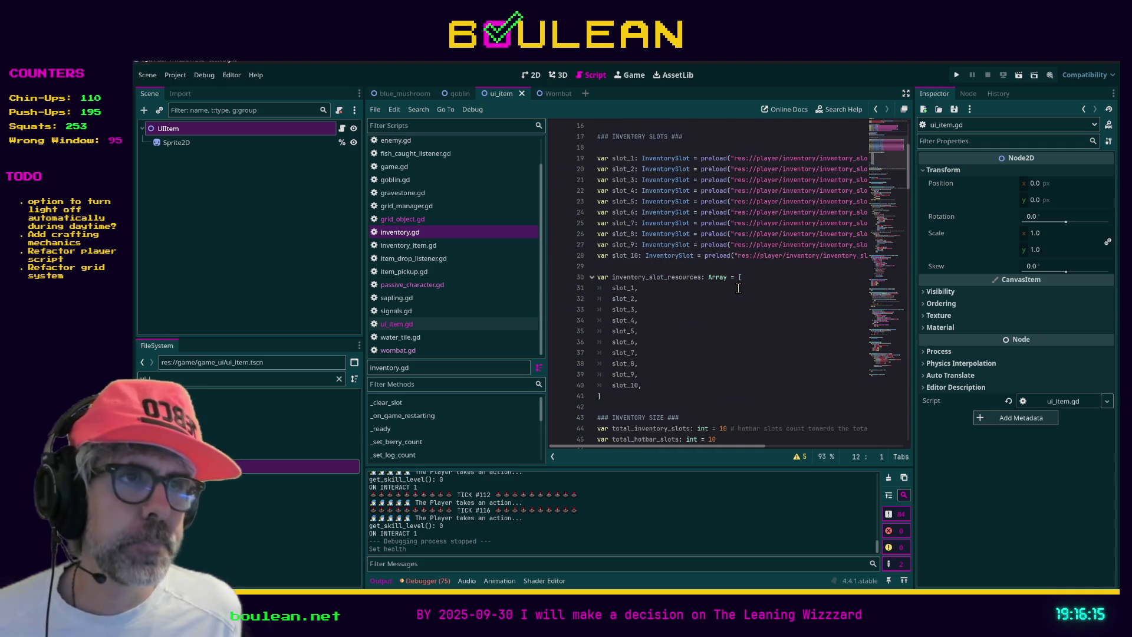
scroll(738, 288, down, 6)
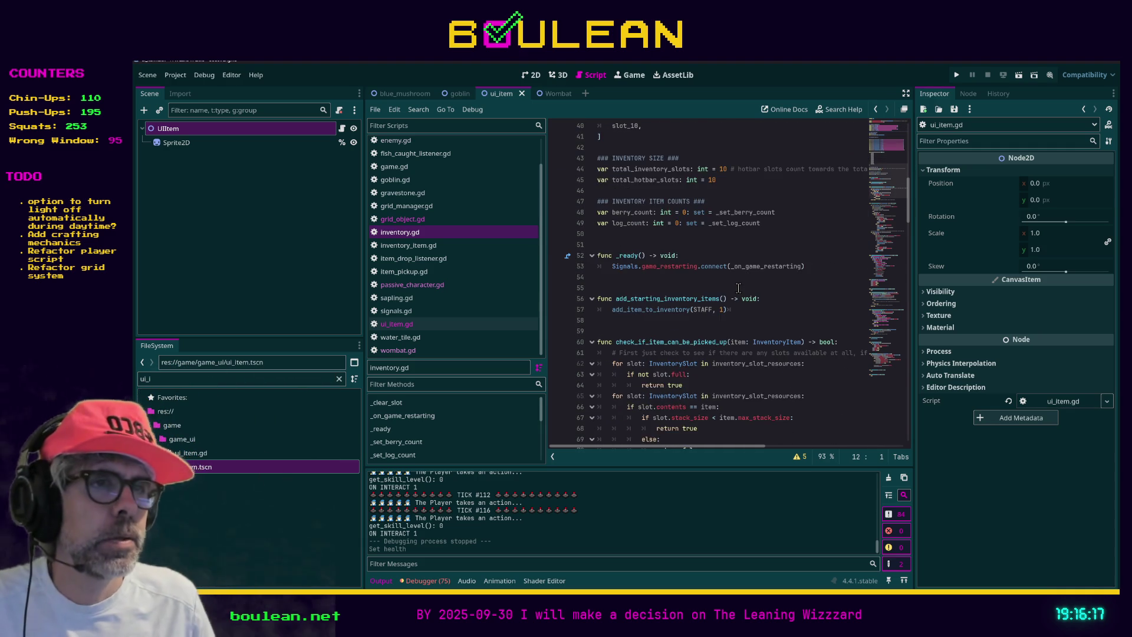
scroll(738, 287, down, 2)
scroll(786, 322, down, 2)
scroll(786, 321, down, 1)
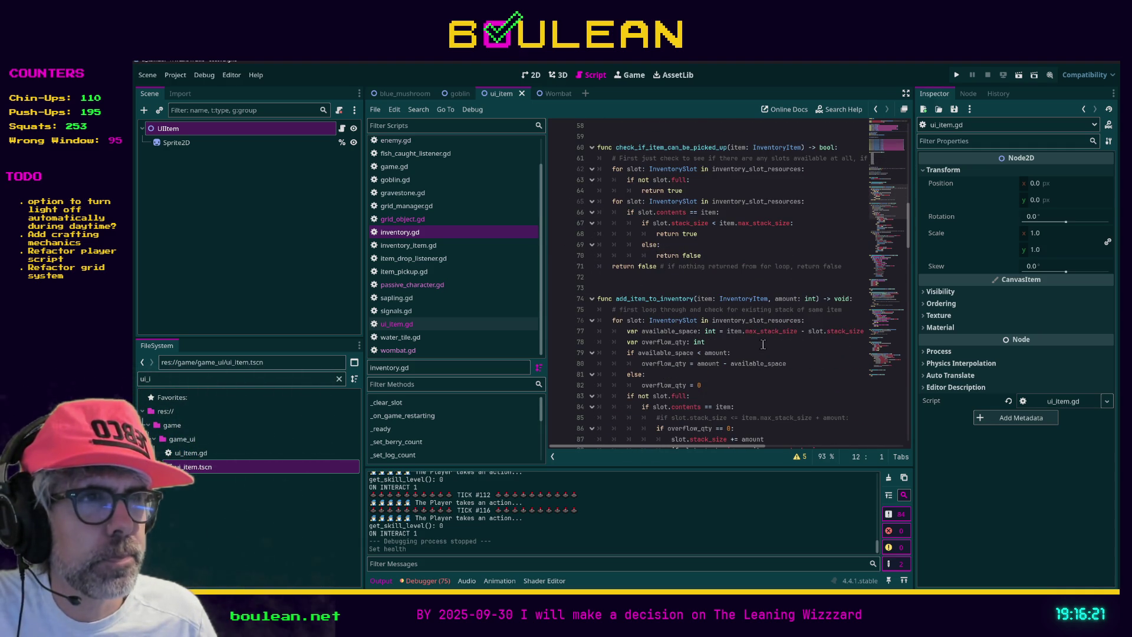
scroll(698, 363, down, 1)
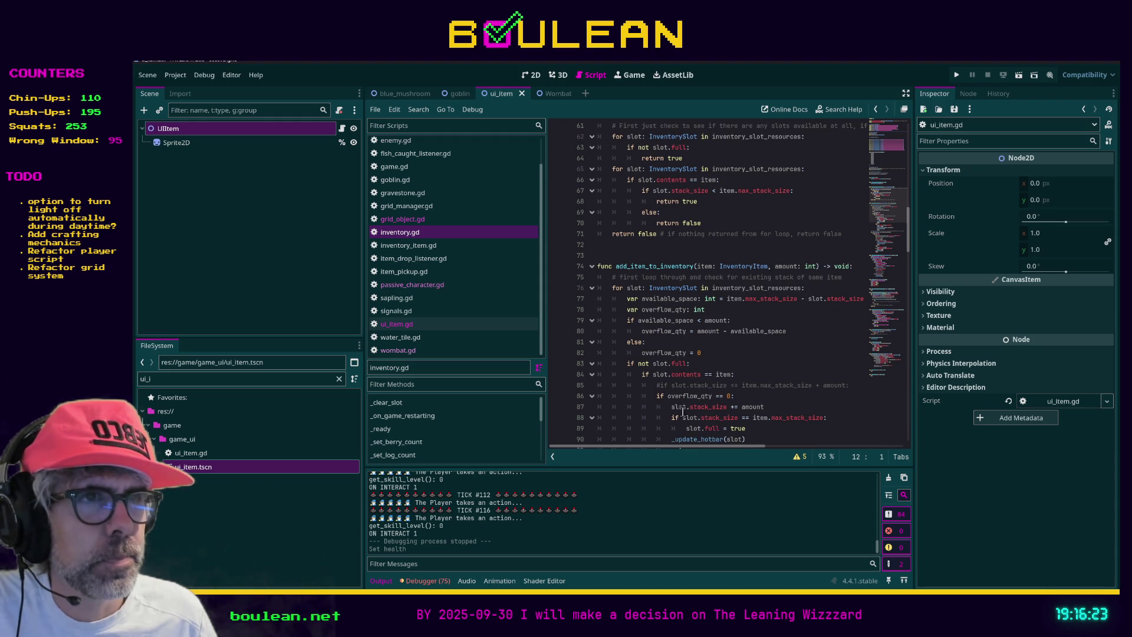
mouse_move(638, 444)
mouse_down()
mouse_move(649, 444)
mouse_move(638, 447)
mouse_up()
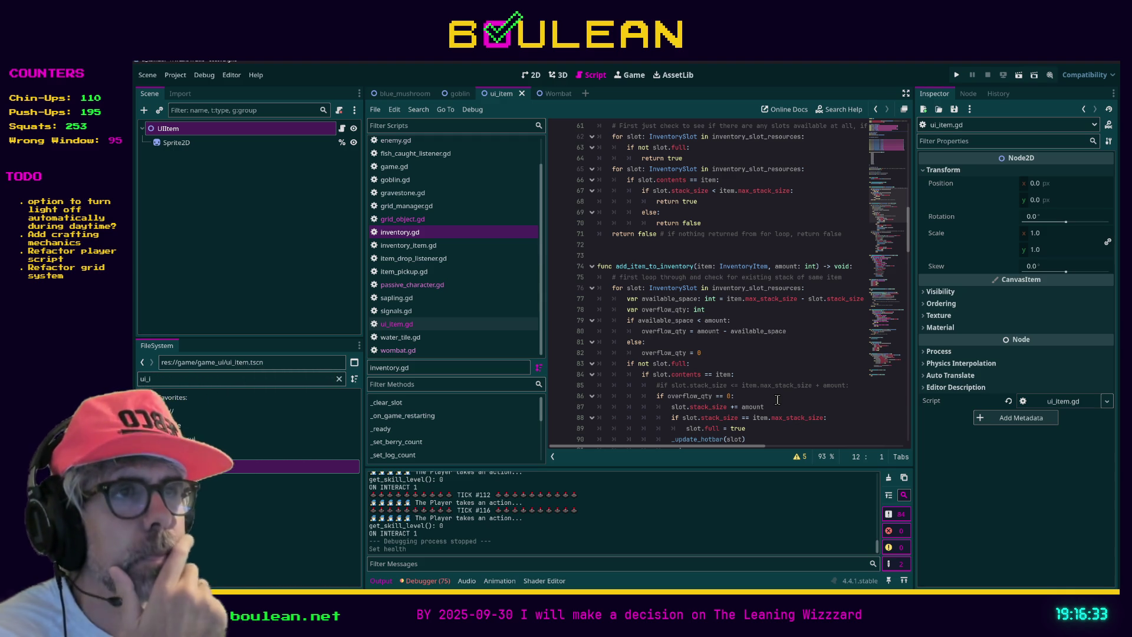
scroll(703, 272, up, 4)
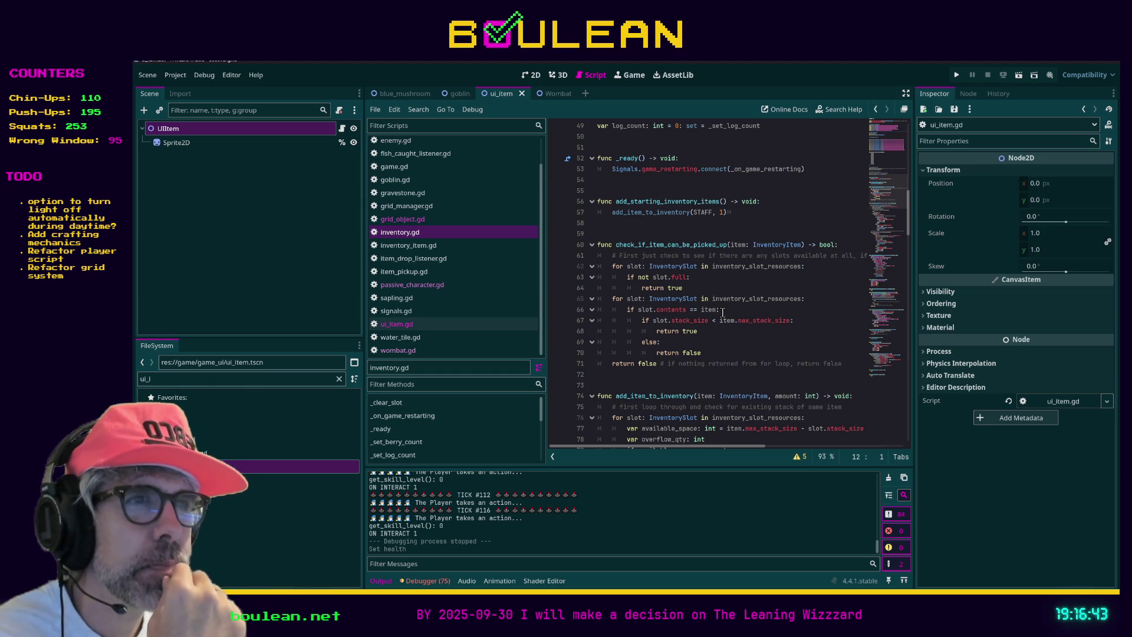
click(673, 383)
Search inventory.gd for add_item_to_inventory and step through its matches to line 59
key(ctrl+f)
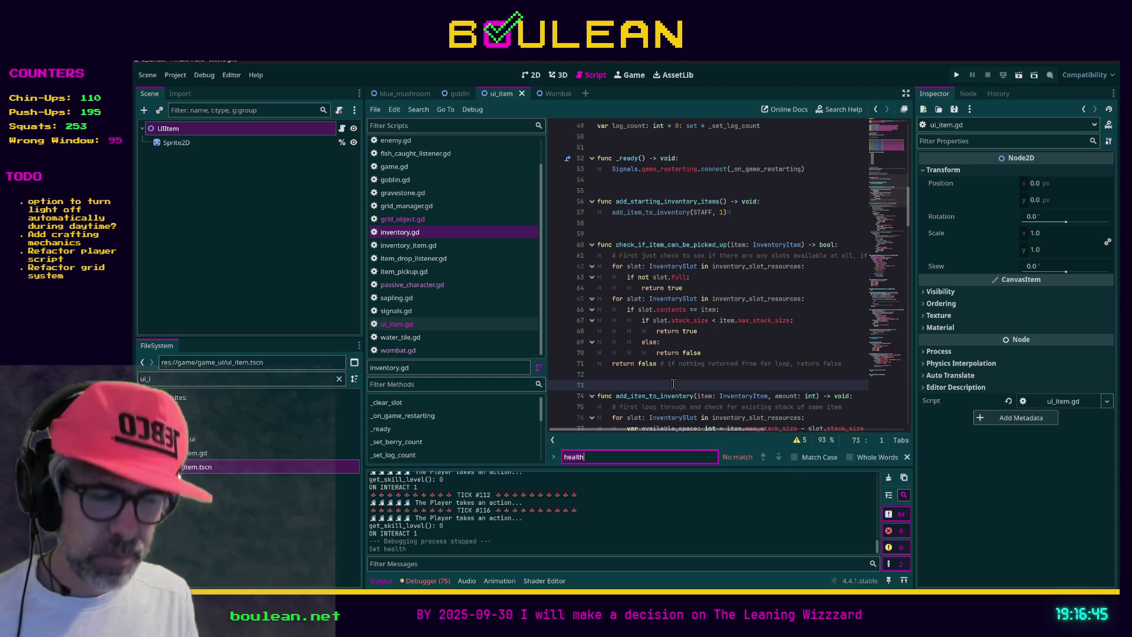
text(add_item_to_inventory)
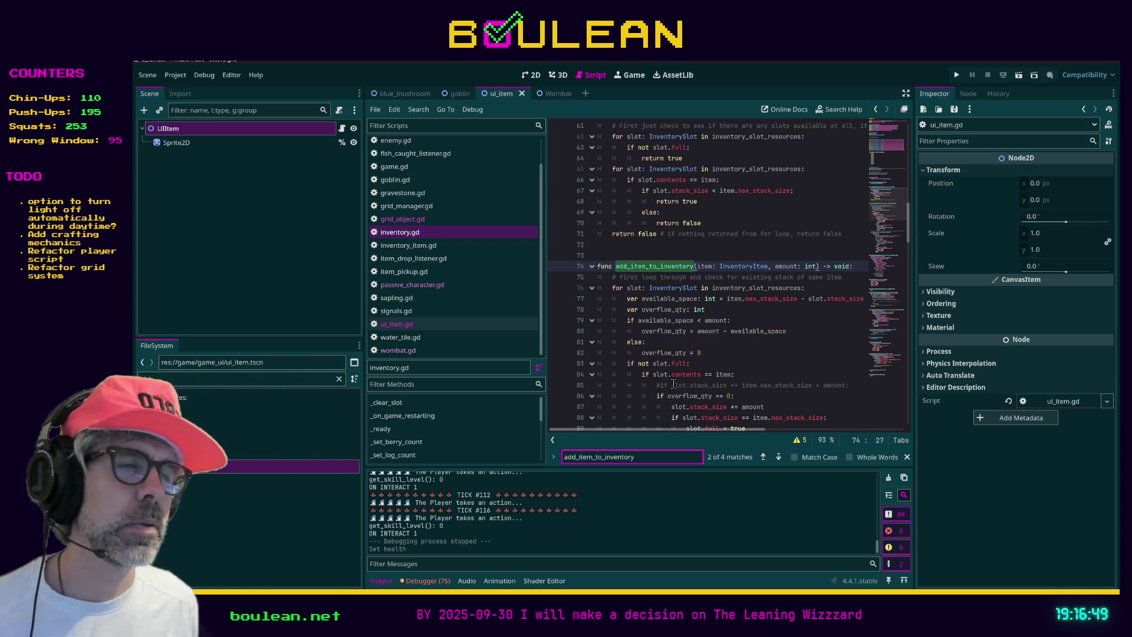
key(Return)
key(Return)
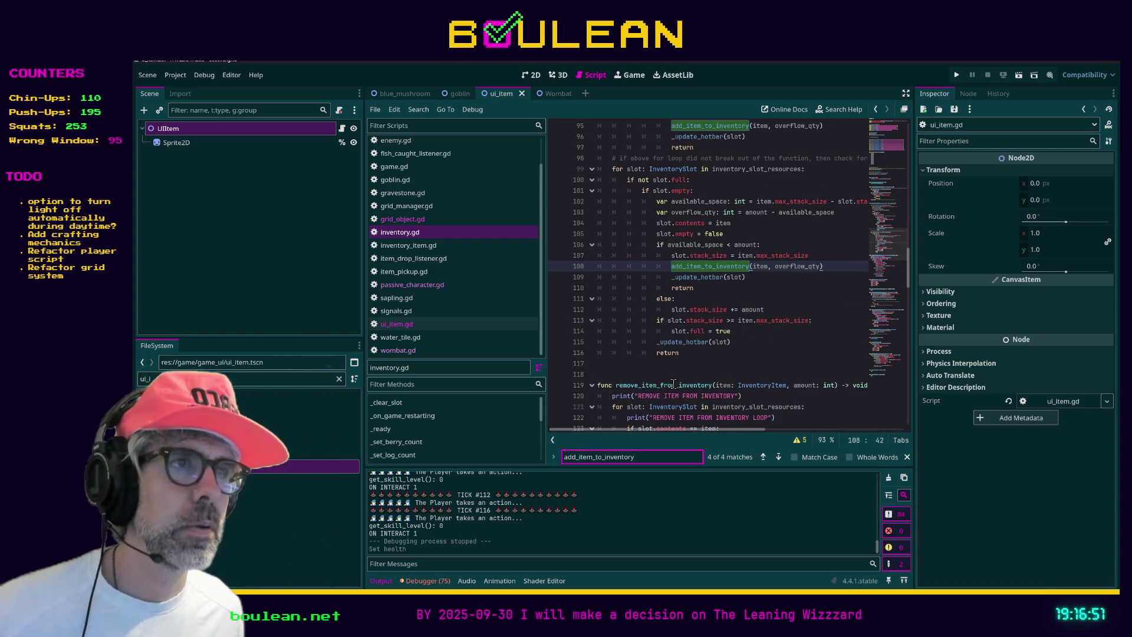
key(Return)
key(Return)
key(Return)
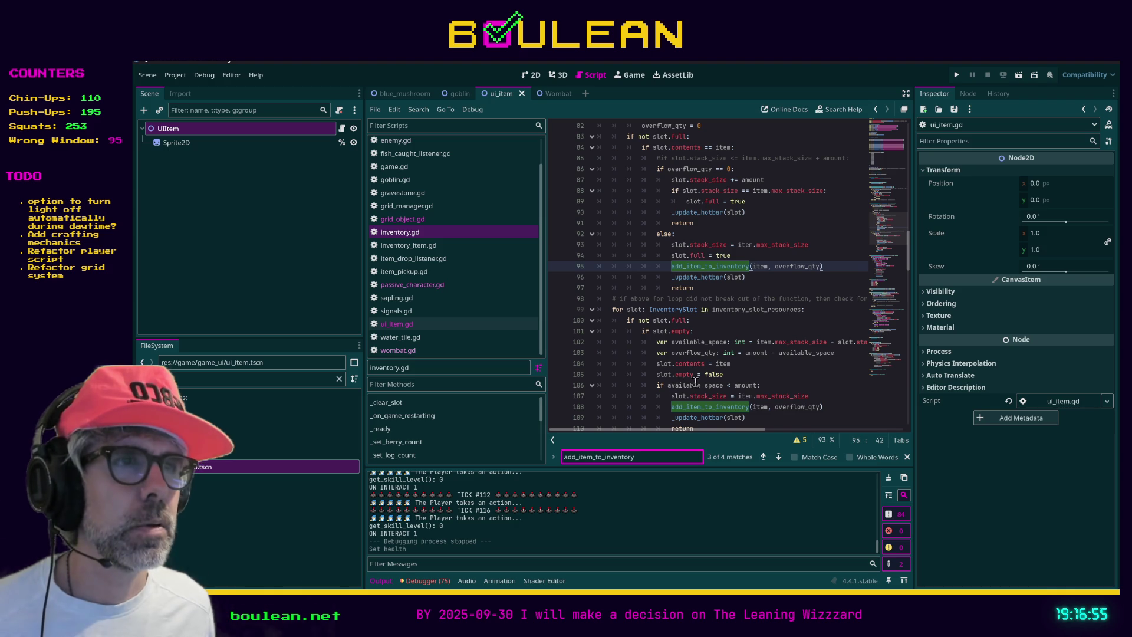
scroll(682, 383, up, 4)
scroll(687, 347, down, 4)
key(Return)
key(Return)
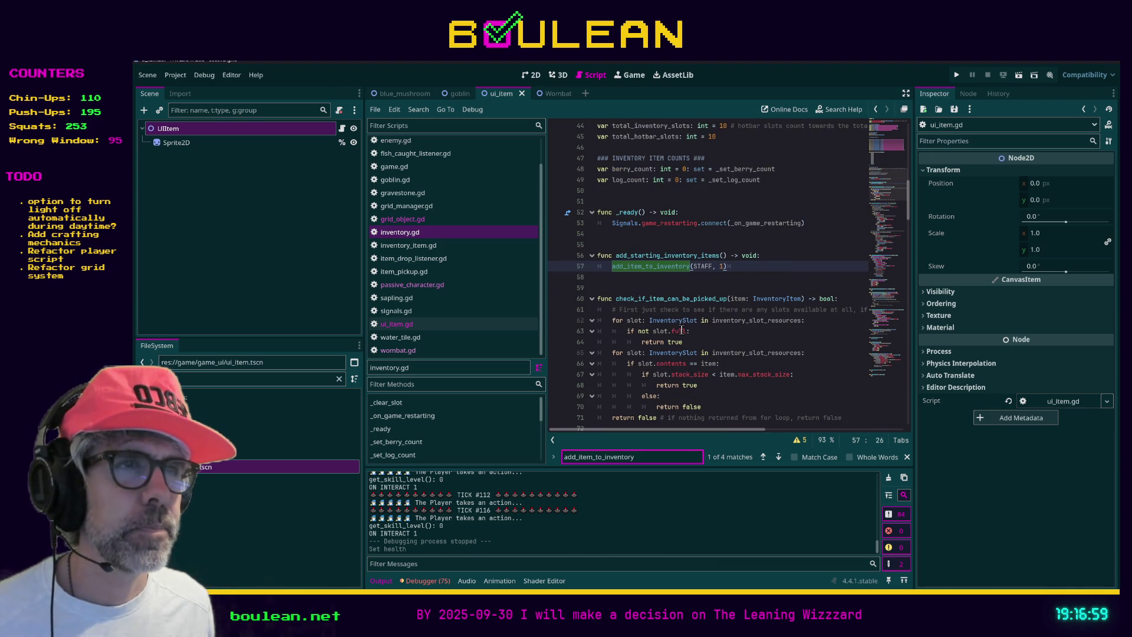
click(649, 288)
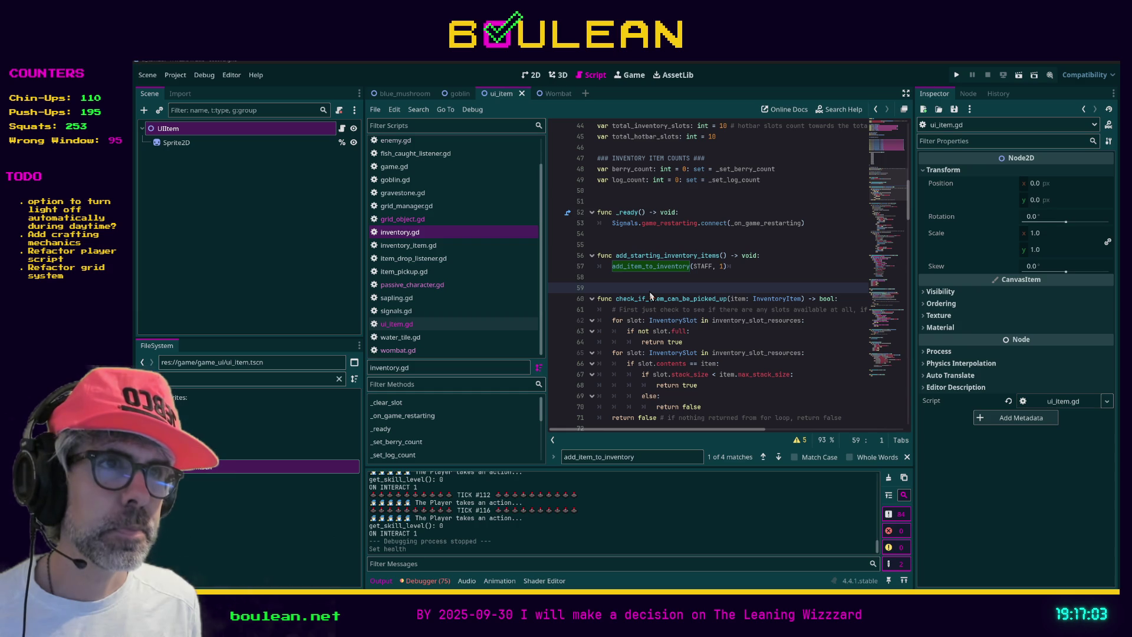
Find add_item_to_inventory in all files, view the game.gd call at line 162, then return to inventory.gd
key(ctrl+shift+f)
key(Return)
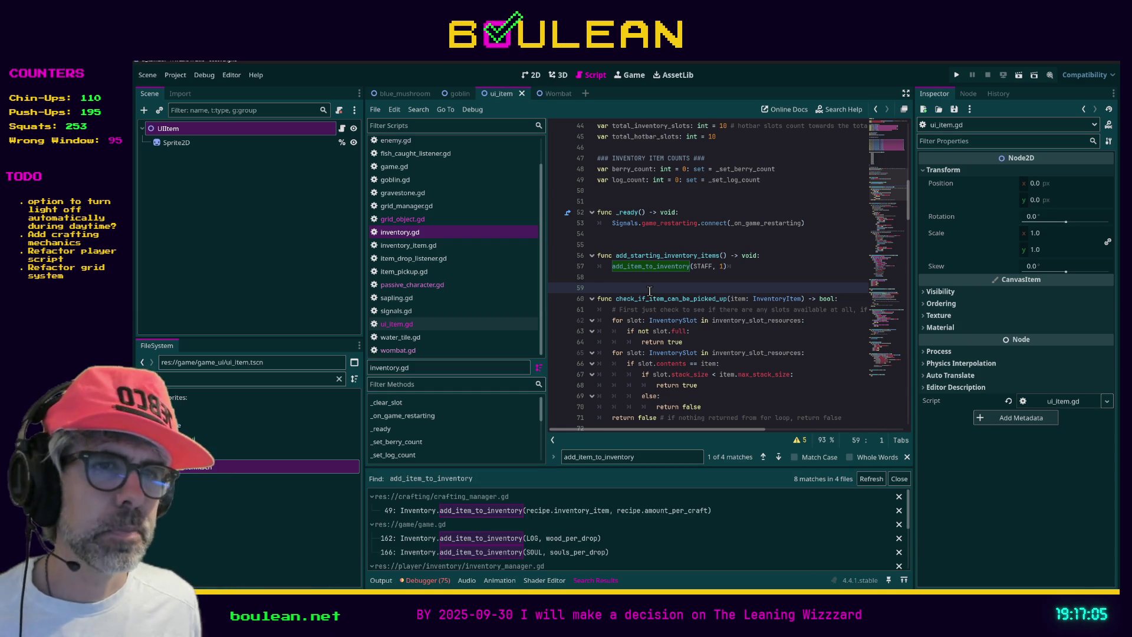
click(463, 538)
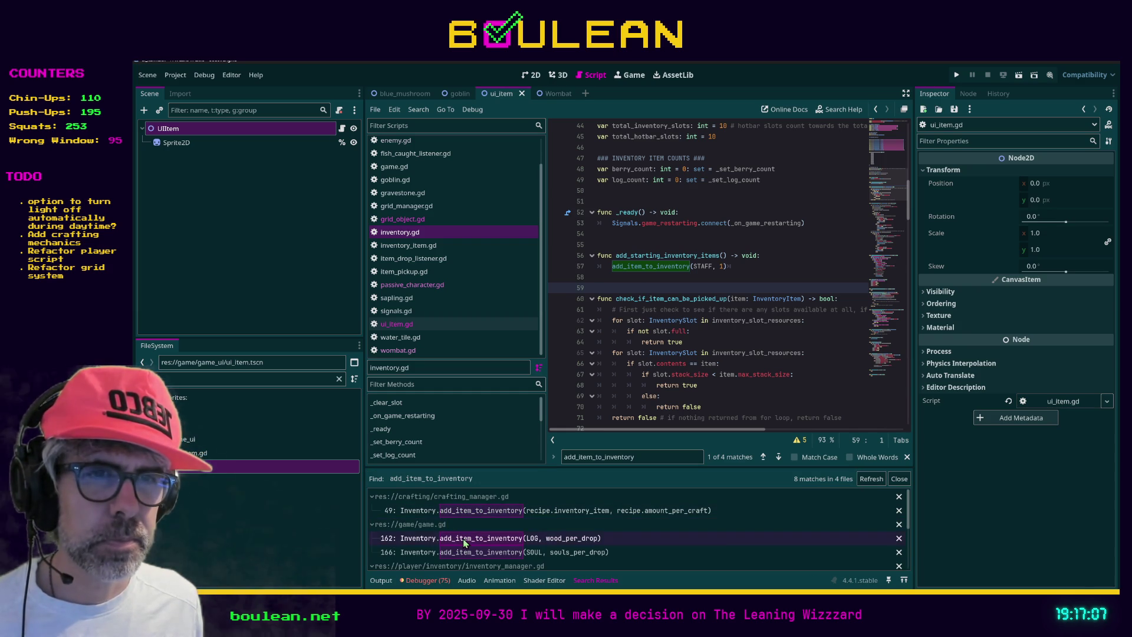
scroll(736, 315, up, 2)
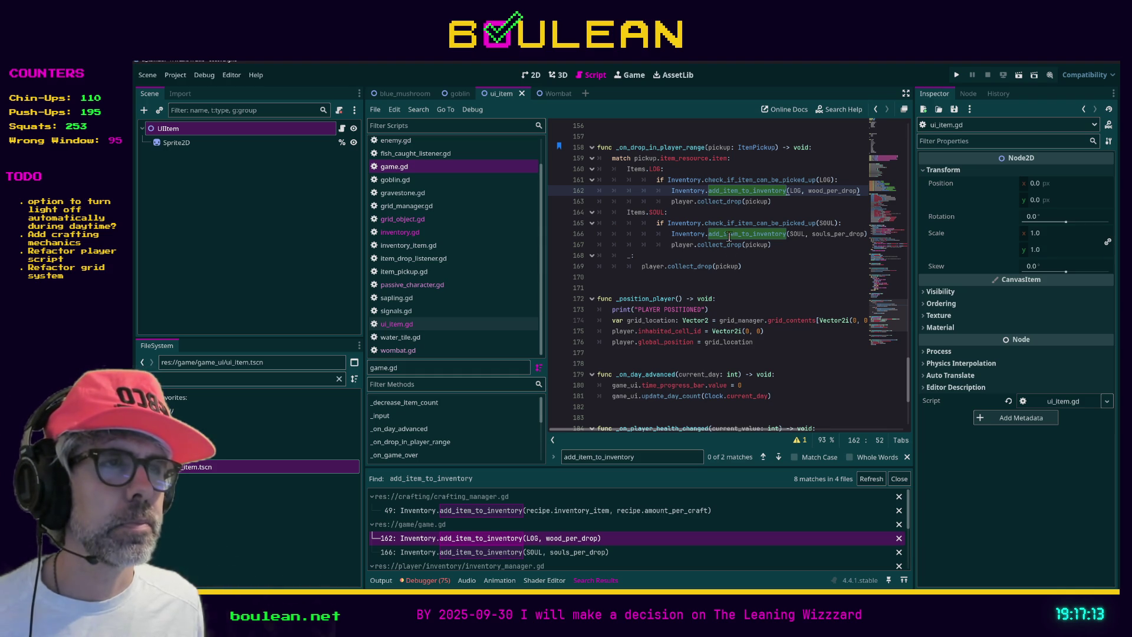
ctrl+click(734, 196)
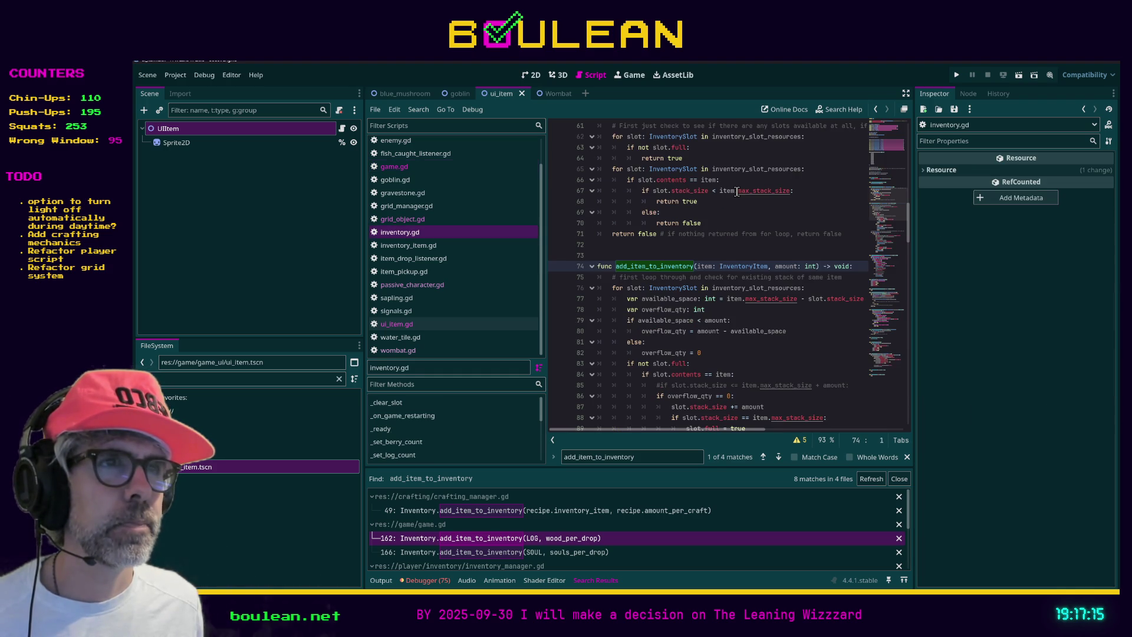
Fold the add_item_to_inventory function body in inventory.gd
click(618, 277)
scroll(618, 289, down, 8)
scroll(618, 295, up, 7)
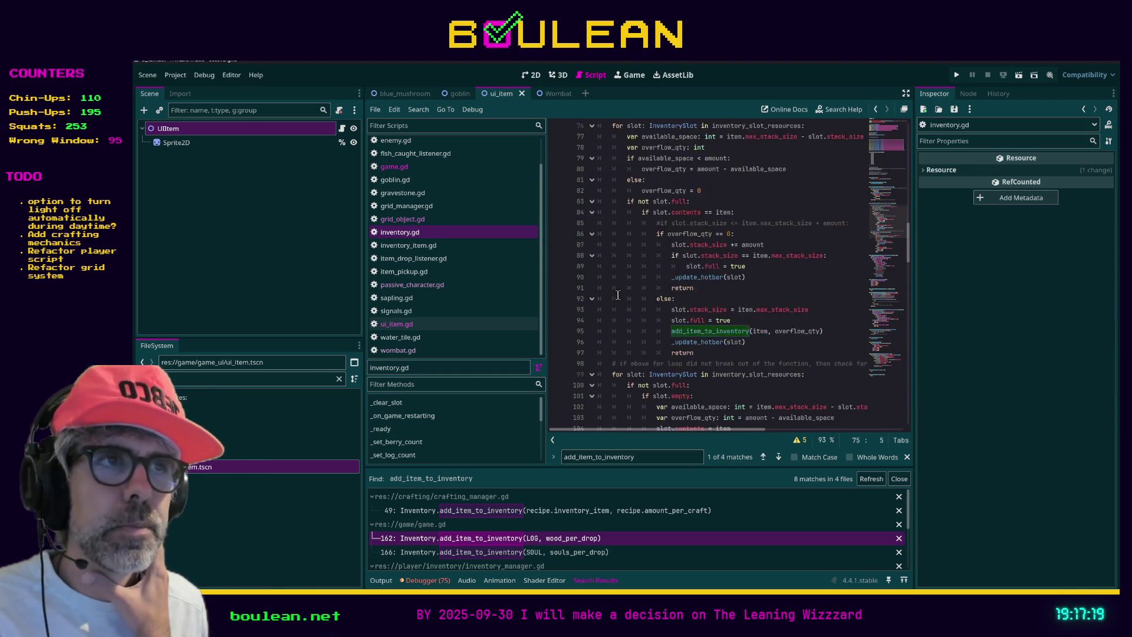
click(592, 234)
click(618, 255)
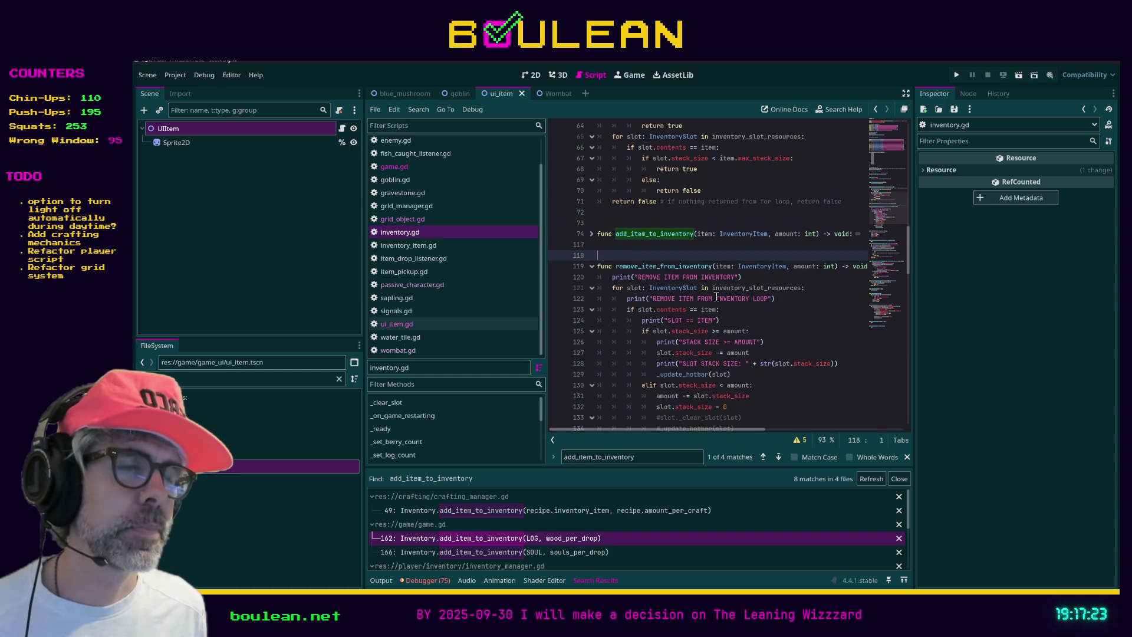
Declare a new create_ui_item(item_resource: ItemRes) function returning ItemRes above remove_item_from_inventory
key(Return)
key(Return)
key(Return)
key(Up)
key(Up)
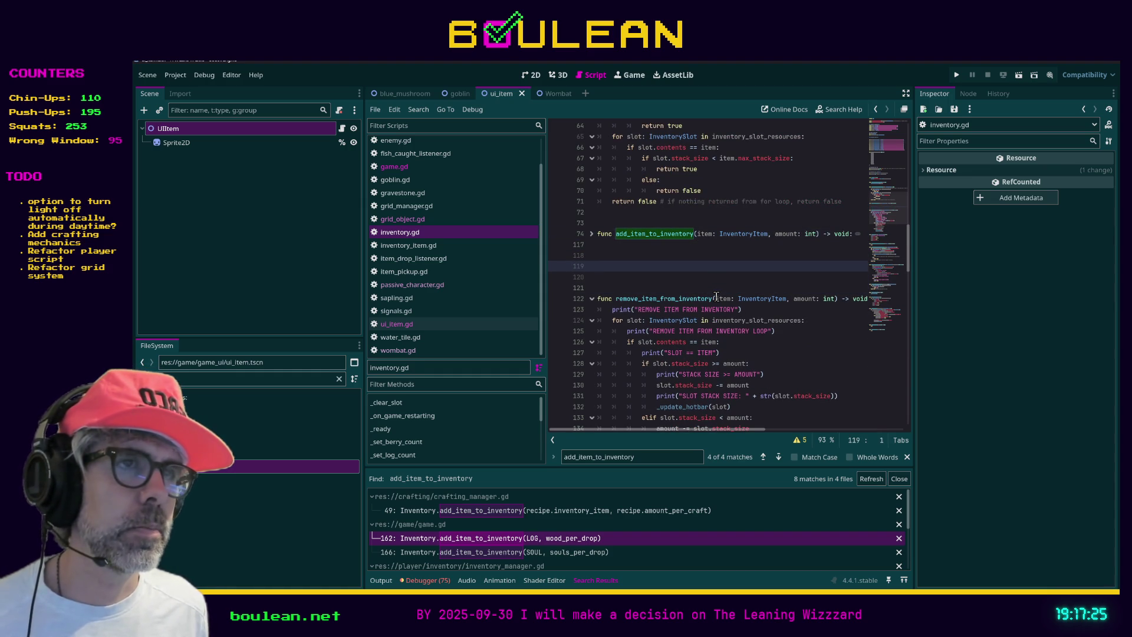
key(Return)
text(func)
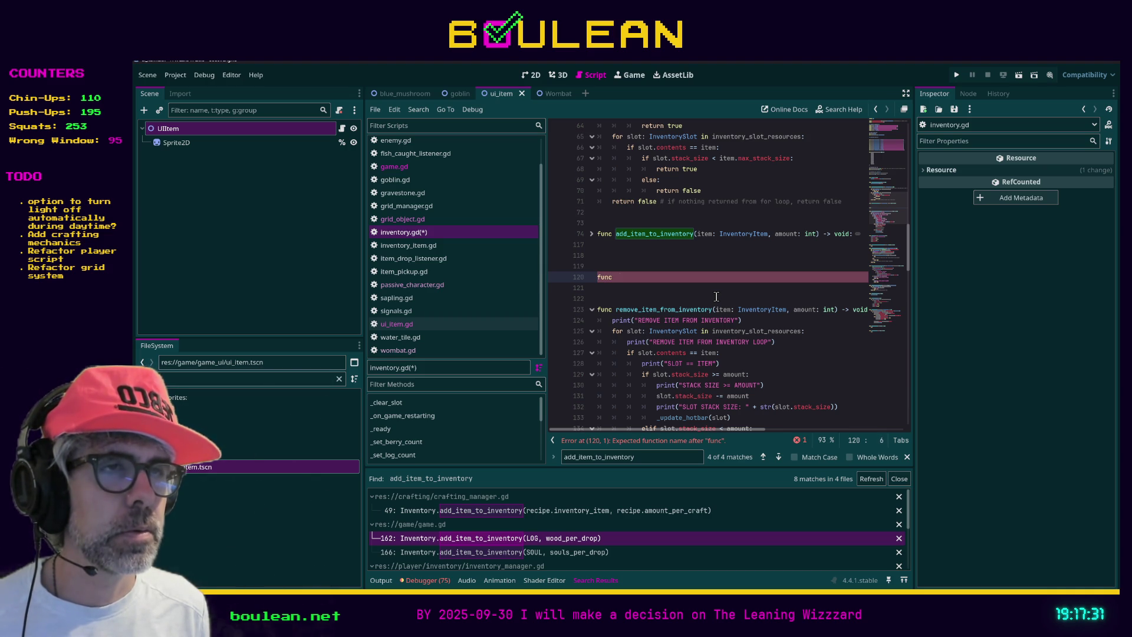
text( create_ui_item)
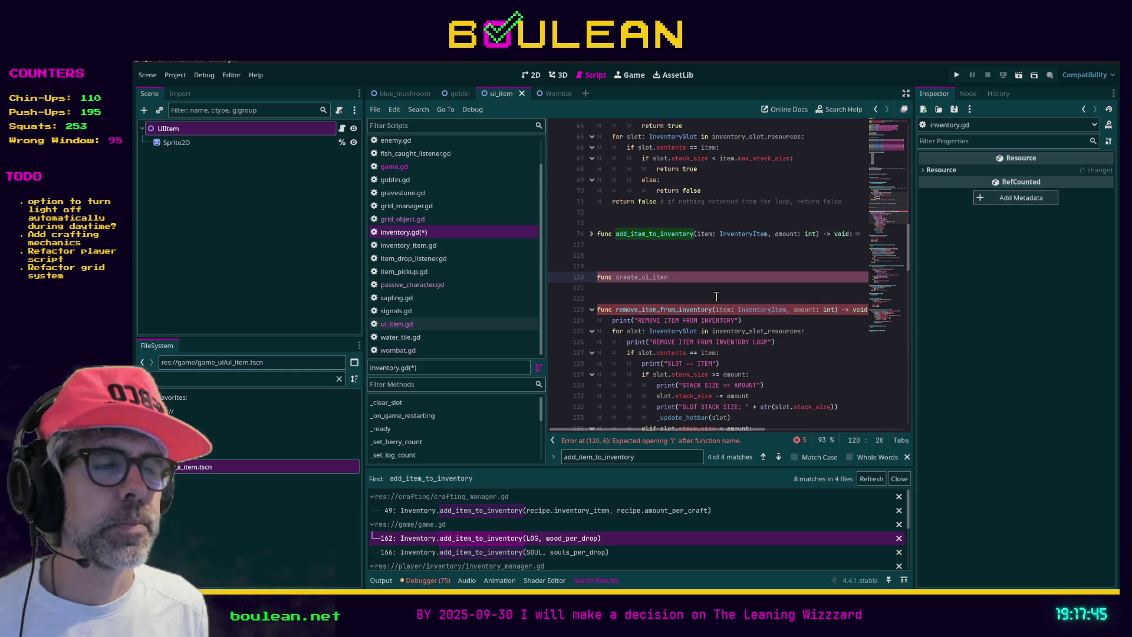
text((item_resource: ItemRes)
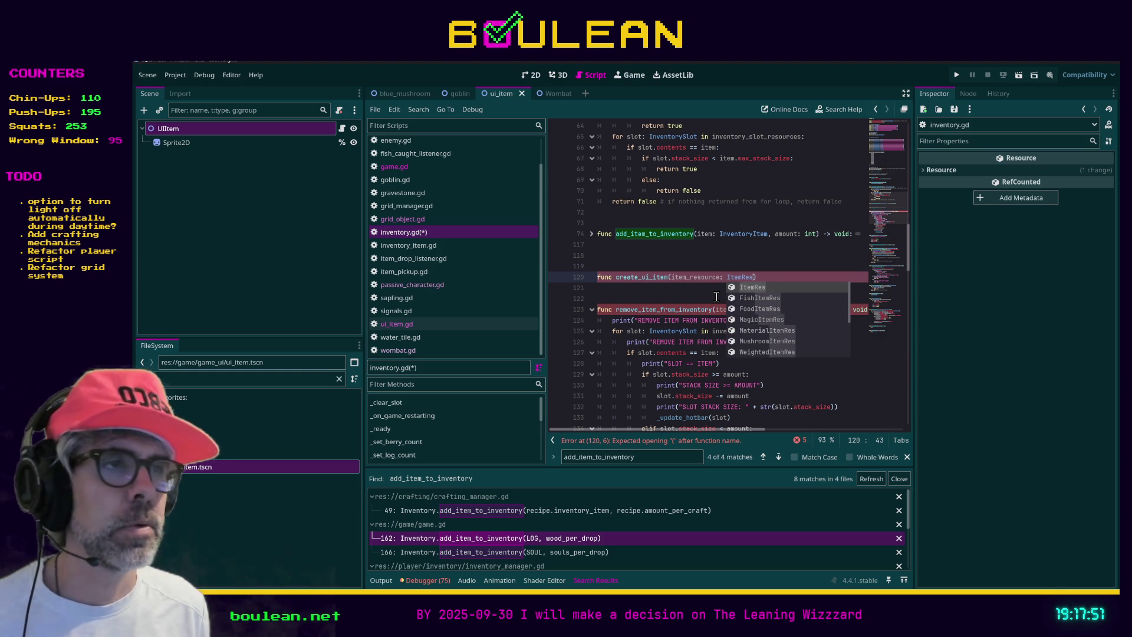
text())
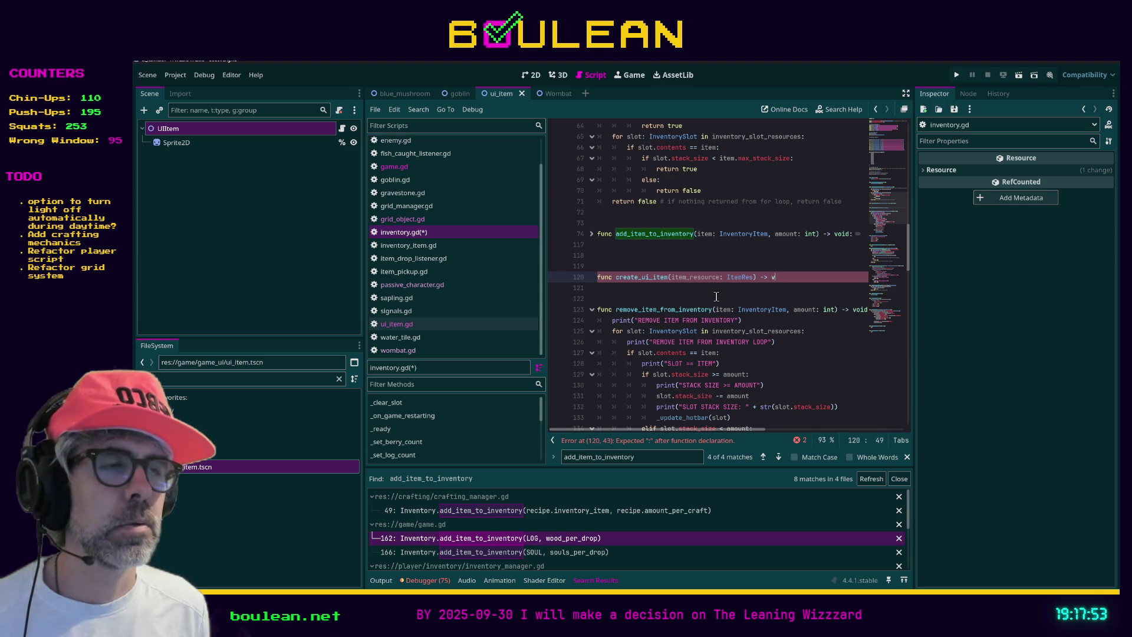
key(BackSpace)
key(BackSpace)
key(BackSpace)
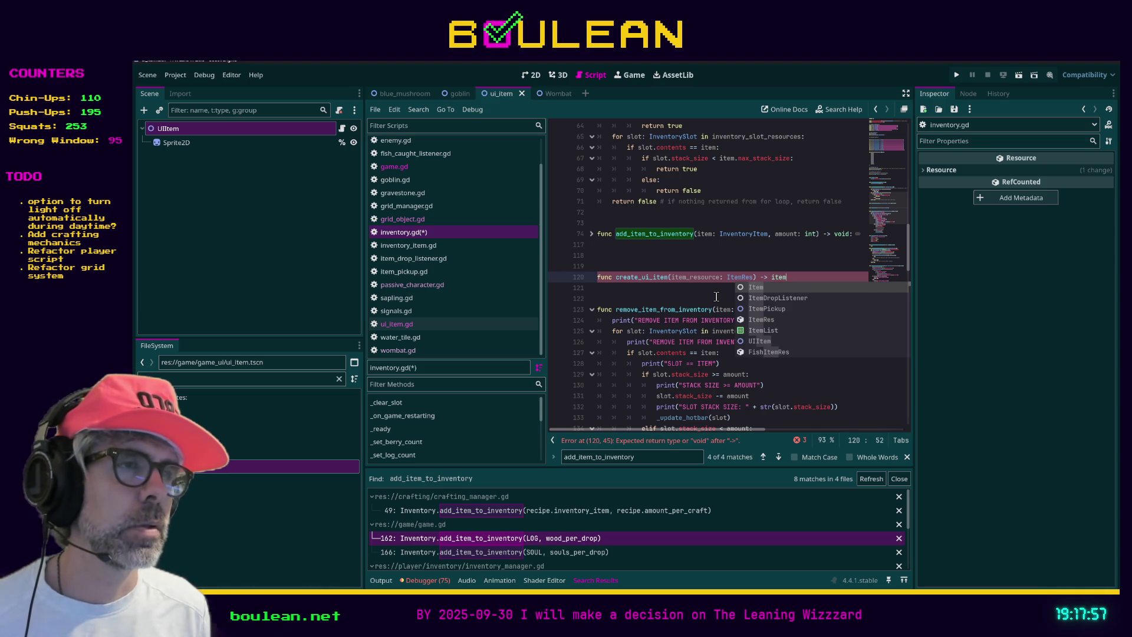
text(Ite)
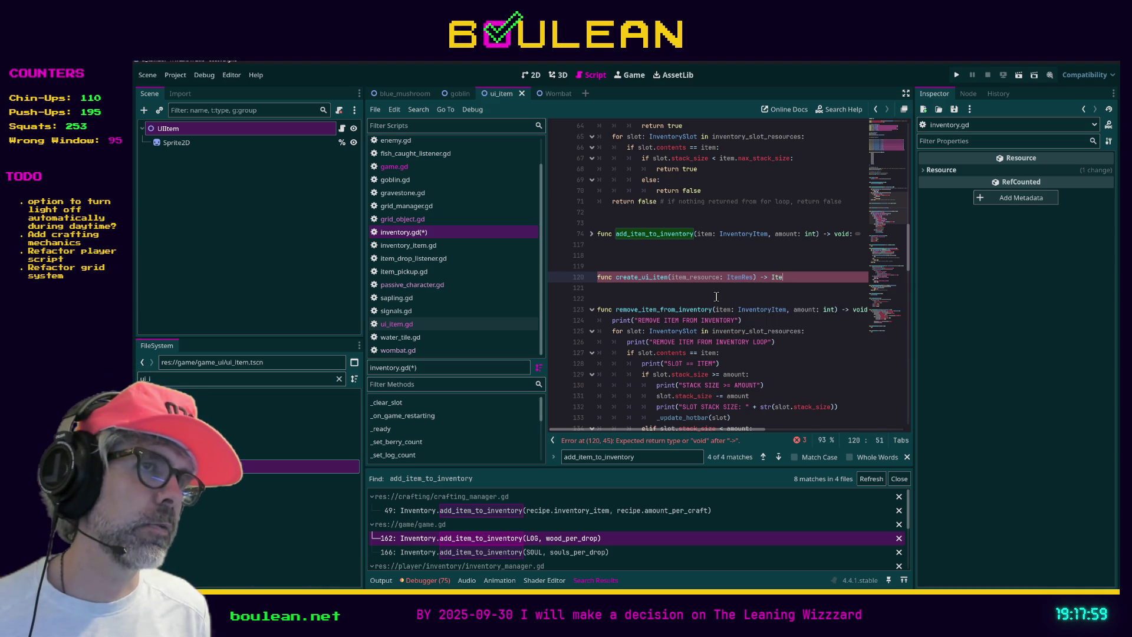
text(mRes)
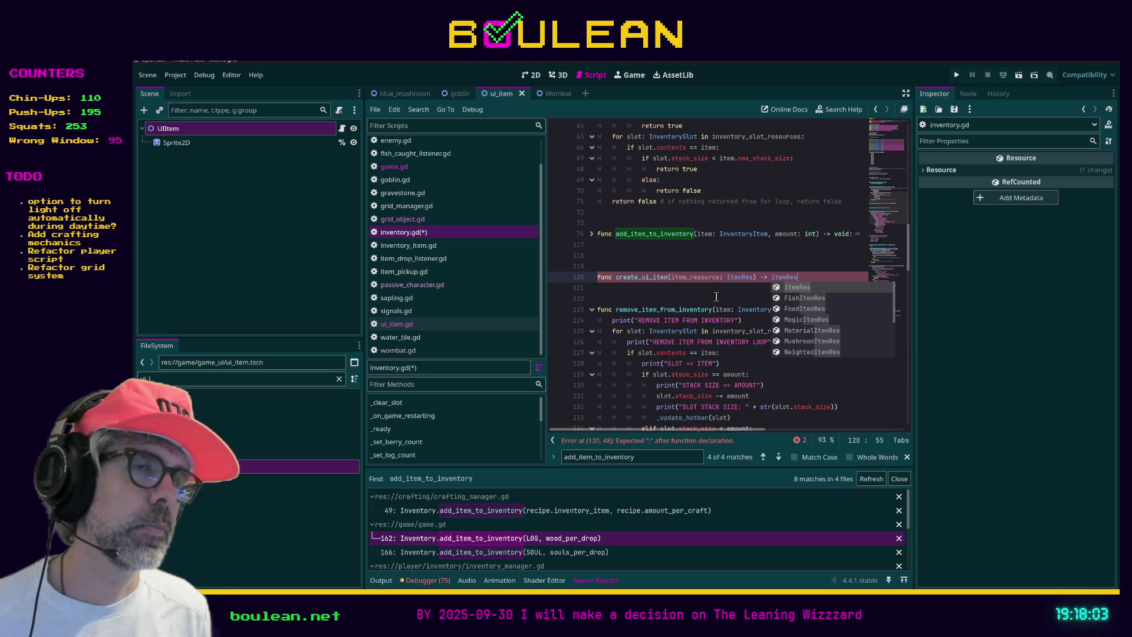
key(Escape)
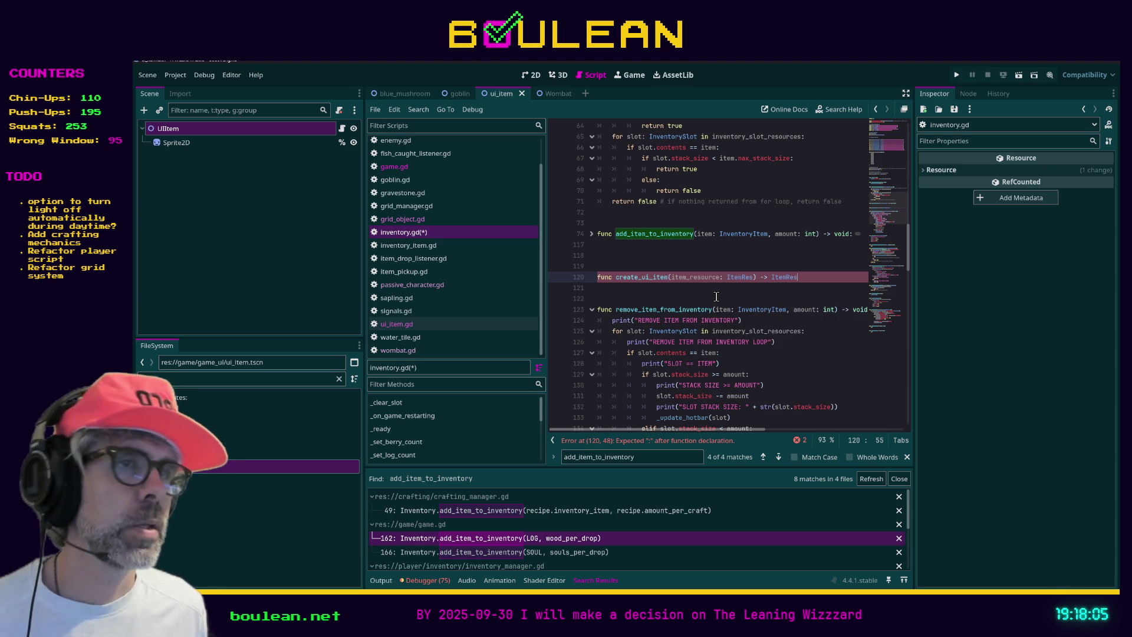
Rename it to get_ui_item, close the declaration with ':' and add 'return item_resource' as the body
click(616, 277)
text(get)
key(End)
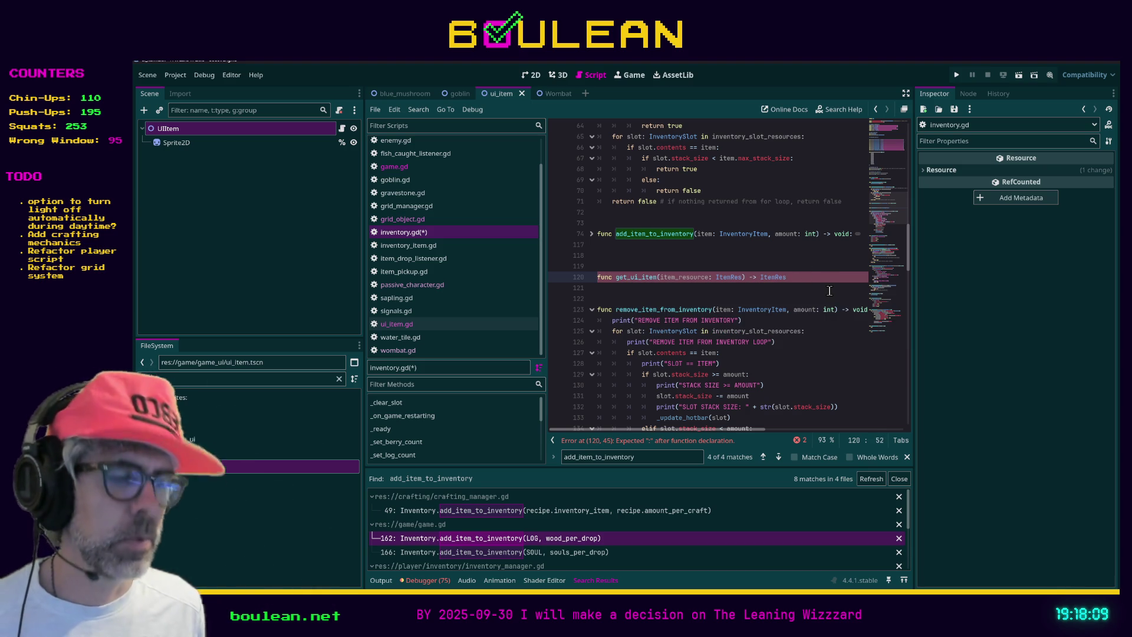
text(:)
key(Return)
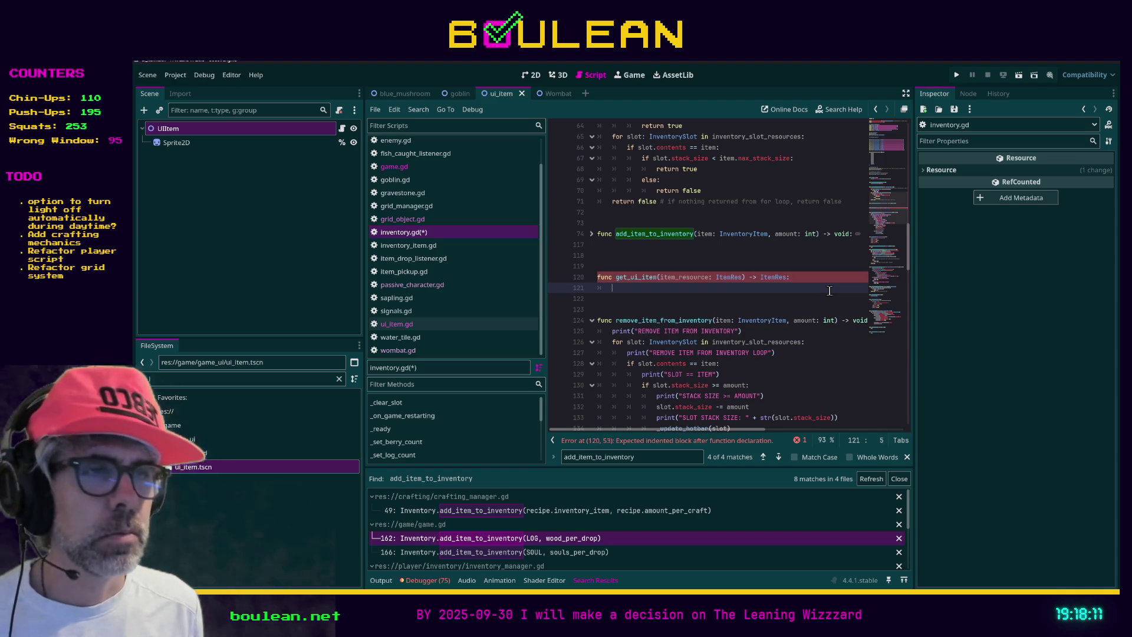
text(pass)
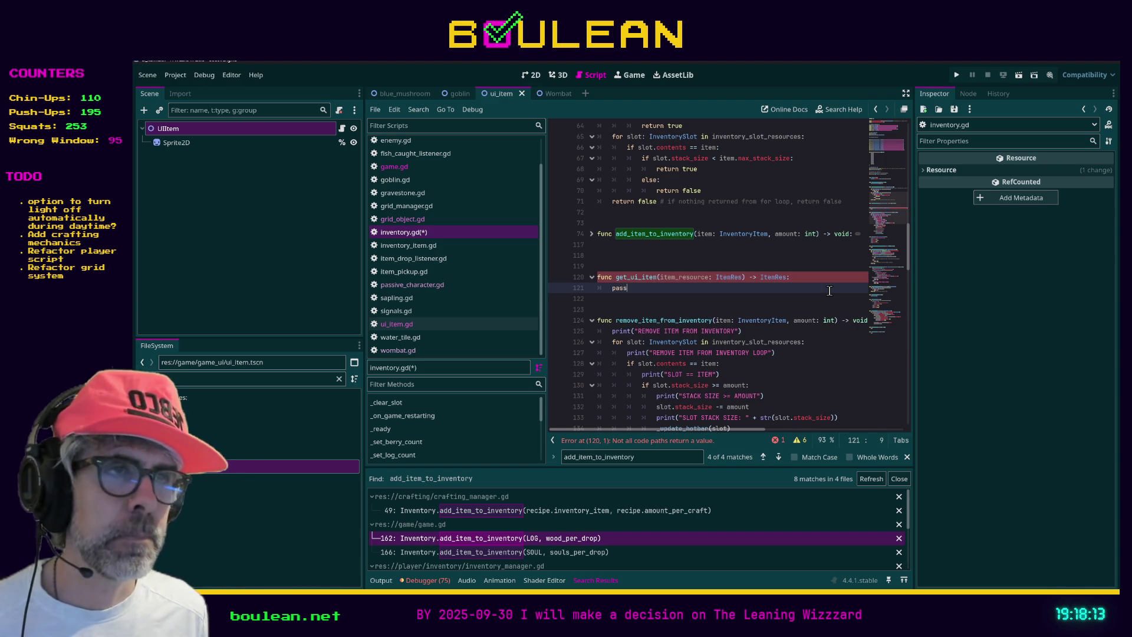
key(shift+Home)
text(return item_)
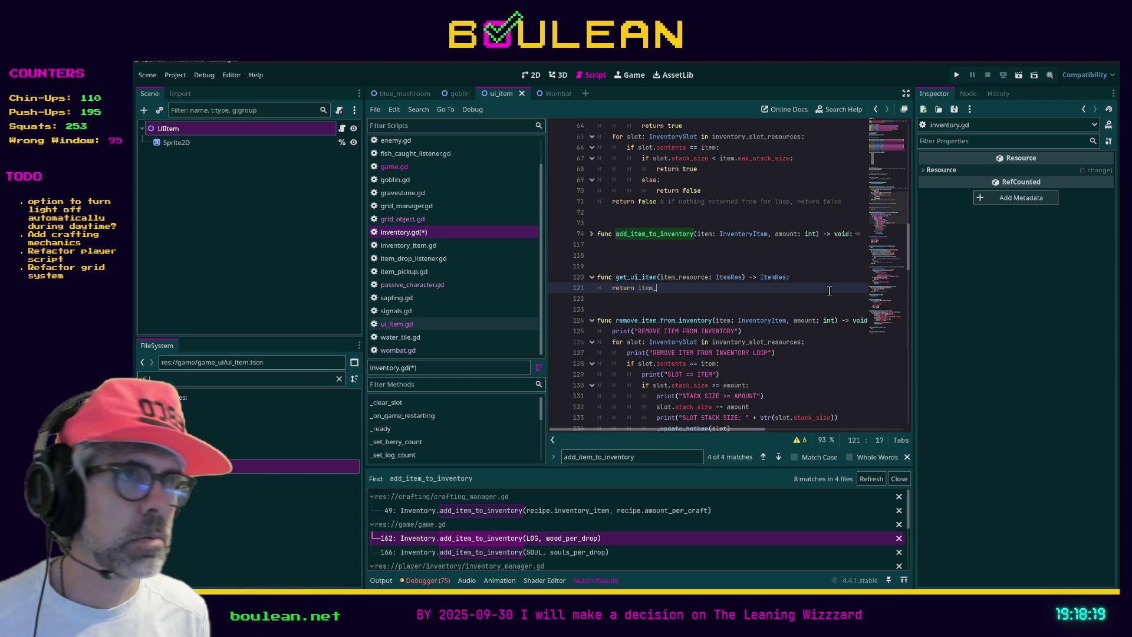
text(resource)
Insert a pass placeholder above the return line and save inventory.gd
key(Home)
key(Return)
key(Return)
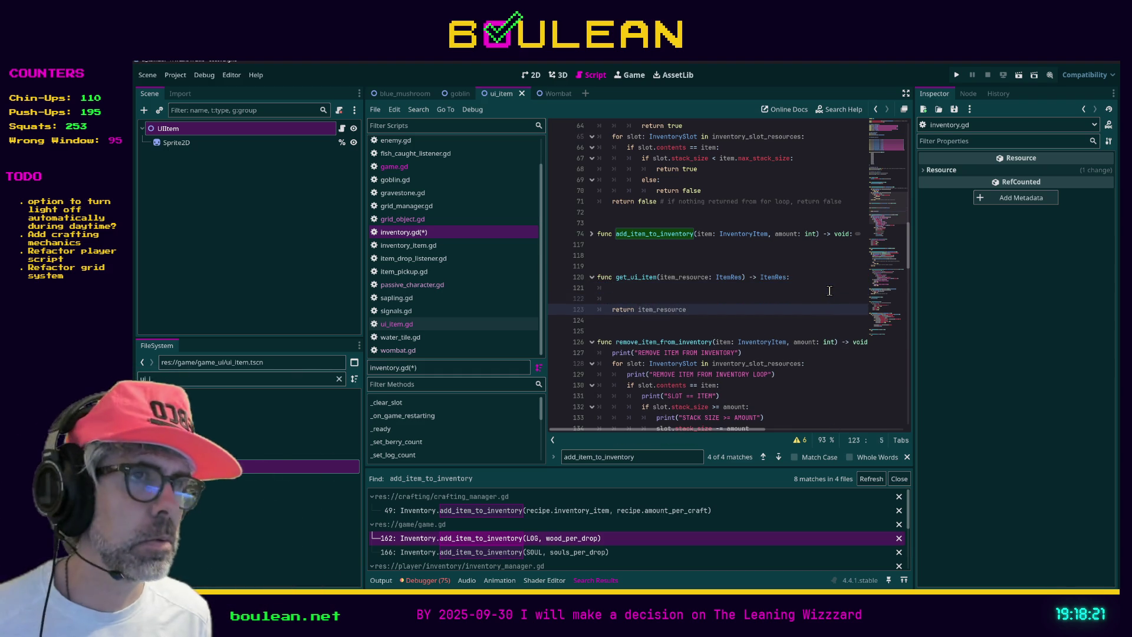
key(Up)
key(Up)
text(pass)
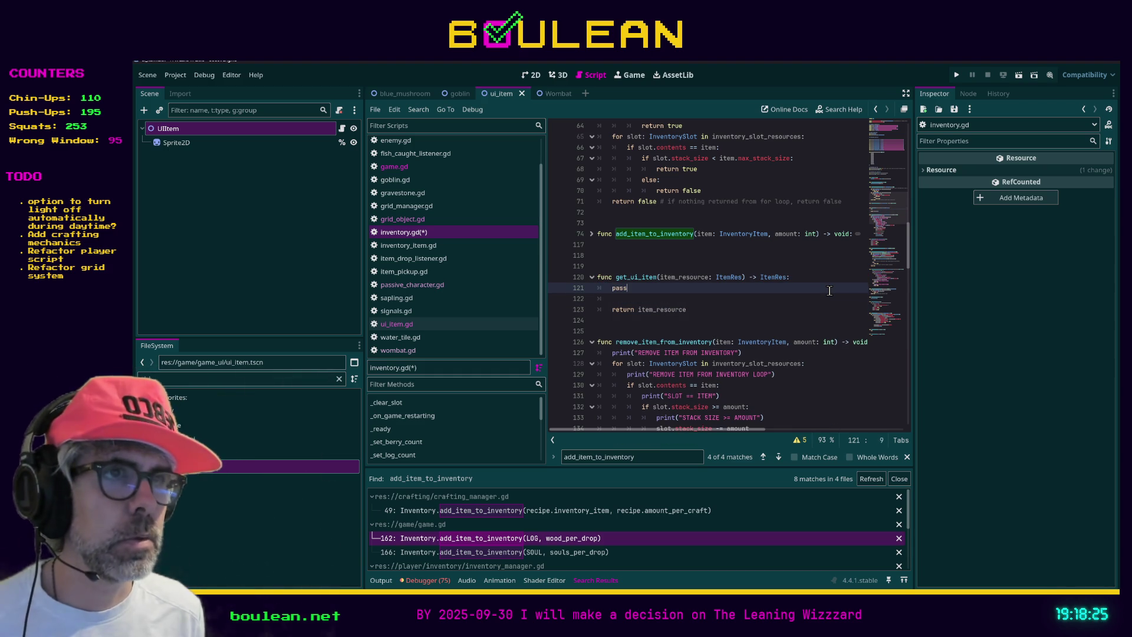
key(shift+Home)
key(ctrl+s)
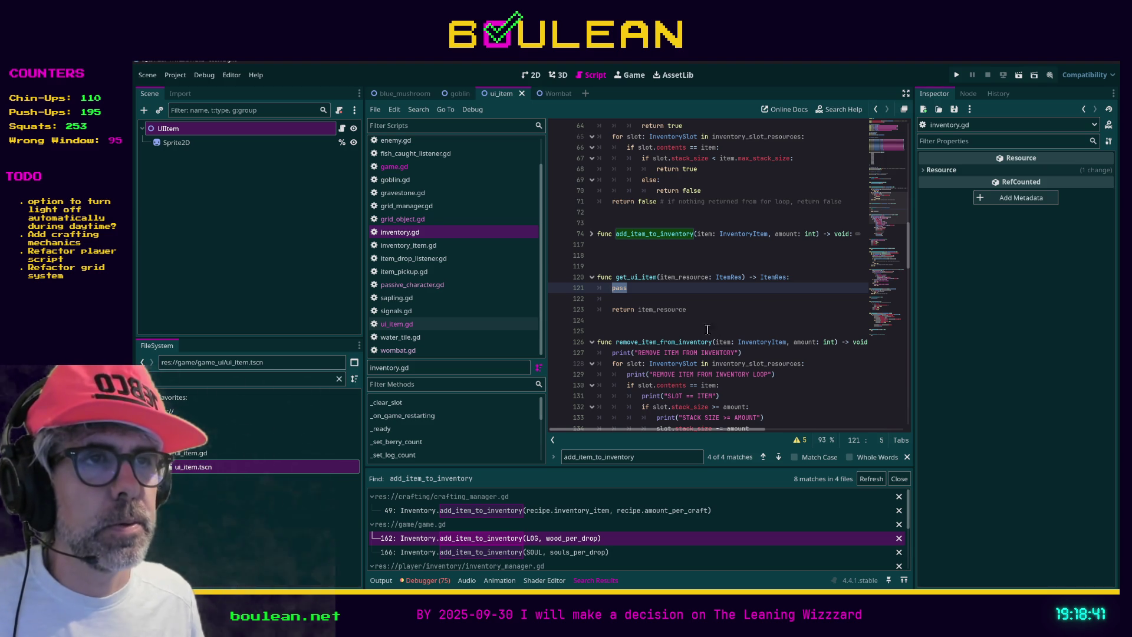
click(651, 301)
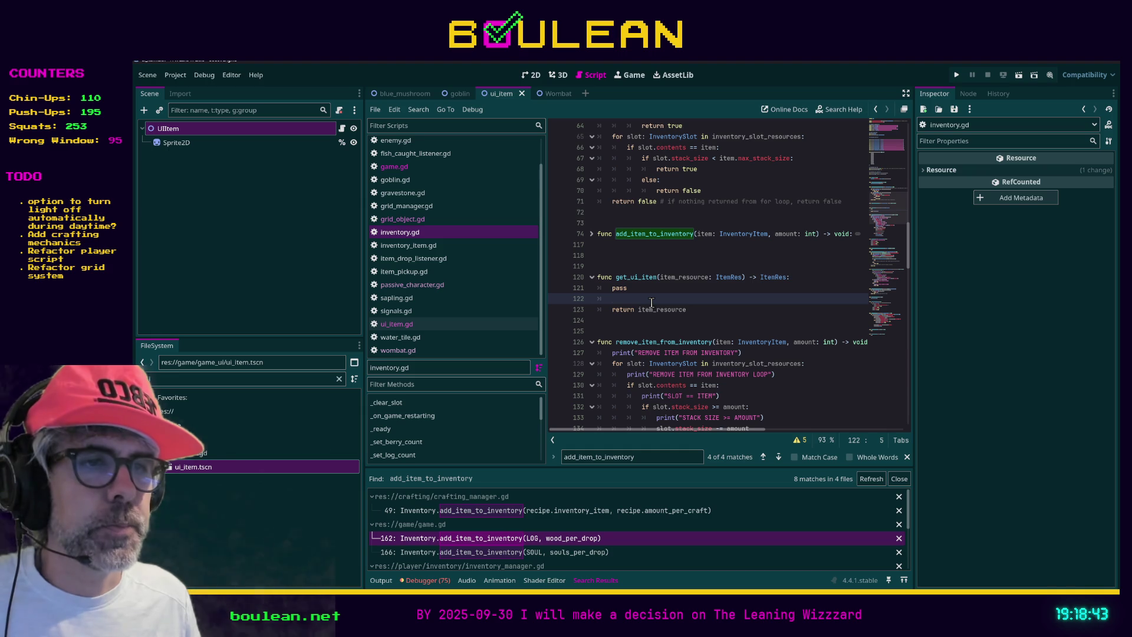
Close the Search Results panel and rename the stub from get_ui_item to get_new_ui_item
click(902, 477)
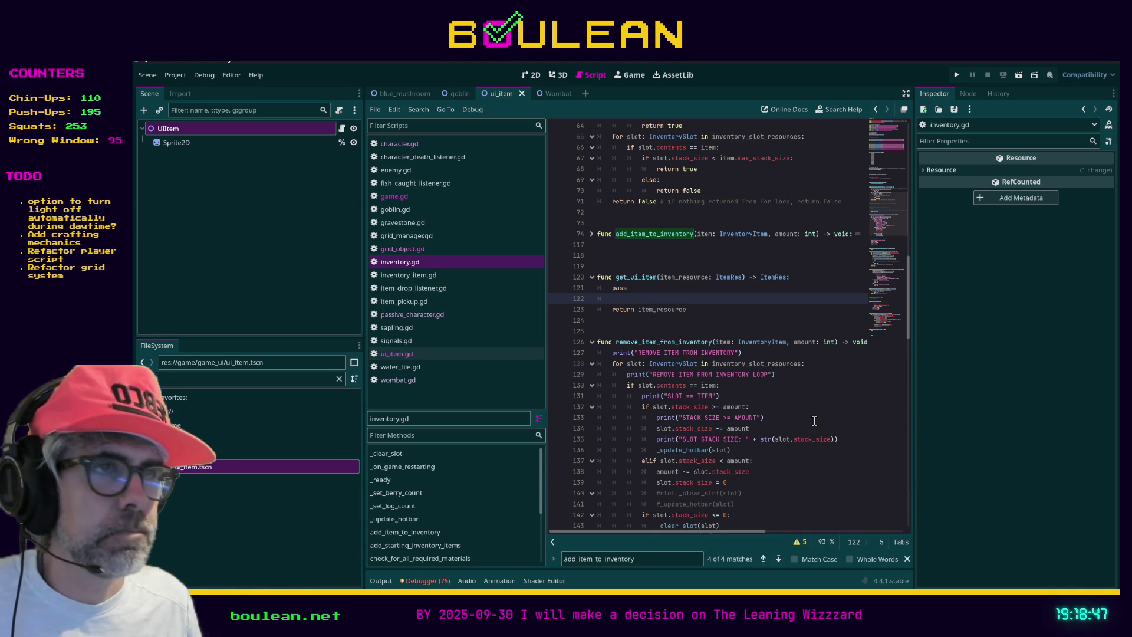
click(652, 287)
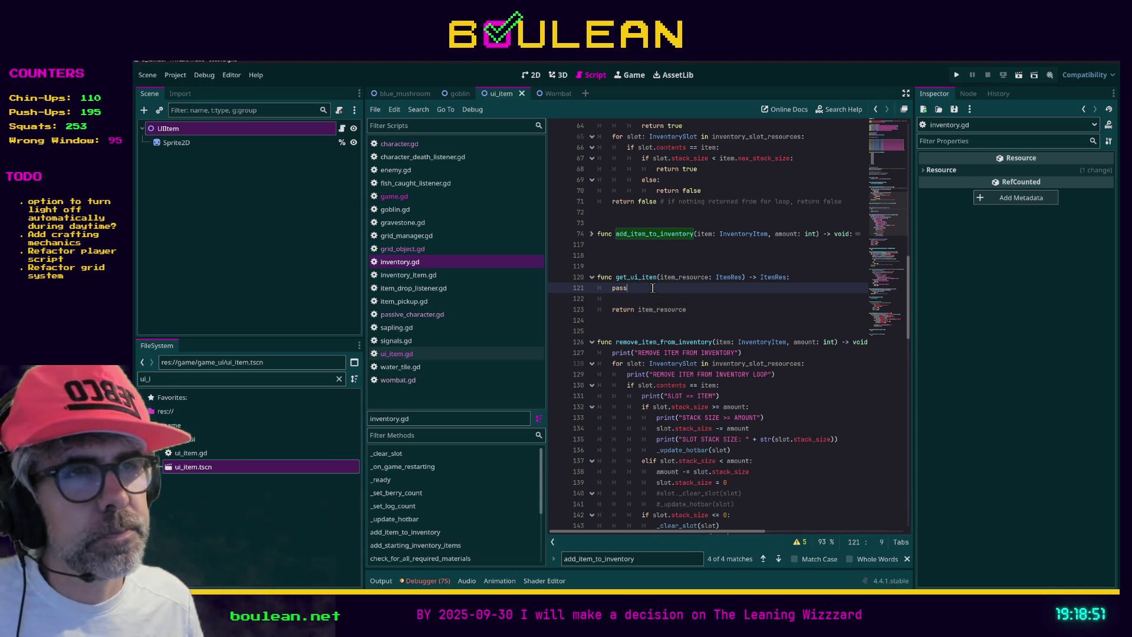
click(619, 289)
drag(627, 288, 614, 290)
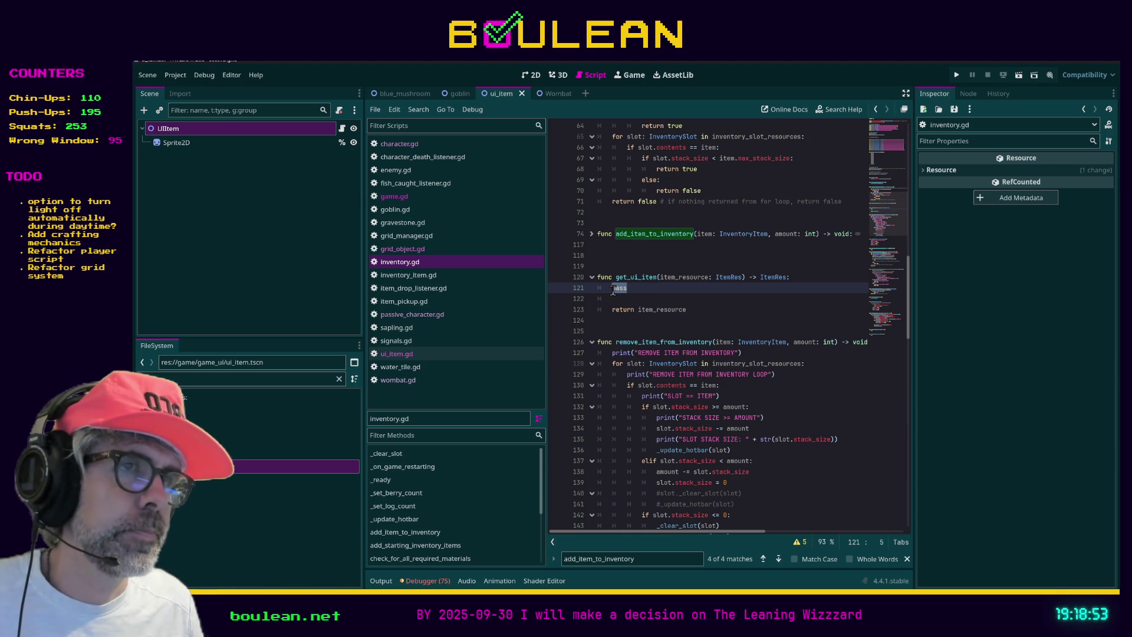
click(632, 276)
text(new_)
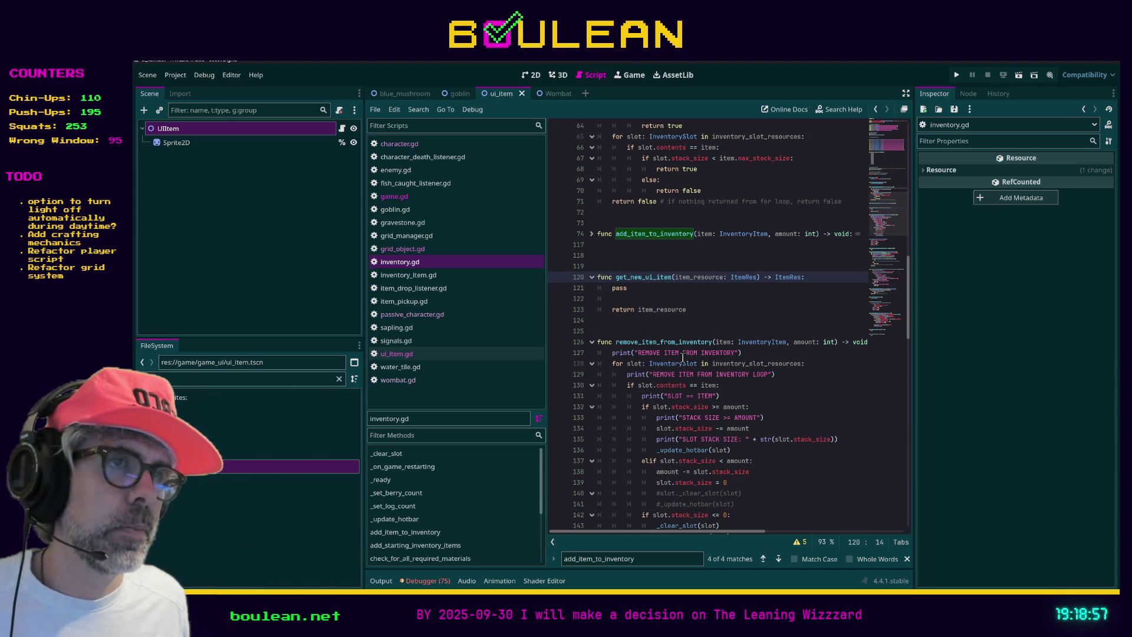
key(Down)
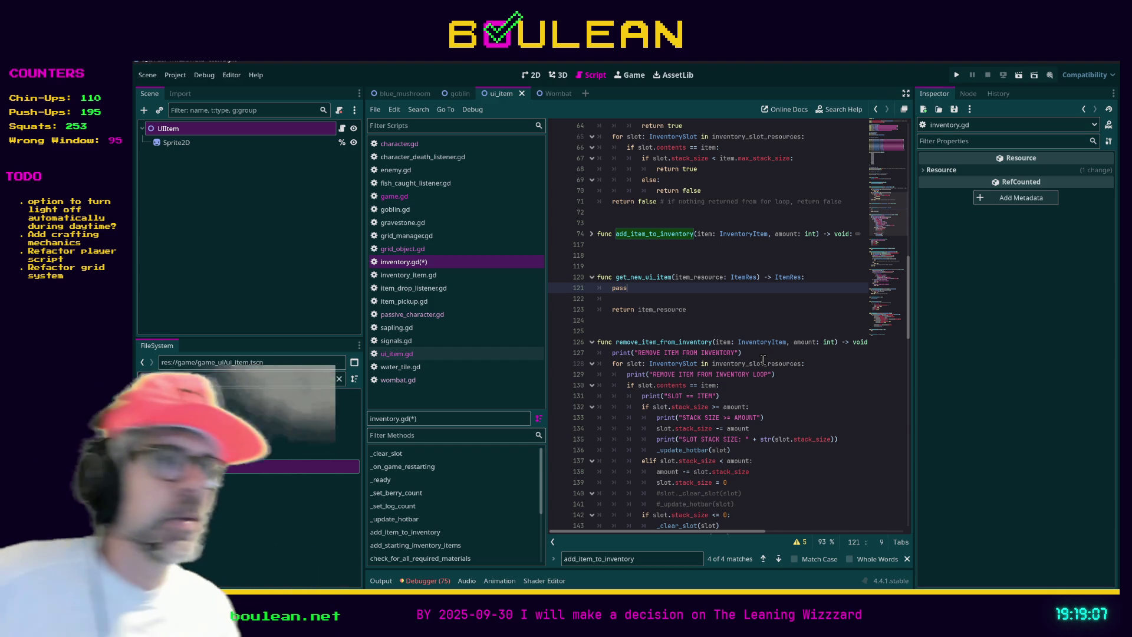
scroll(758, 360, up, 4)
Unfold add_item_to_inventory and delete the commented-out stack-size check on line 85
scroll(758, 359, up, 2)
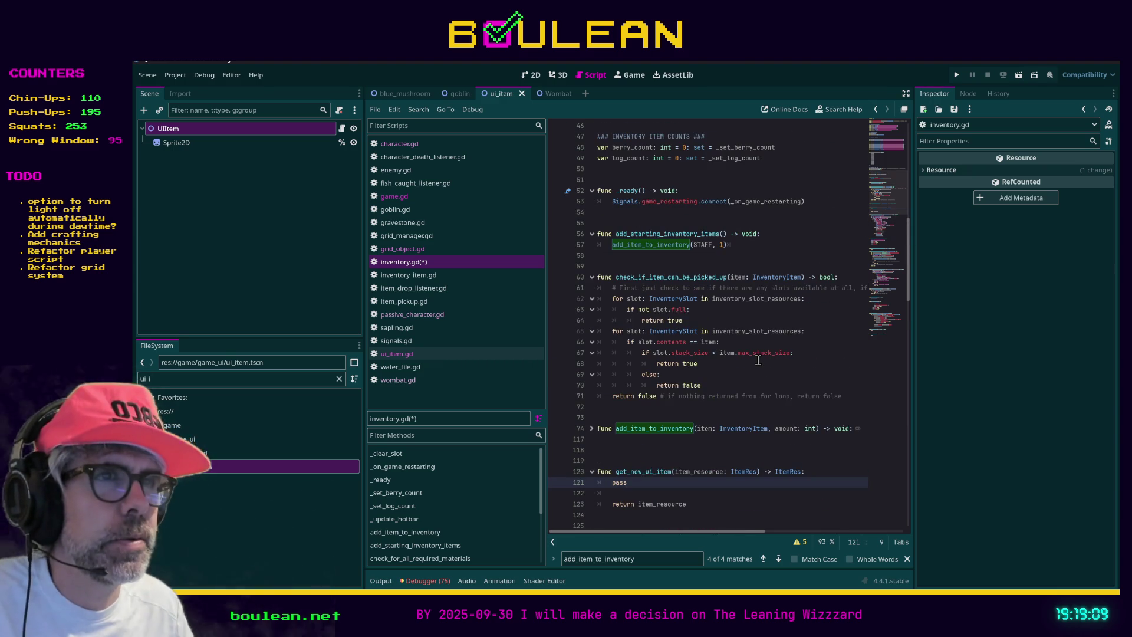
scroll(758, 360, down, 1)
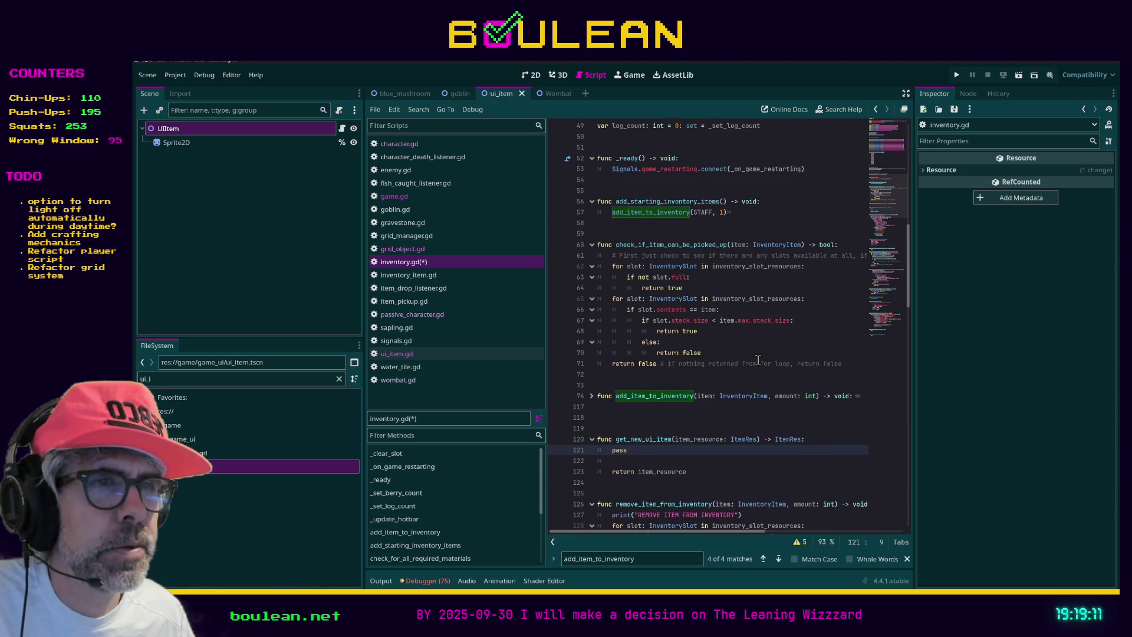
click(591, 395)
scroll(782, 374, down, 4)
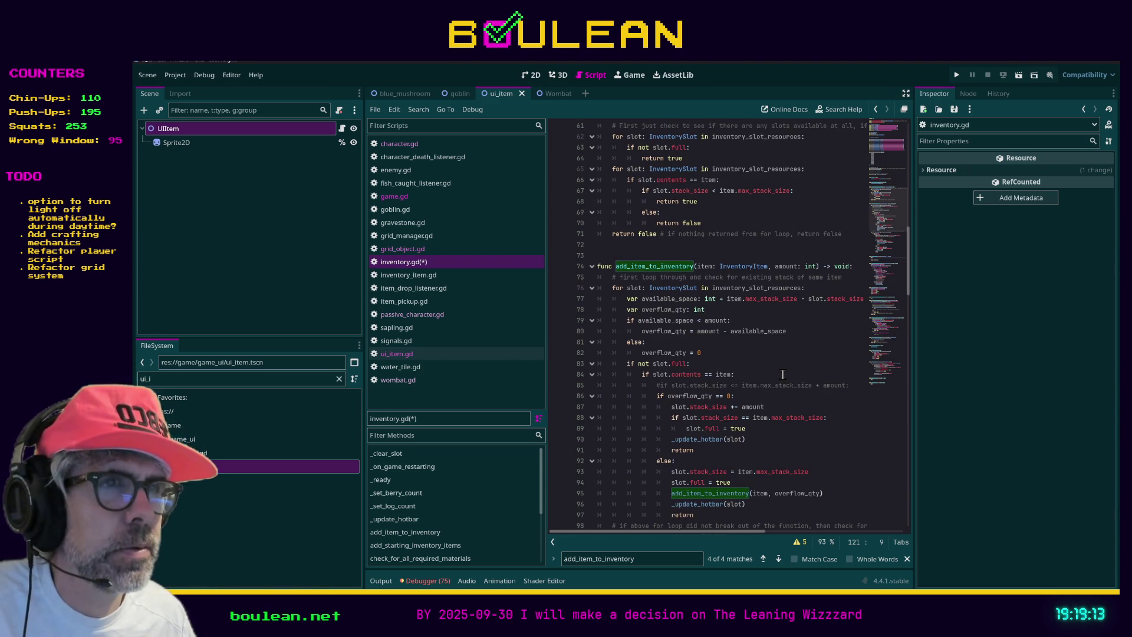
scroll(783, 374, down, 1)
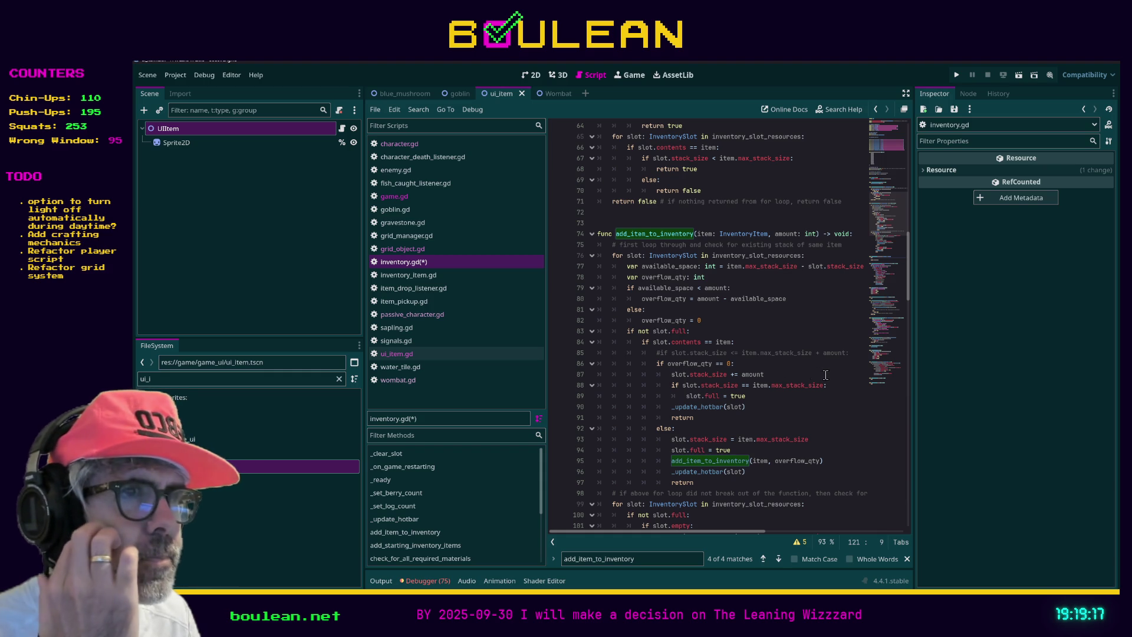
click(784, 353)
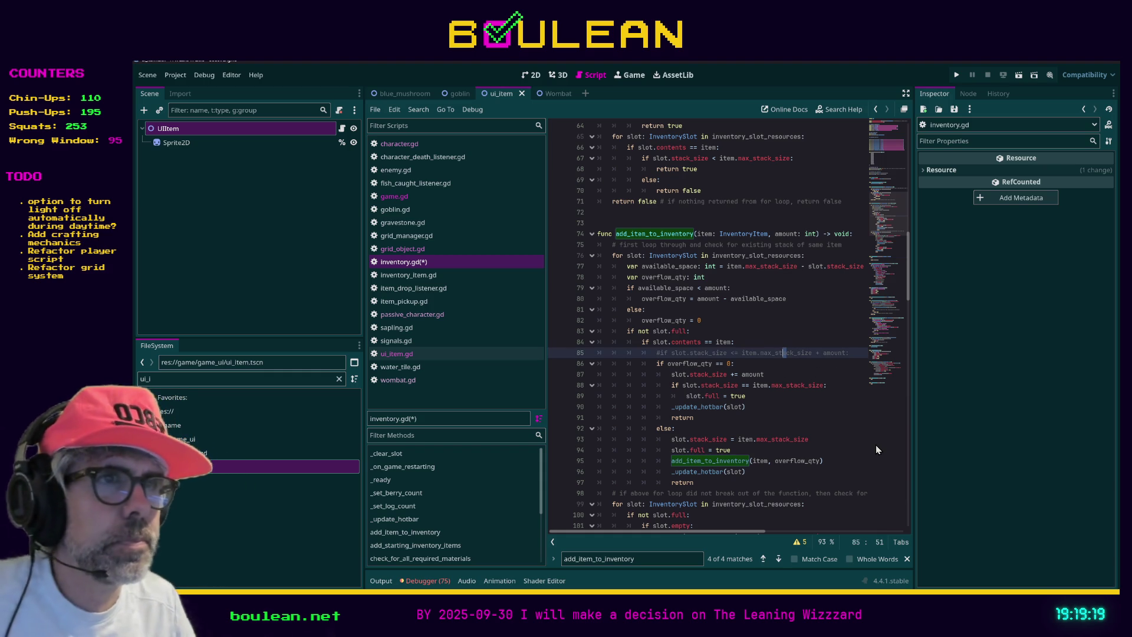
key(End)
key(shift+Home)
key(shift+Home)
key(BackSpace)
key(BackSpace)
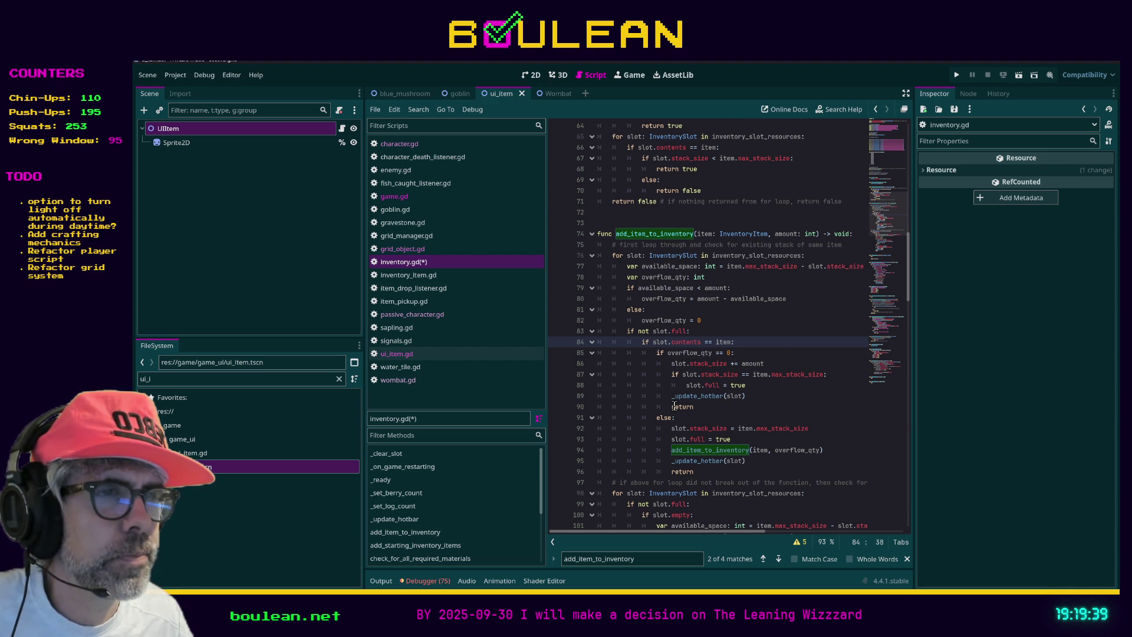
Drag the script/Inspector divider right, then review add_item_to_inventory up to its recursive call
scroll(673, 406, down, 1)
drag(913, 463, 999, 469)
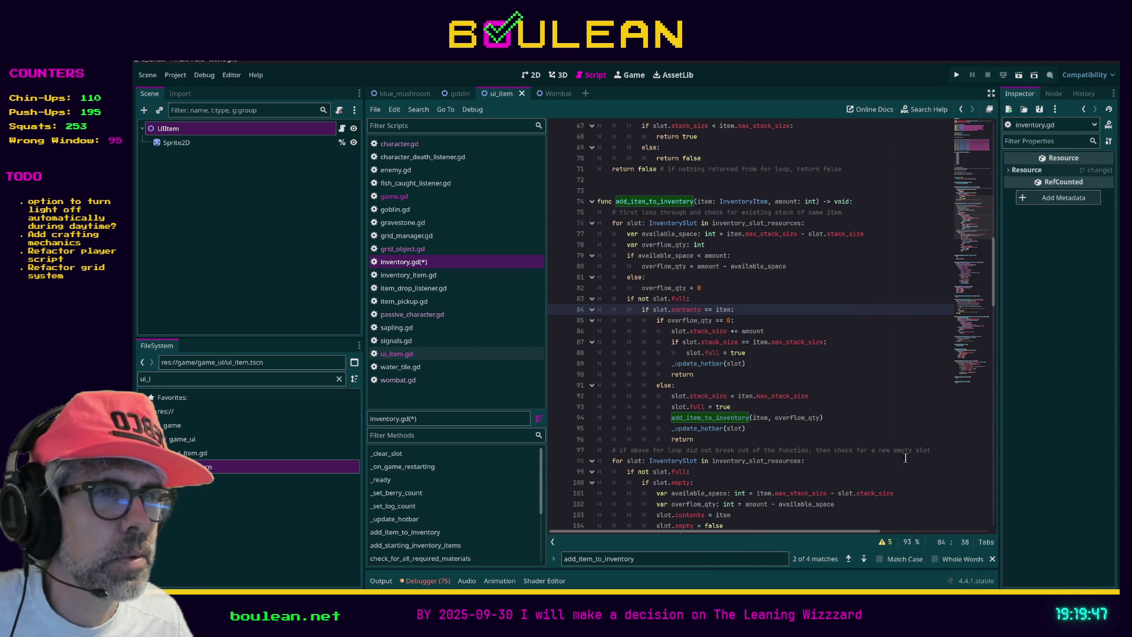
scroll(908, 459, down, 3)
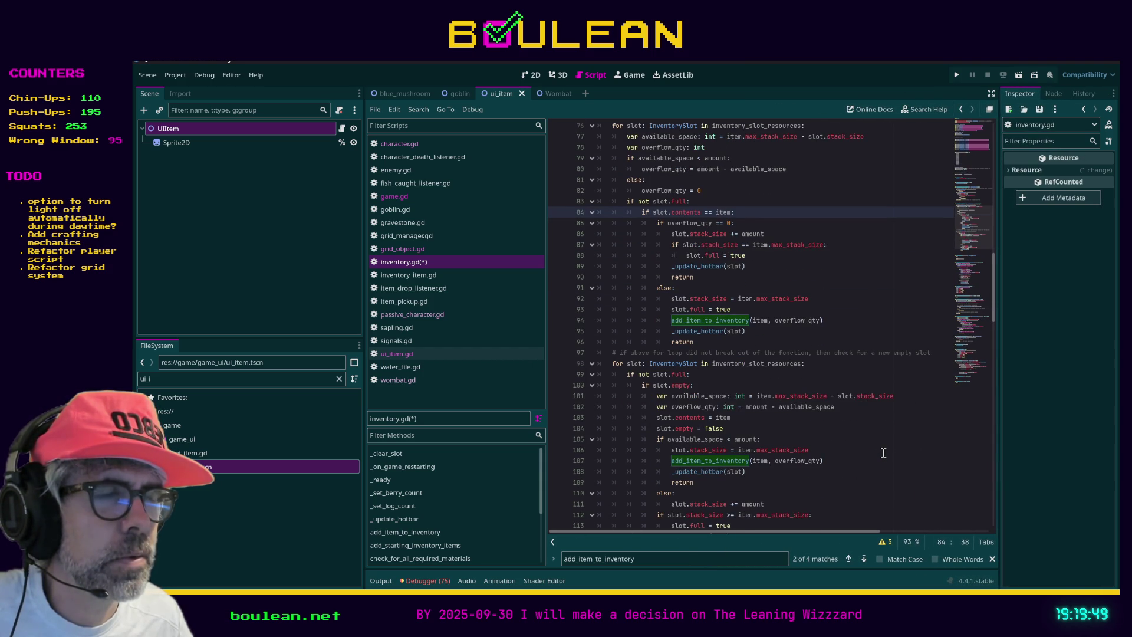
scroll(883, 452, up, 1)
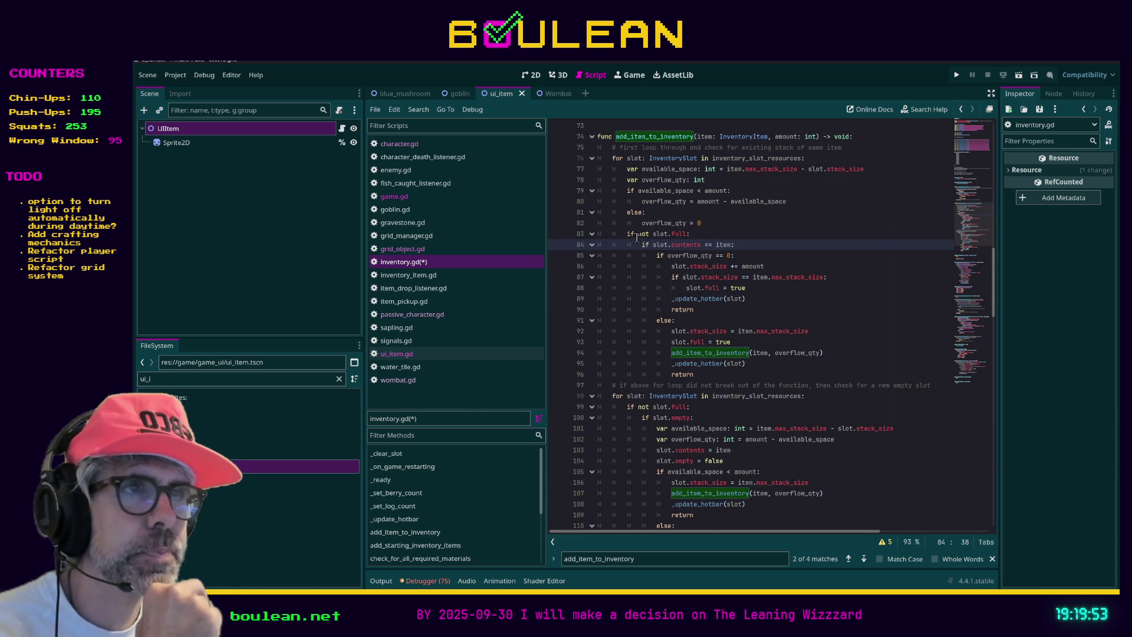
scroll(651, 264, up, 1)
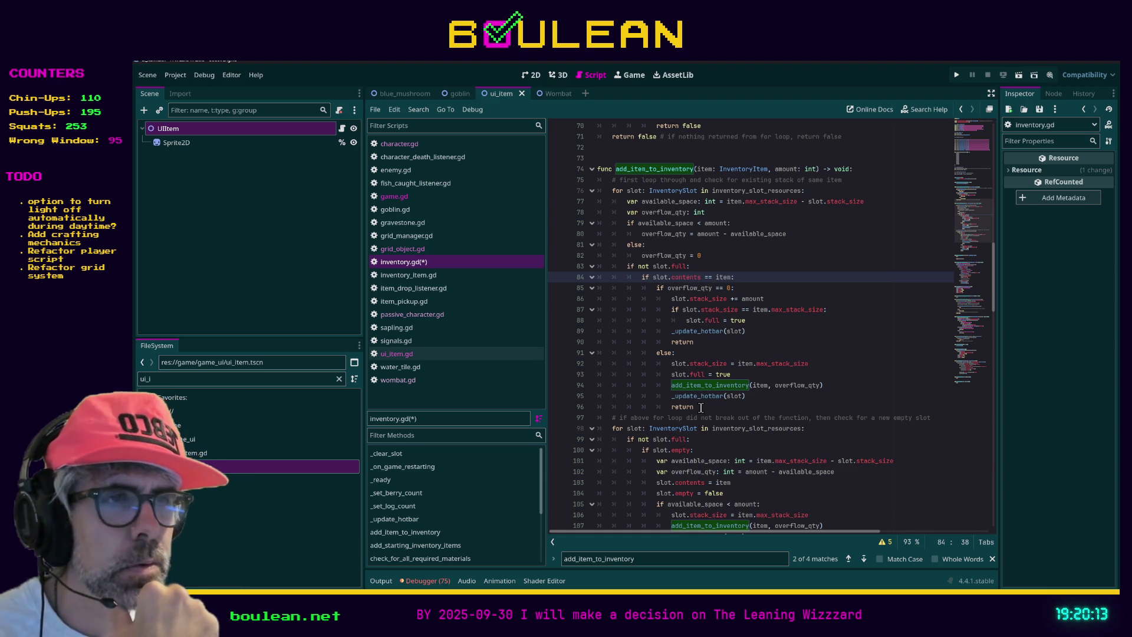
scroll(701, 407, down, 1)
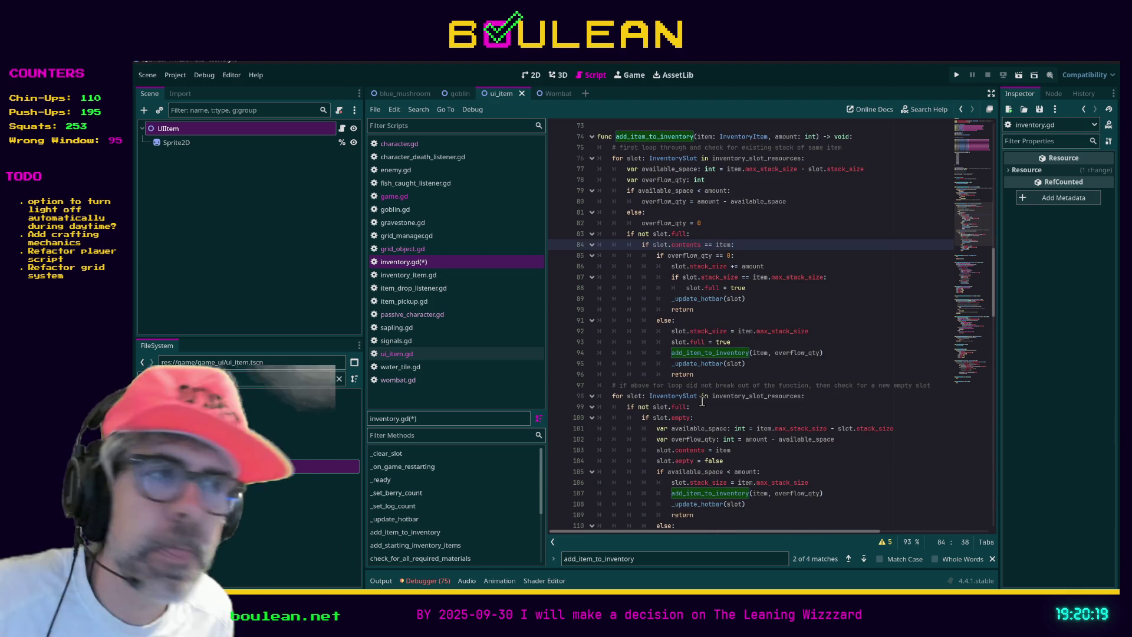
scroll(705, 396, up, 1)
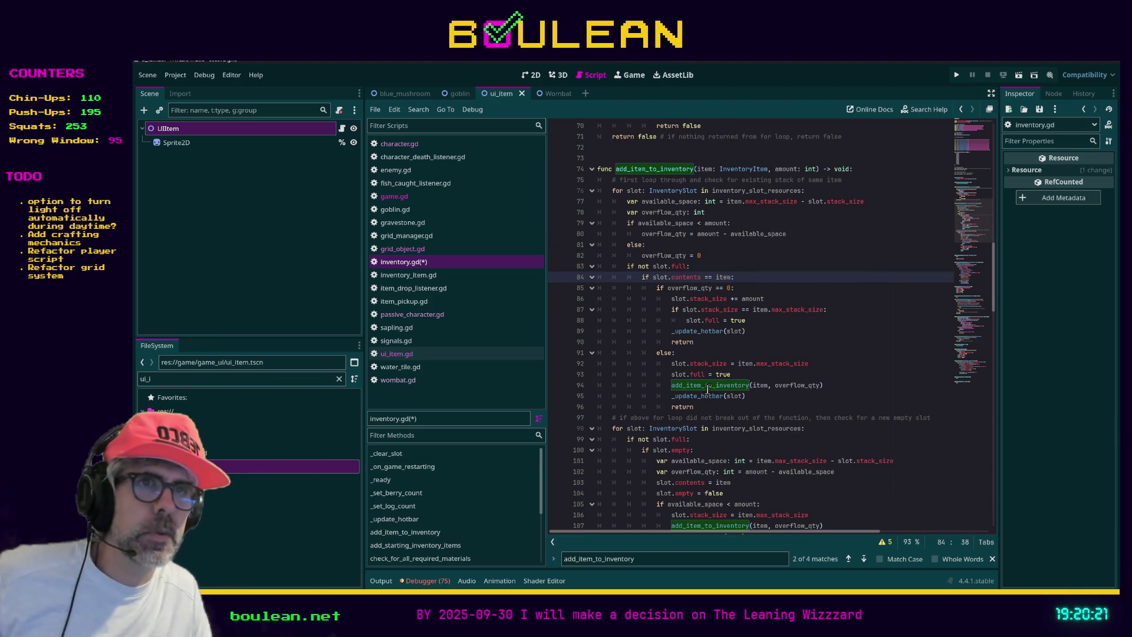
click(613, 385)
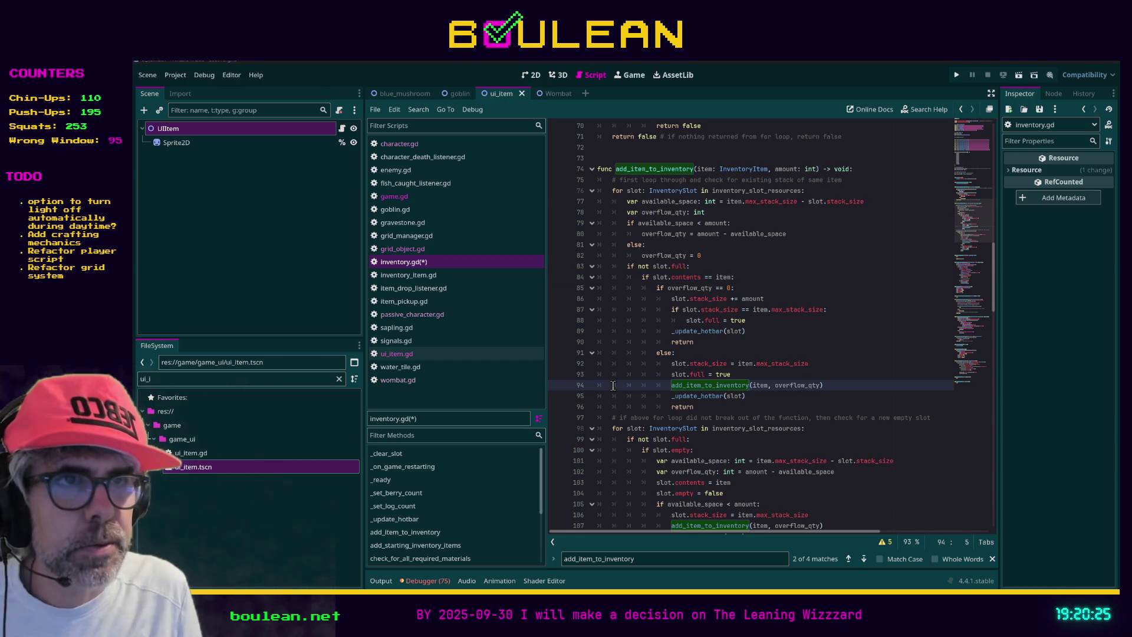
key(ctrl+shift+f)
key(Return)
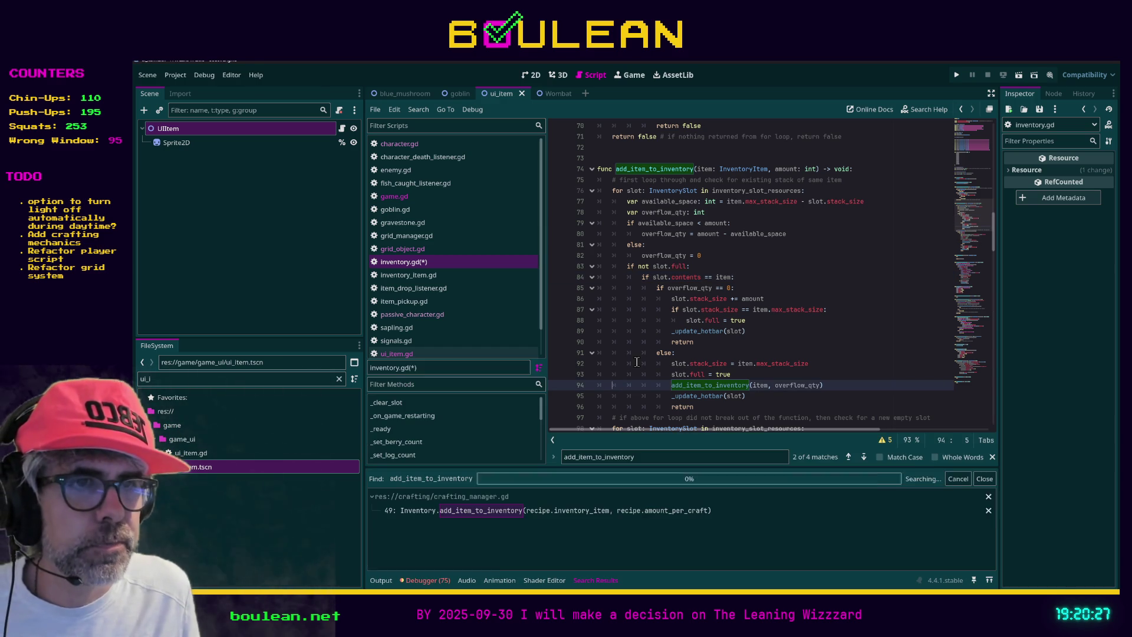
click(578, 540)
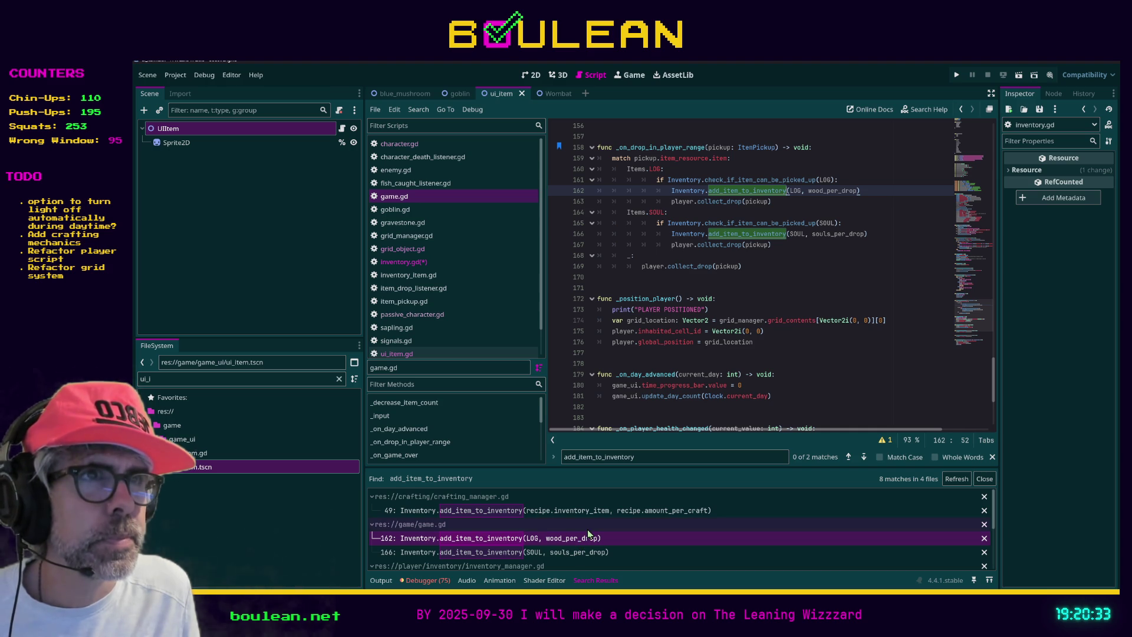
scroll(762, 390, up, 2)
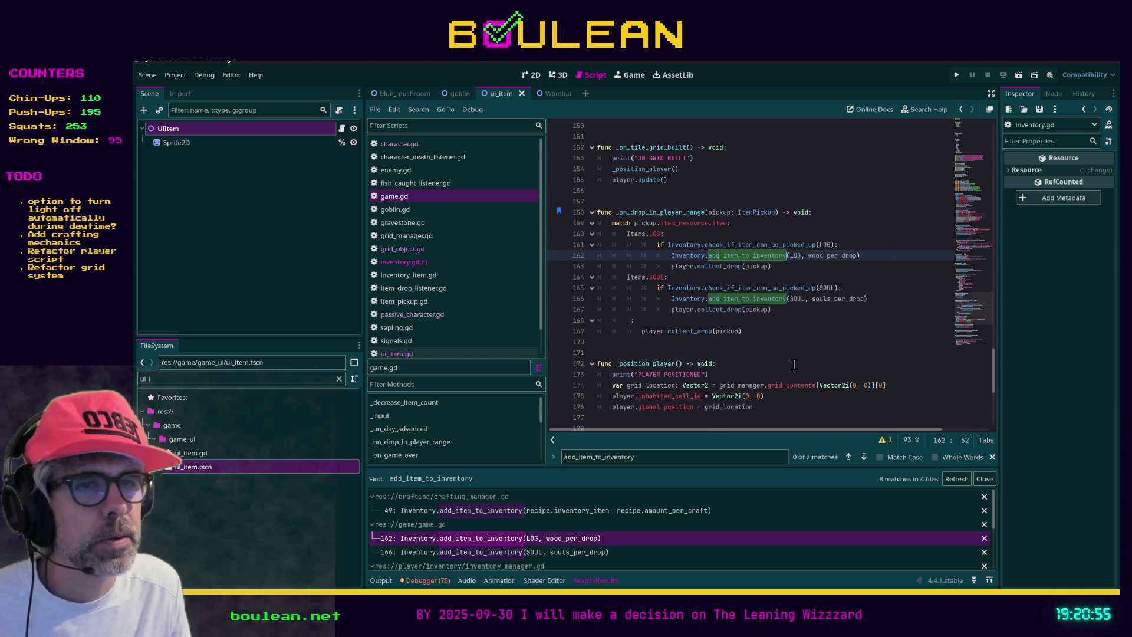
click(434, 266)
Rename the add_item_to_inventory function to old_add_item_to_inventory and save inventory.gd
scroll(615, 235, up, 2)
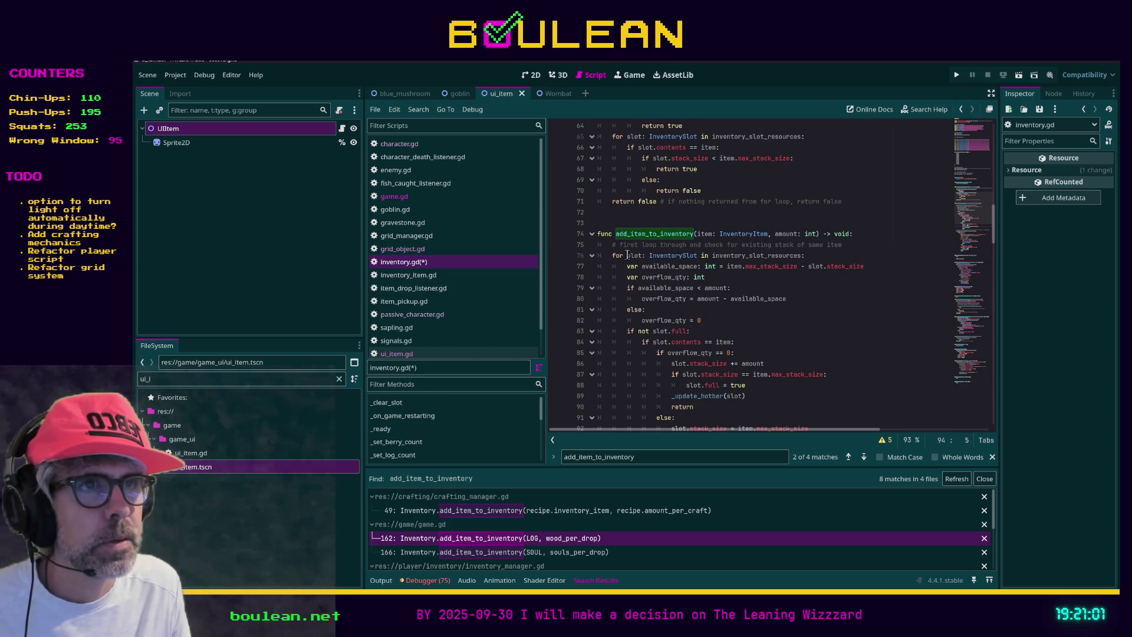
click(615, 234)
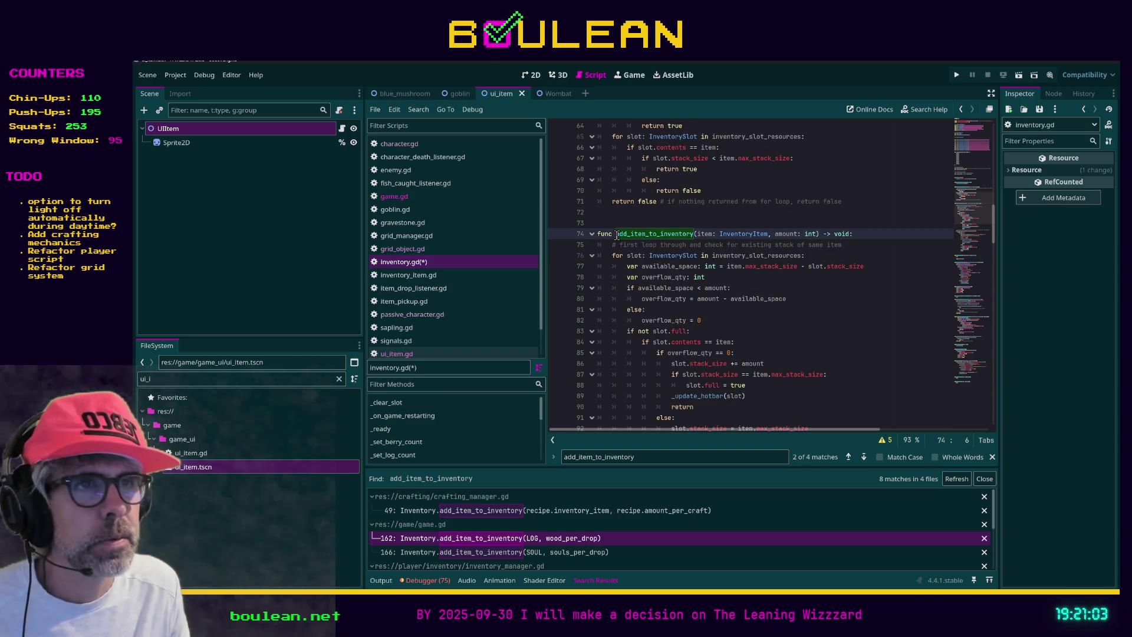
text(old_)
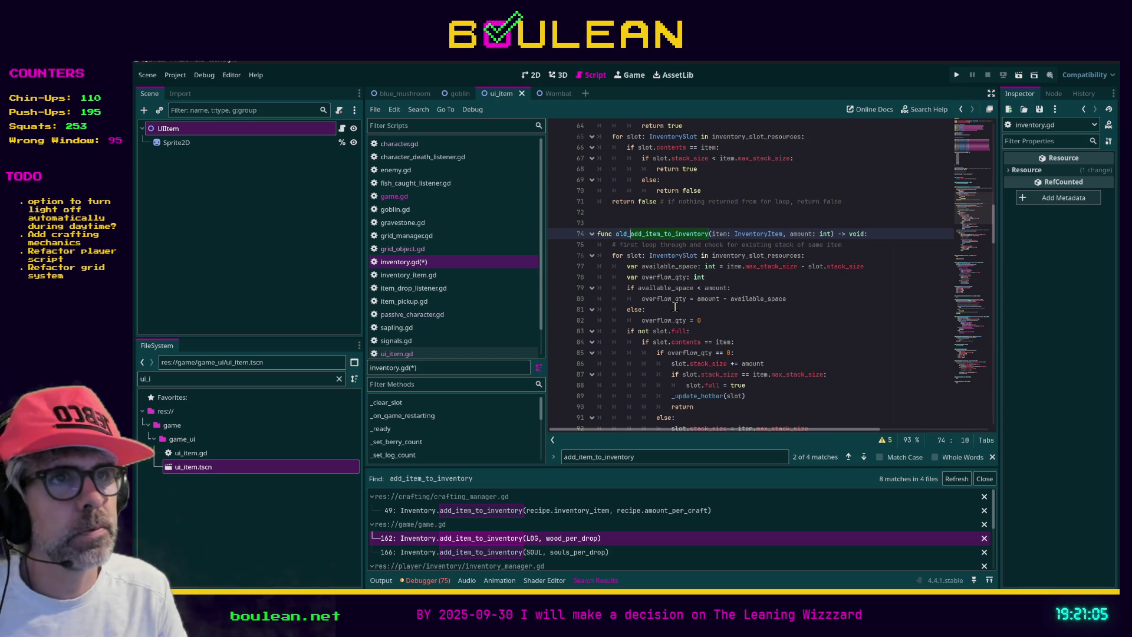
click(775, 341)
key(ctrl+s)
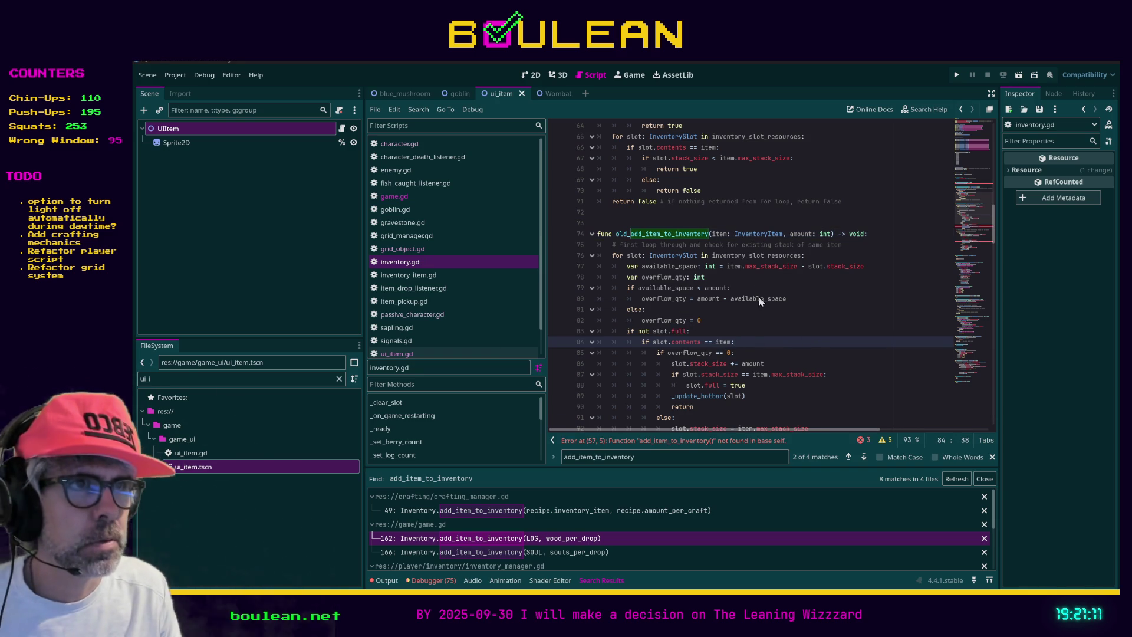
Prefix the erroring calls on lines 57, 94 and 107 with old_ and save
click(683, 441)
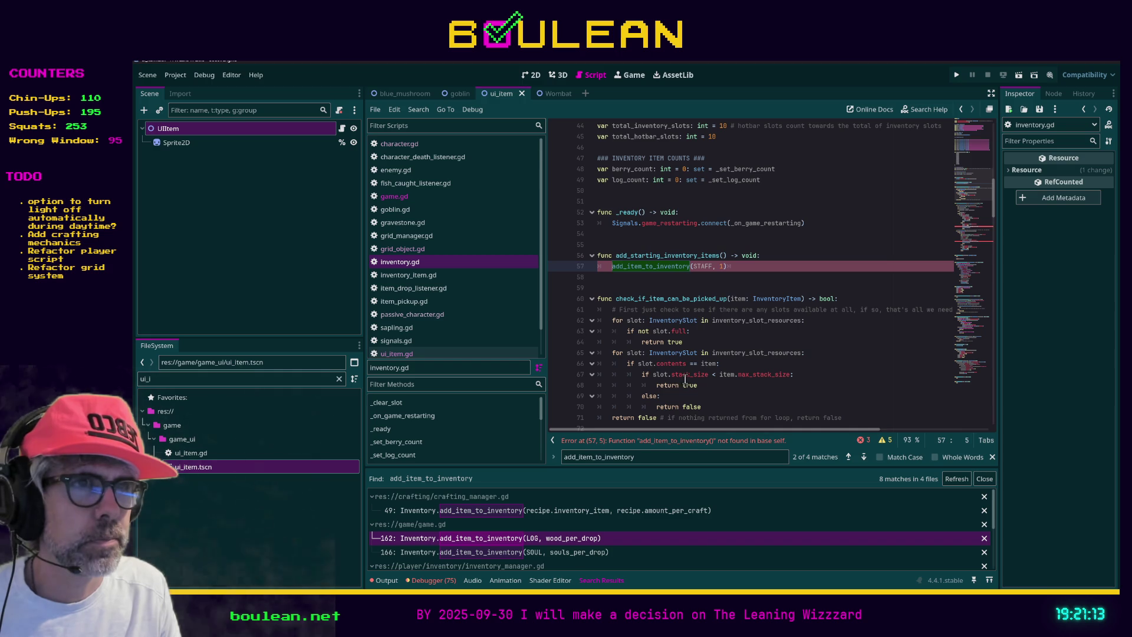
text(old_)
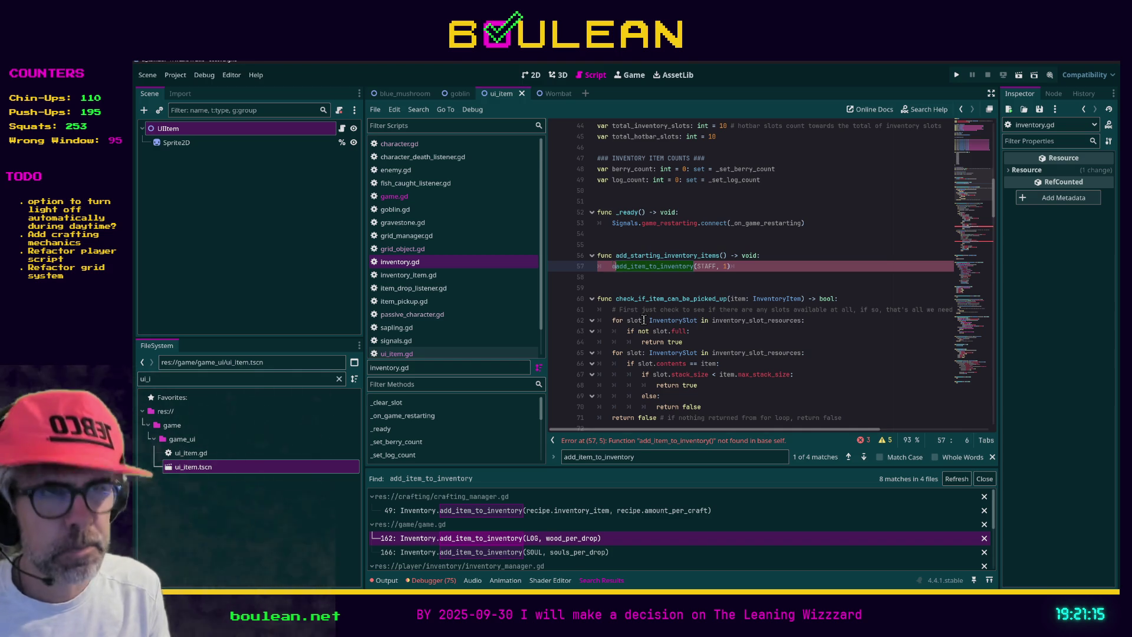
click(835, 273)
key(ctrl+s)
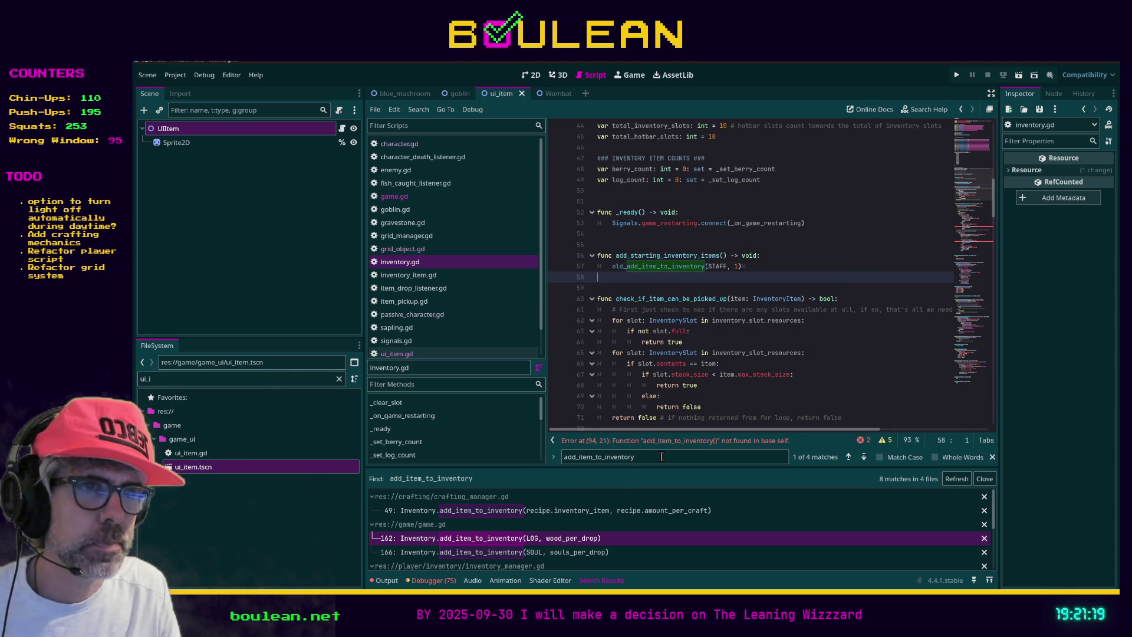
click(707, 441)
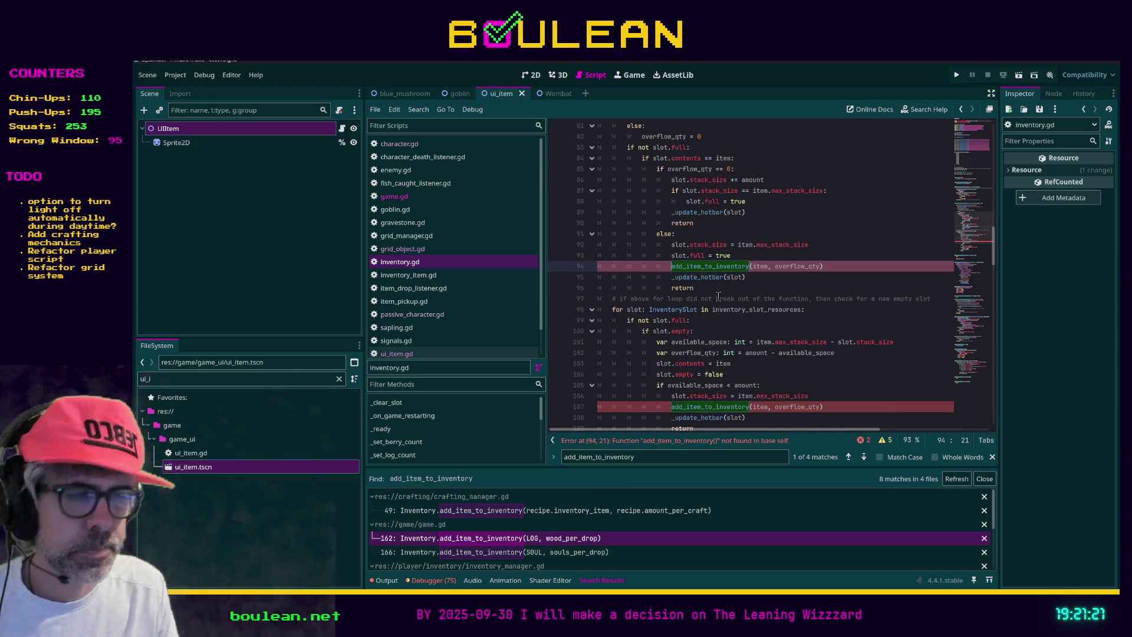
text(old_)
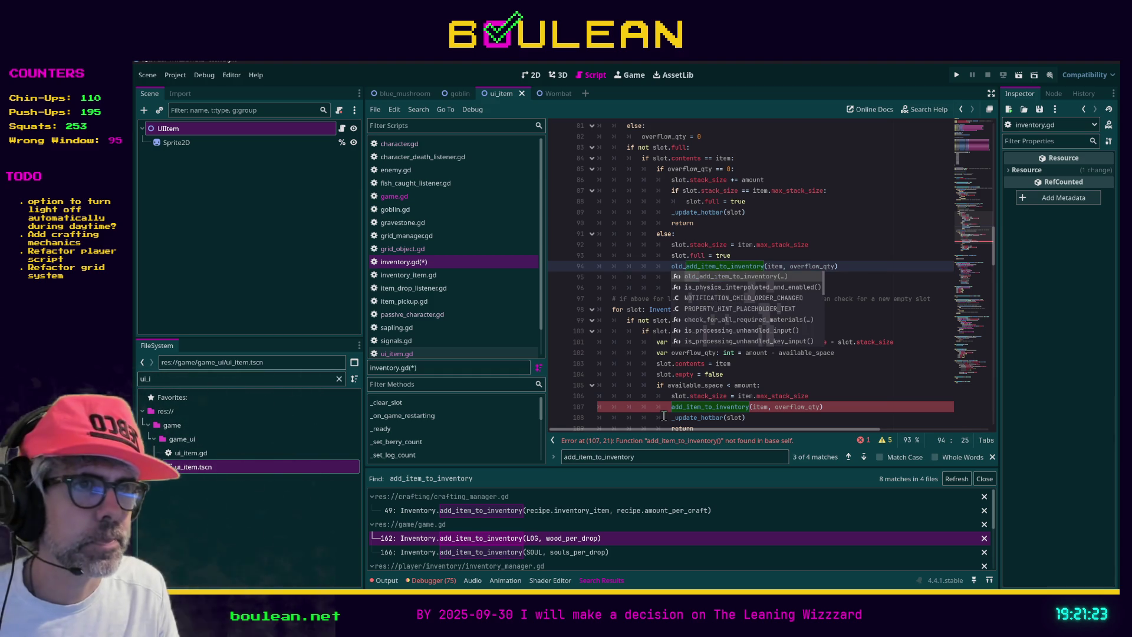
click(671, 407)
text(old_)
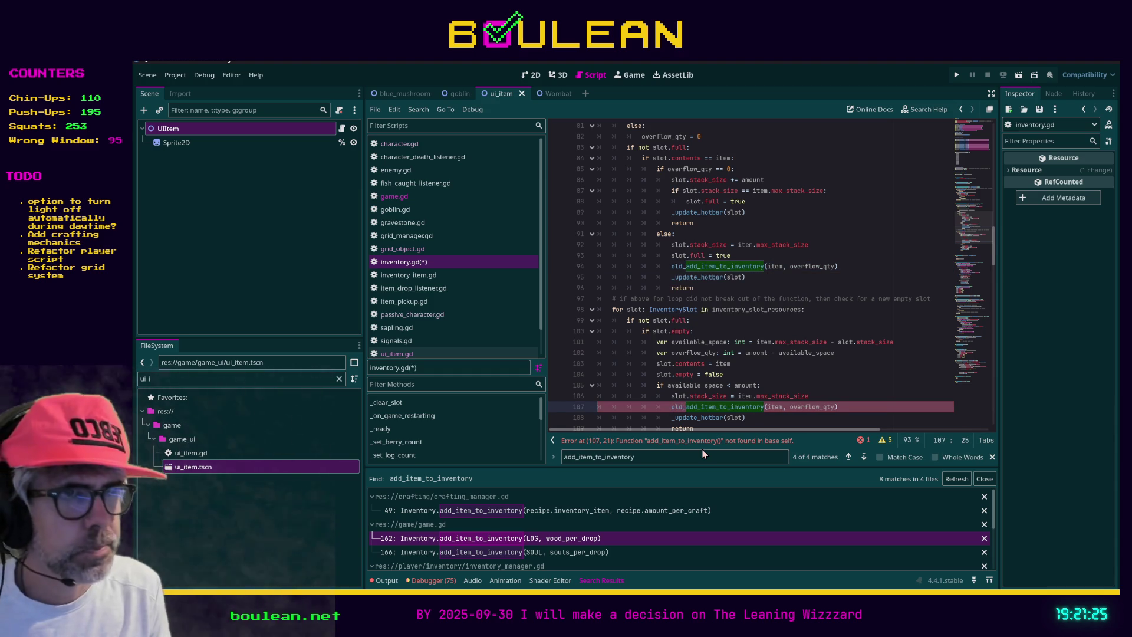
click(774, 384)
key(ctrl+s)
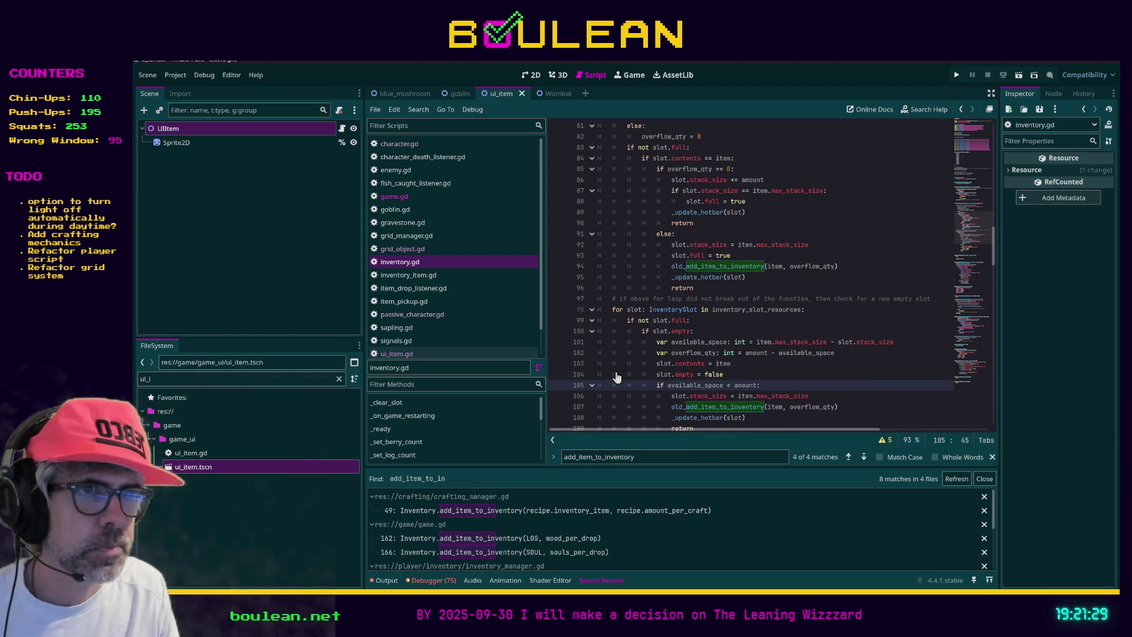
click(506, 510)
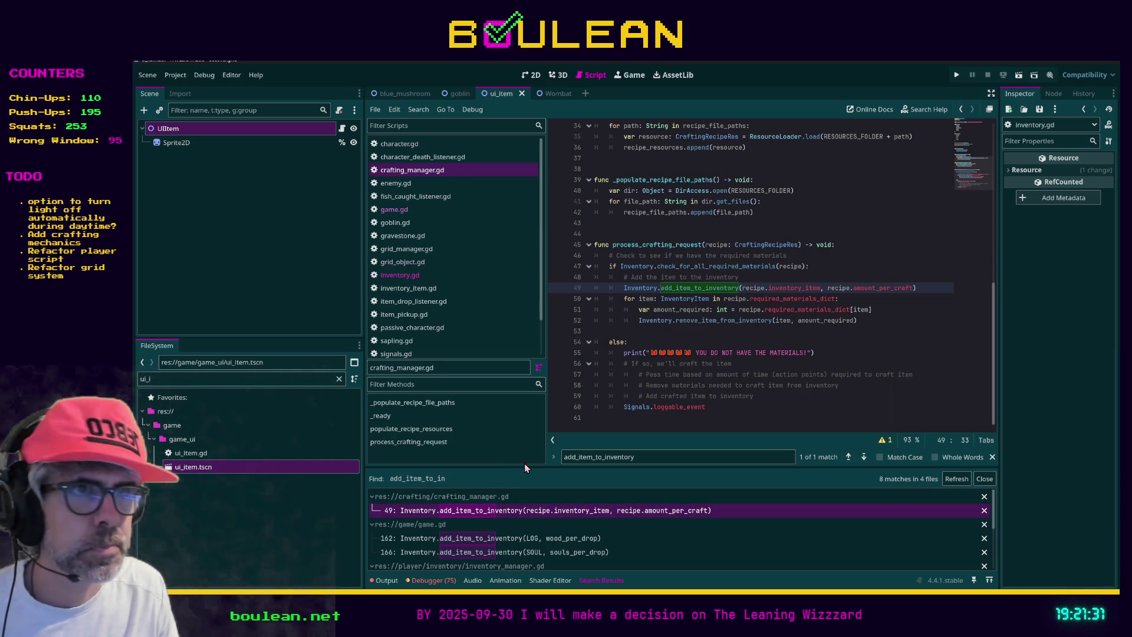
Change the calls in crafting_manager.gd line 49 and game.gd lines 162 and 166 to old_add_item_to_inventory, saving
text(old_)
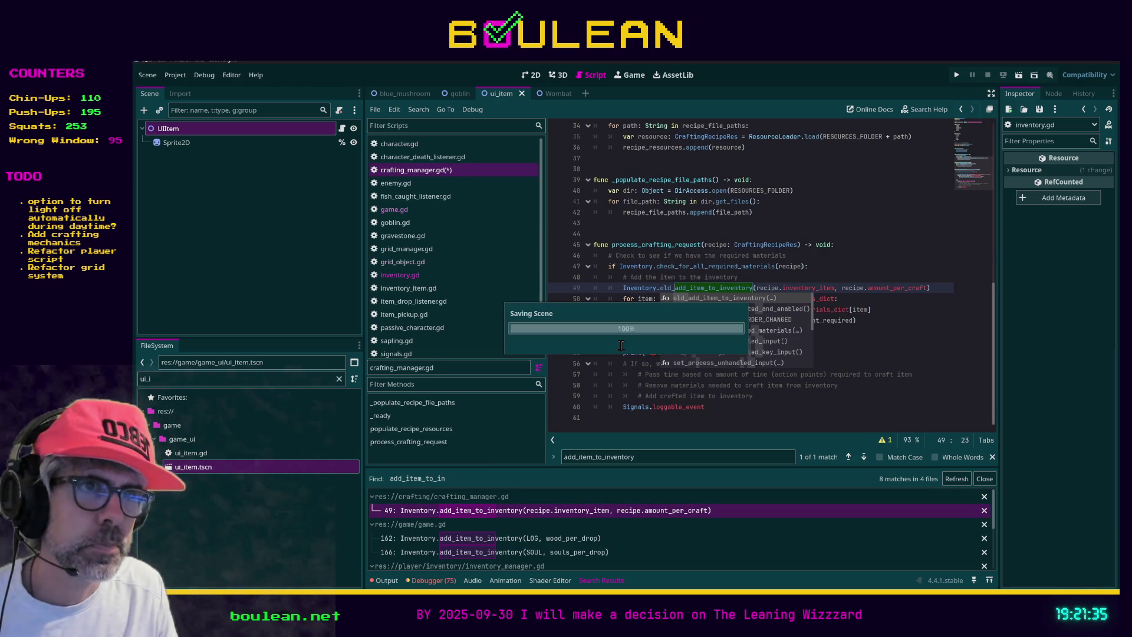
click(506, 538)
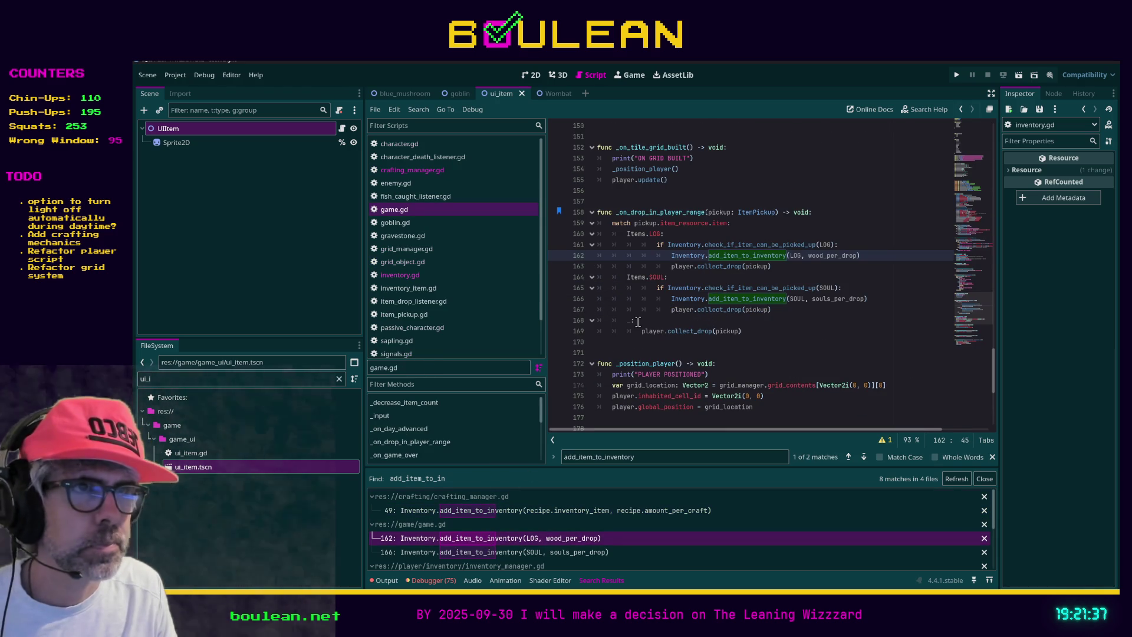
click(706, 255)
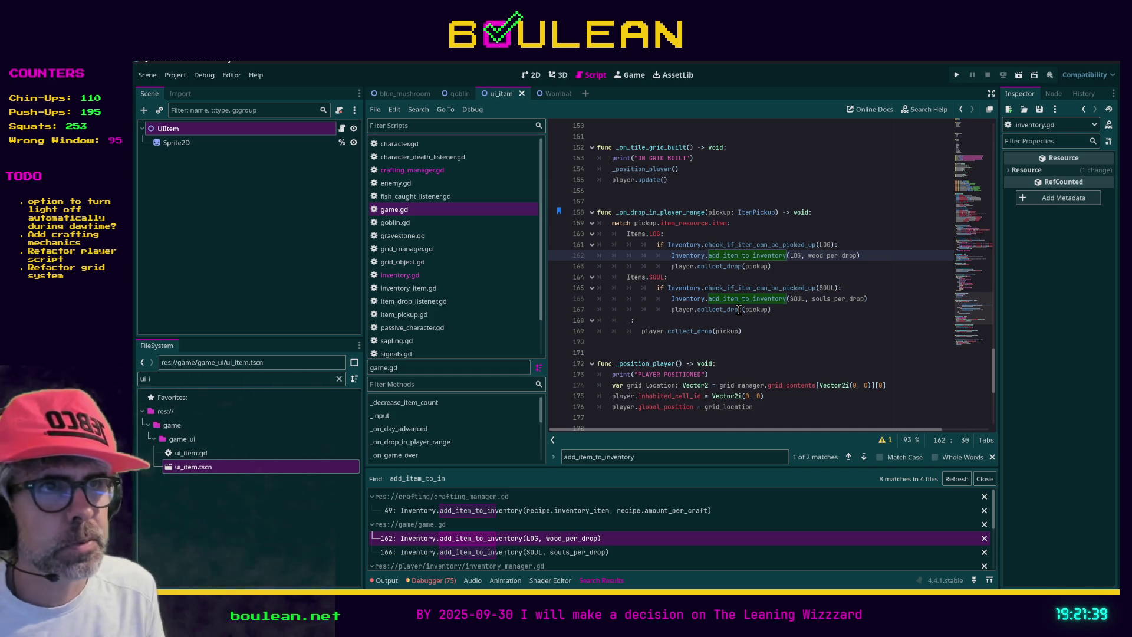
key(Right)
text(old_)
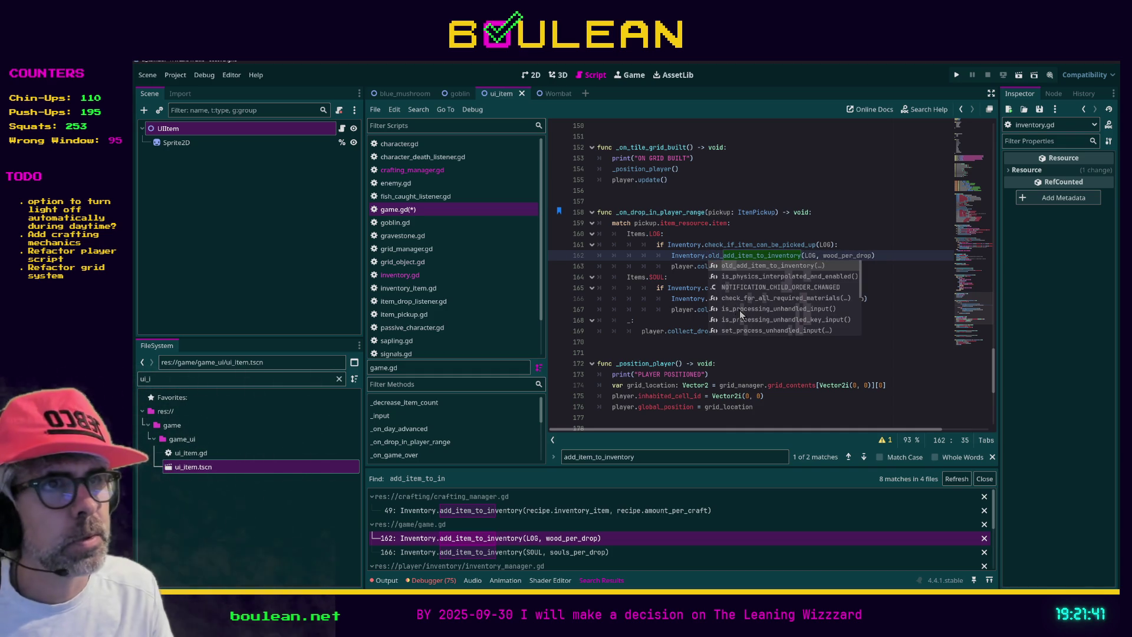
click(689, 318)
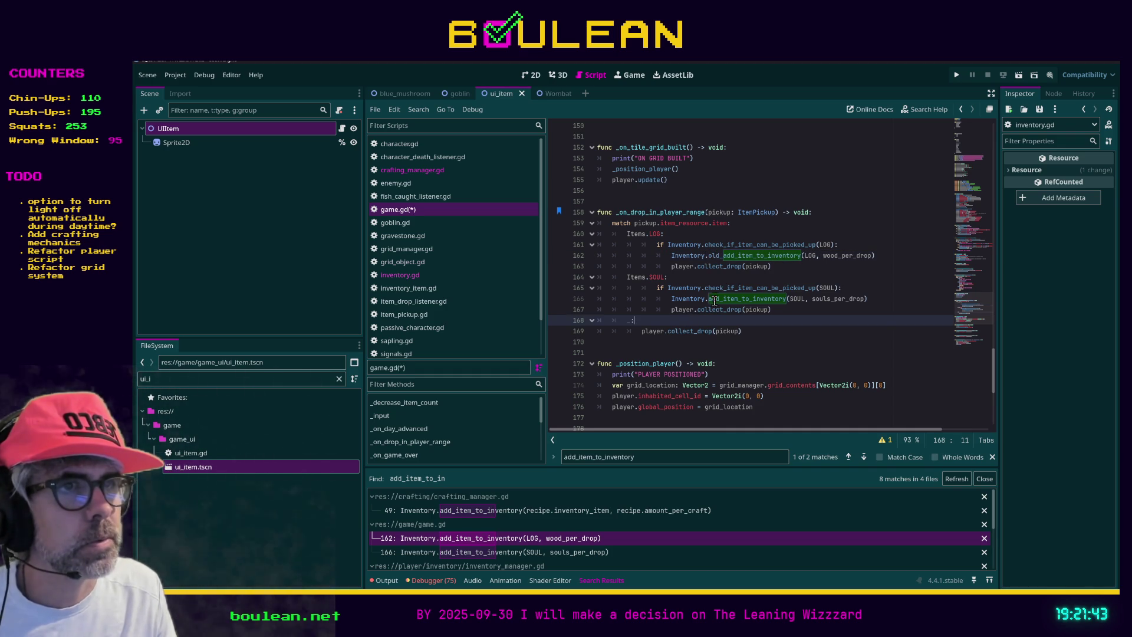
click(708, 299)
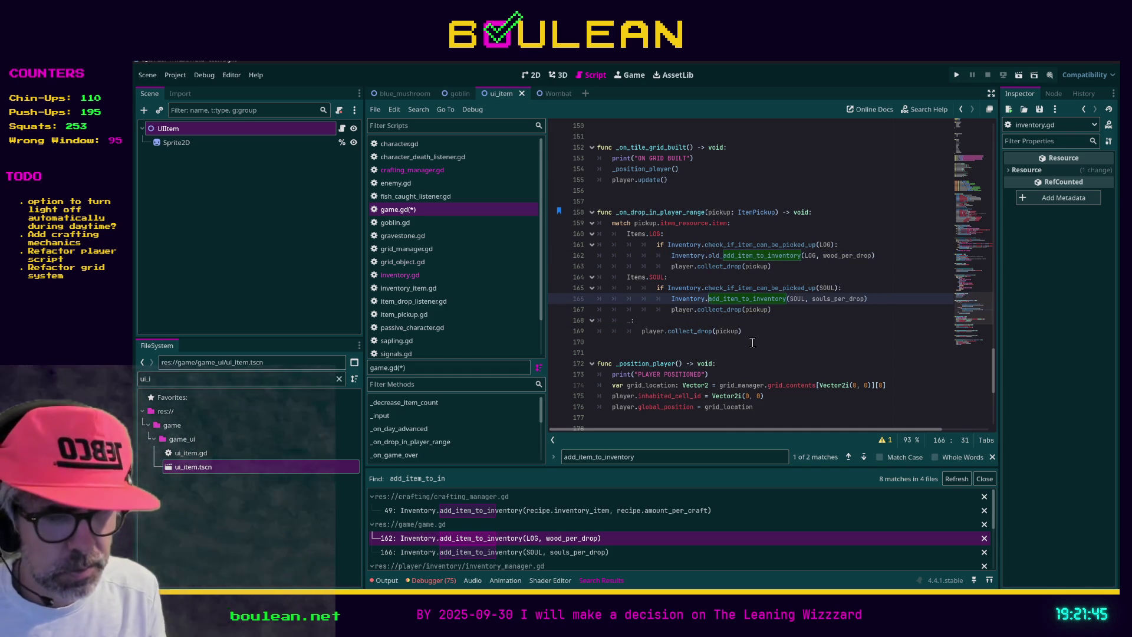
text(old_)
key(ctrl+s)
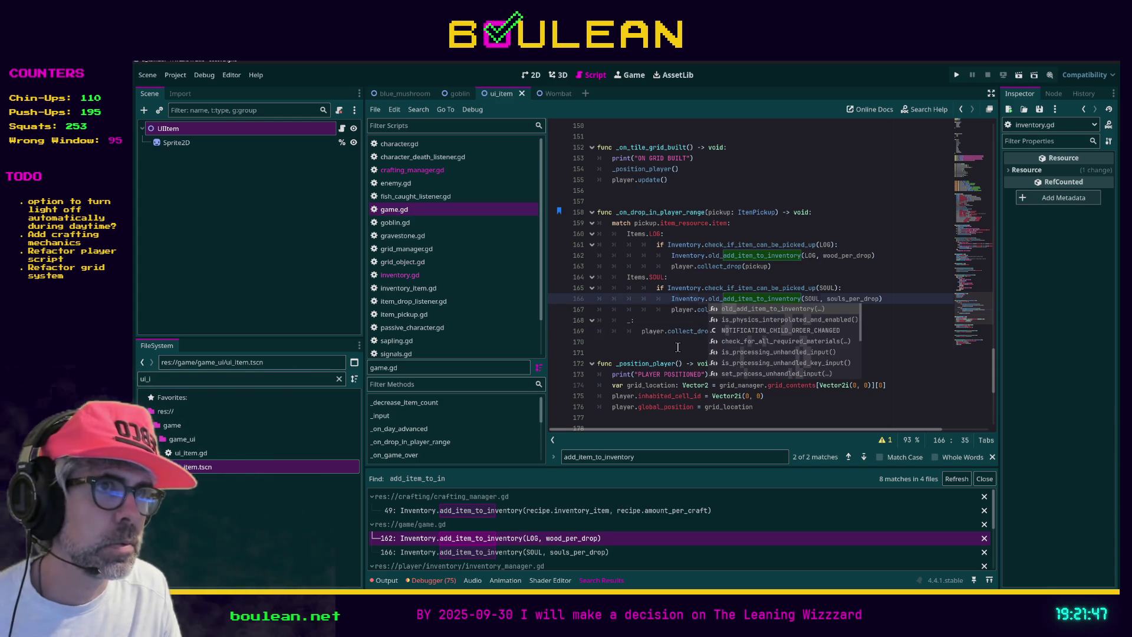
click(677, 347)
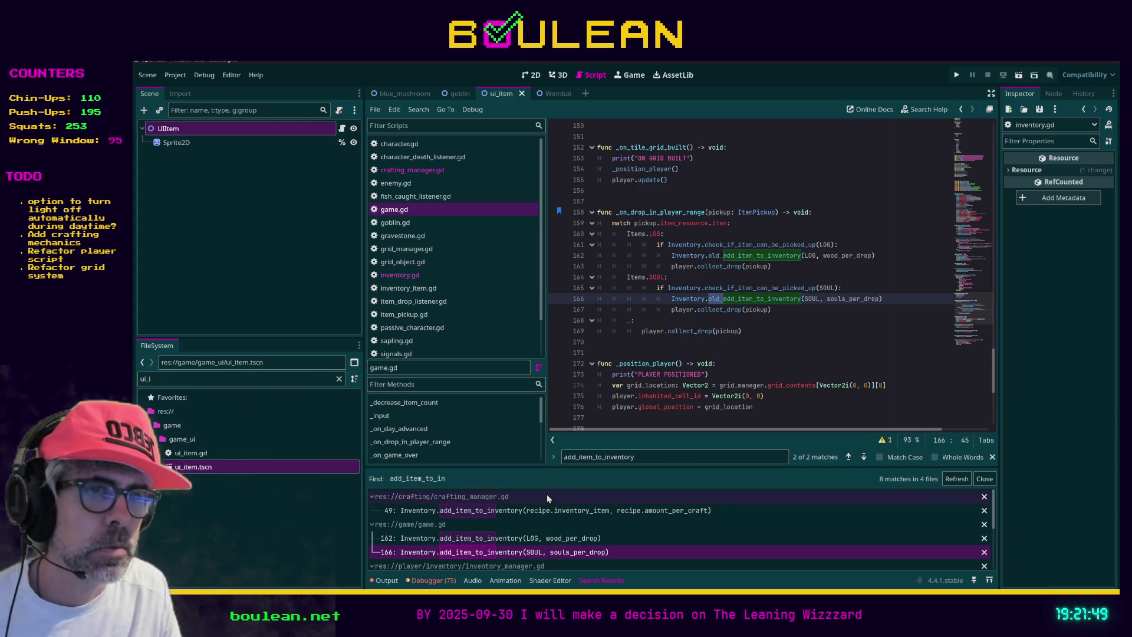
Refresh the find-in-files results and open inventory_manager.gd's add_item_to_inventory function
click(954, 478)
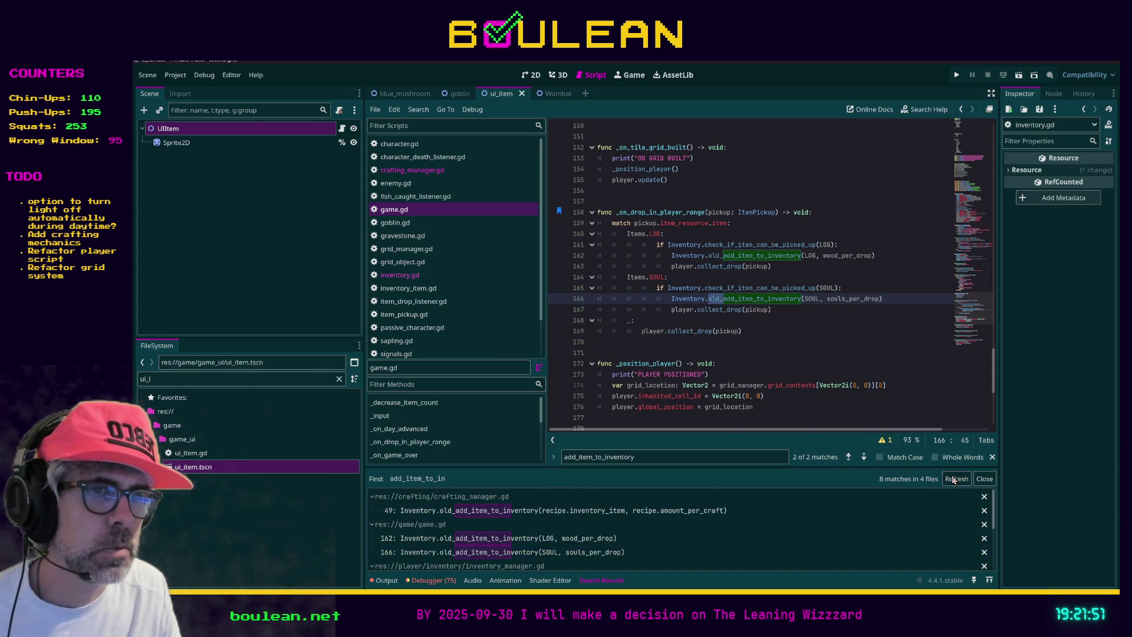
click(541, 511)
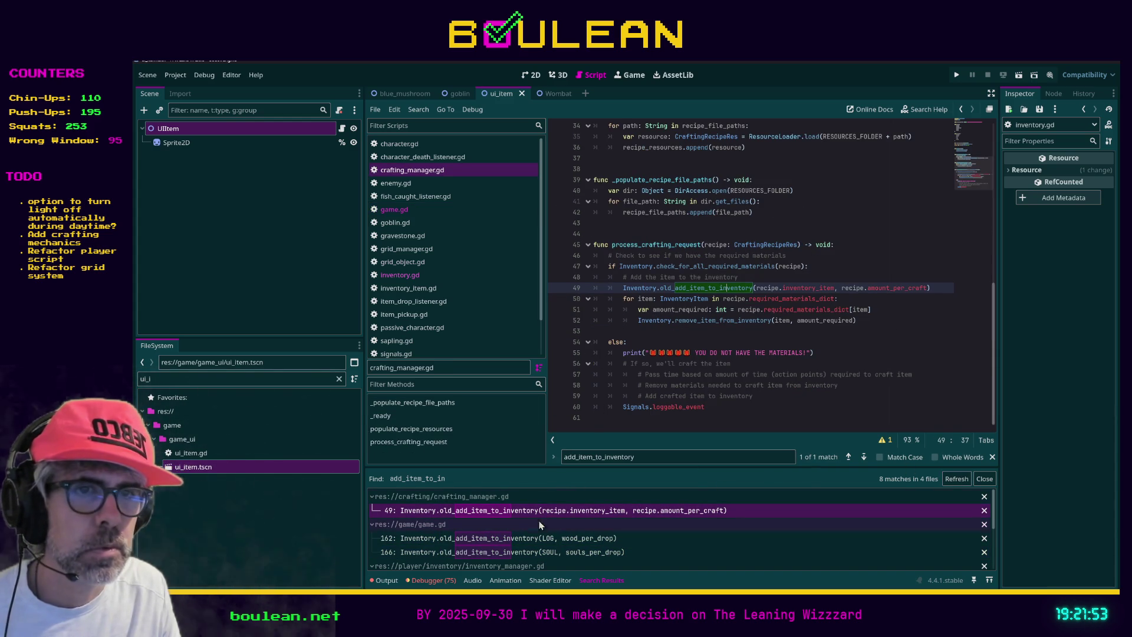
scroll(610, 533, down, 2)
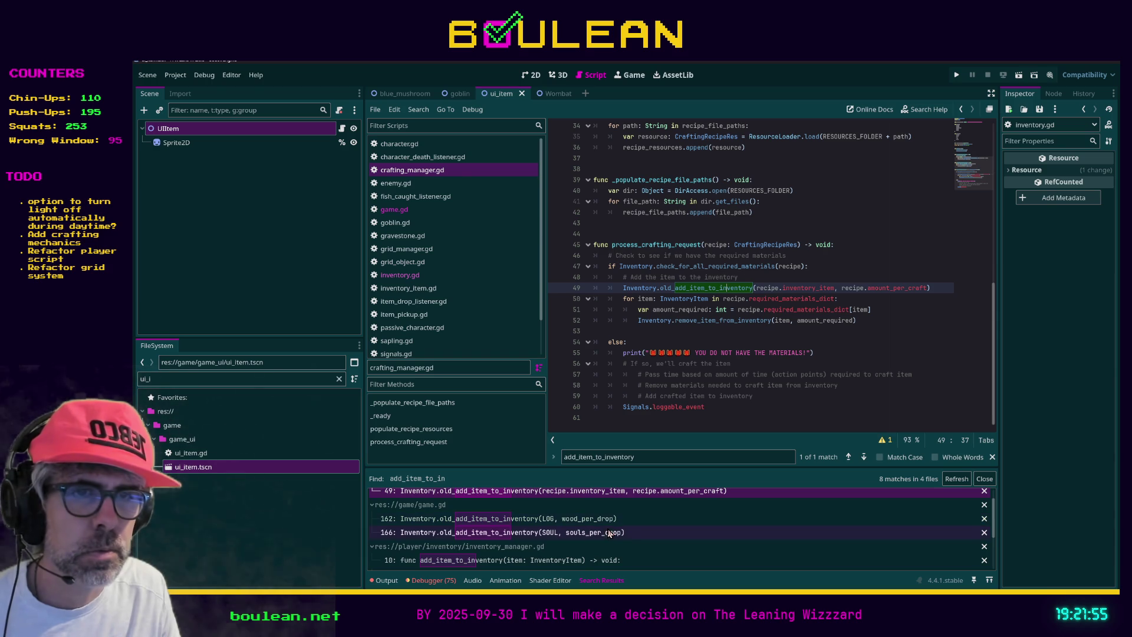
click(528, 559)
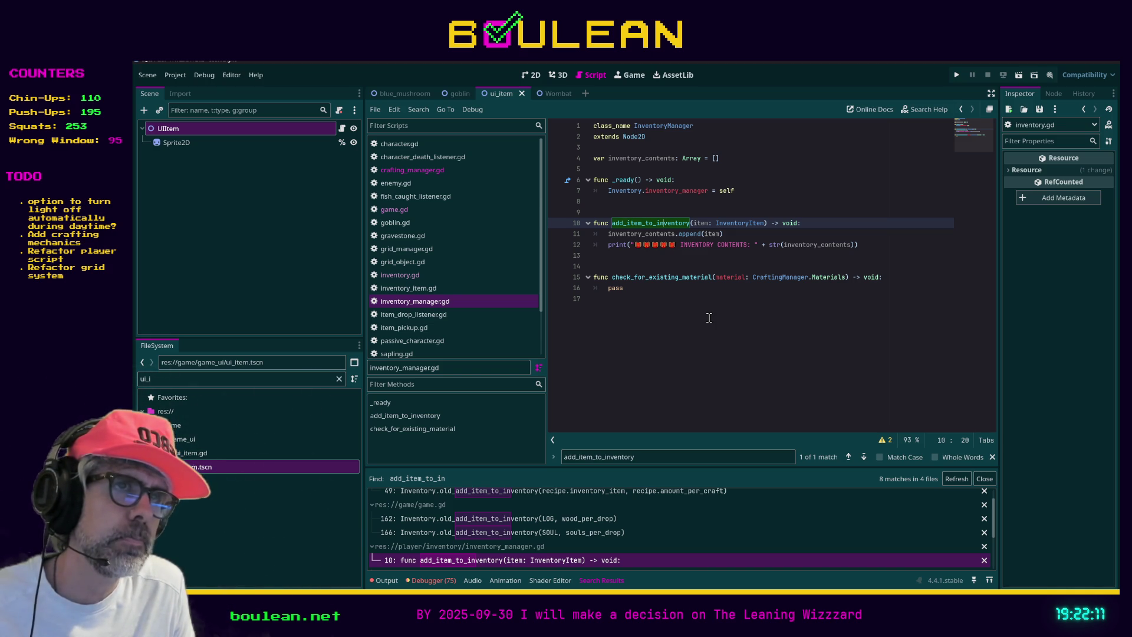
click(709, 318)
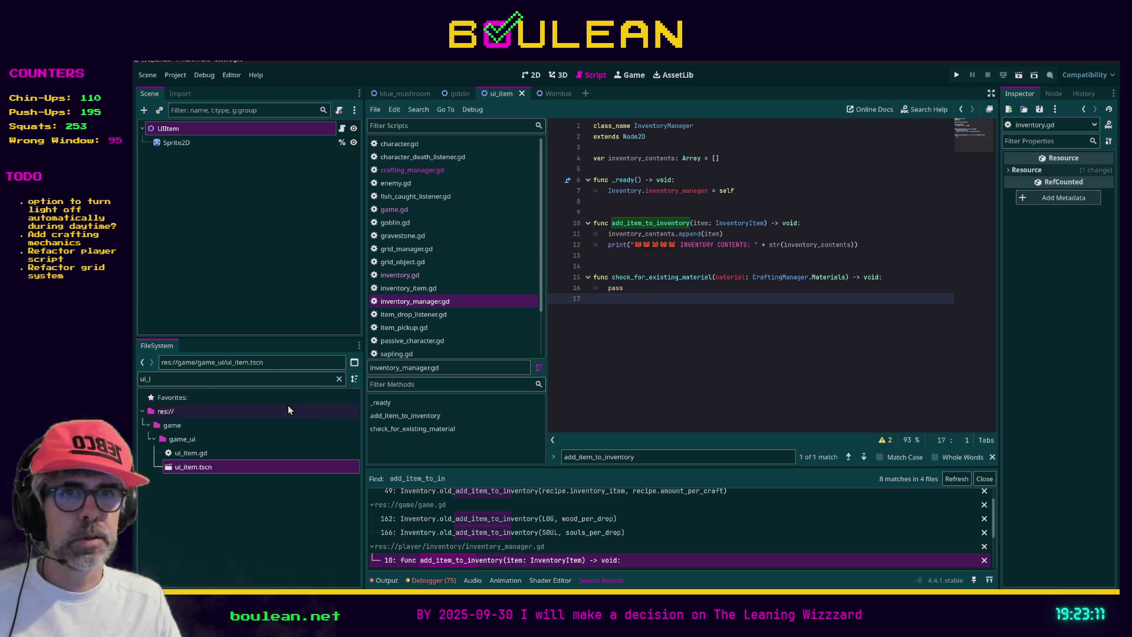
click(270, 378)
Open game.tscn, then main.tscn, select its Debugger node and open main.gd
text(game)
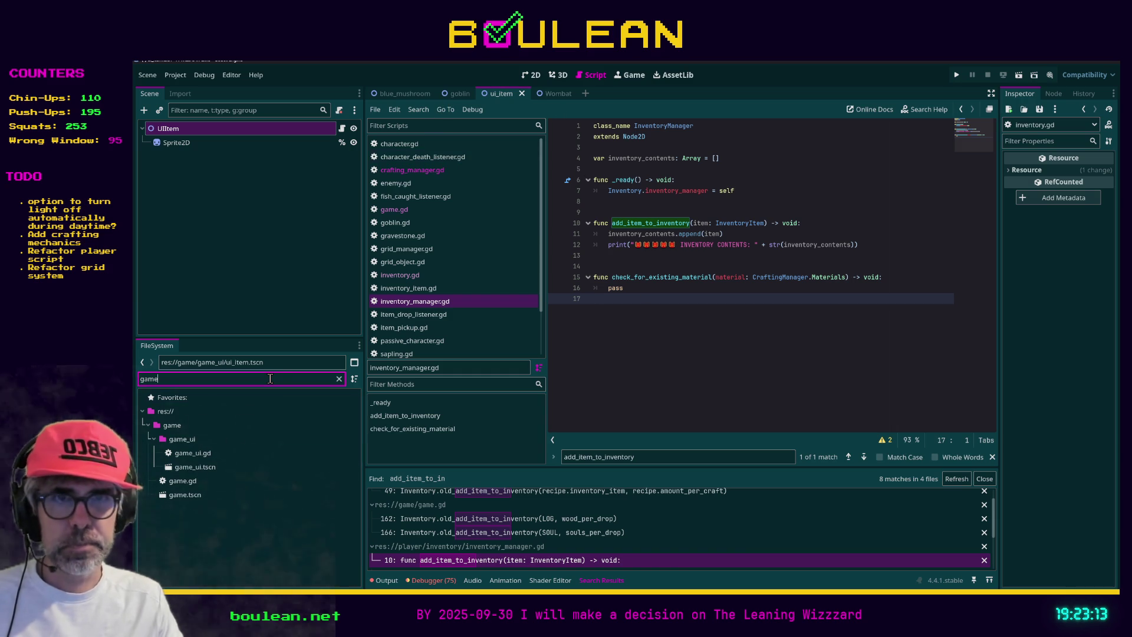
double_click(188, 495)
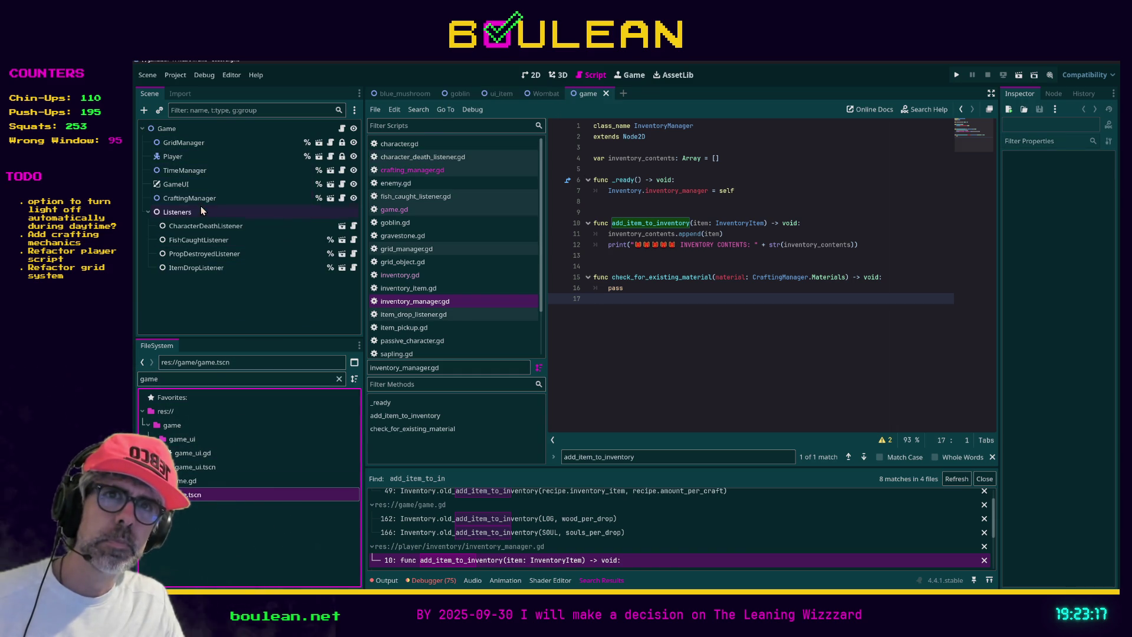
click(215, 380)
key(ctrl+a)
text(main)
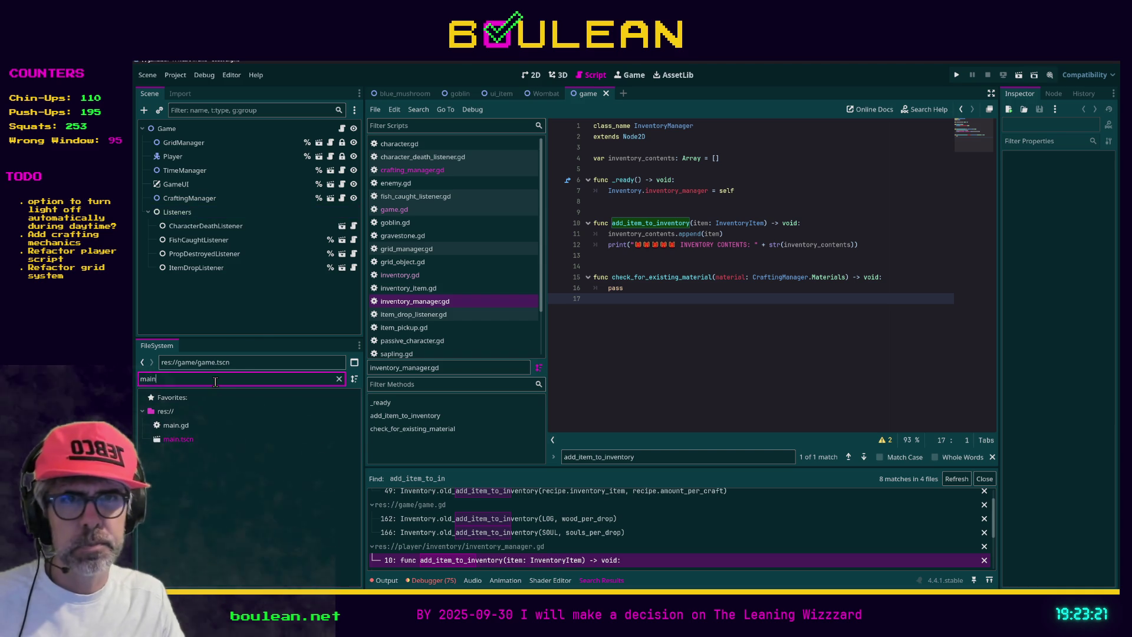
click(189, 439)
double_click(189, 440)
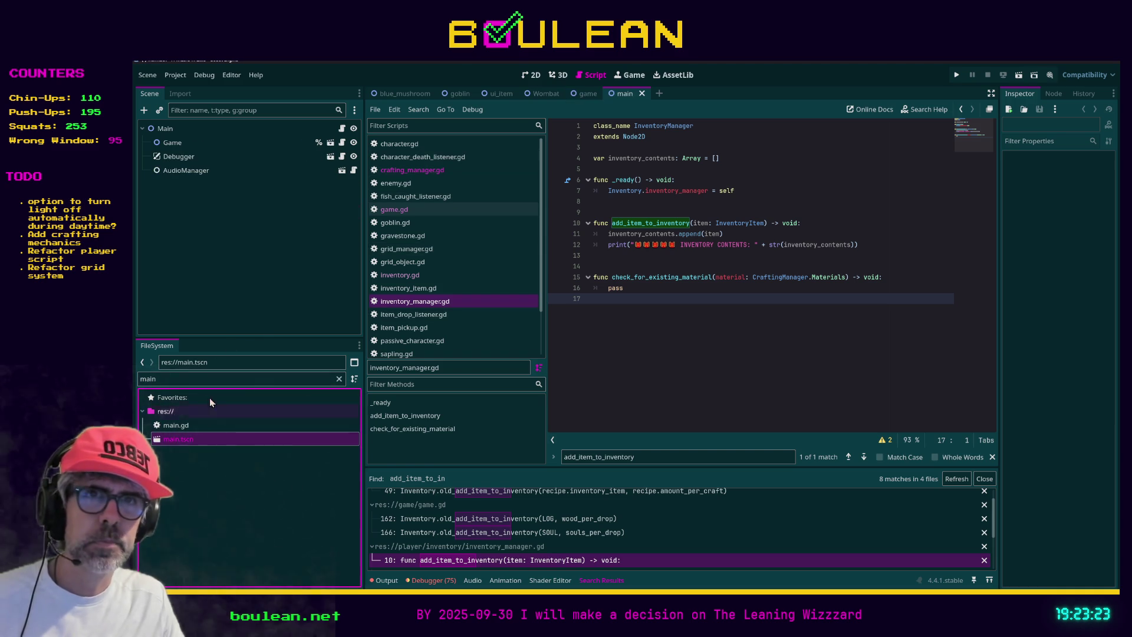
click(193, 157)
click(341, 128)
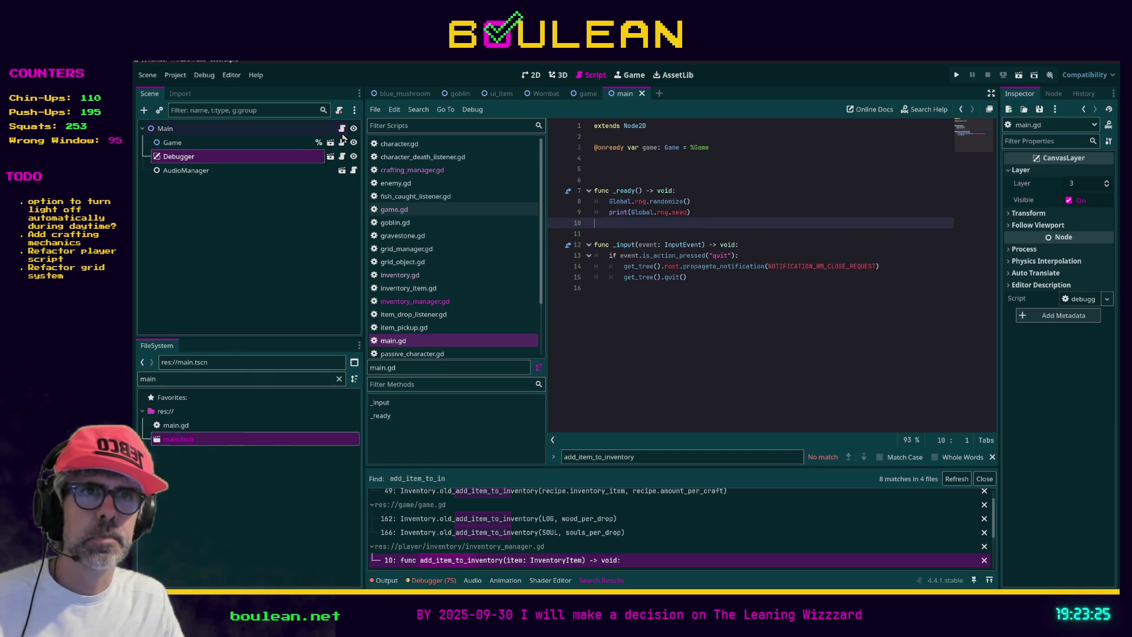
click(710, 279)
key(Return)
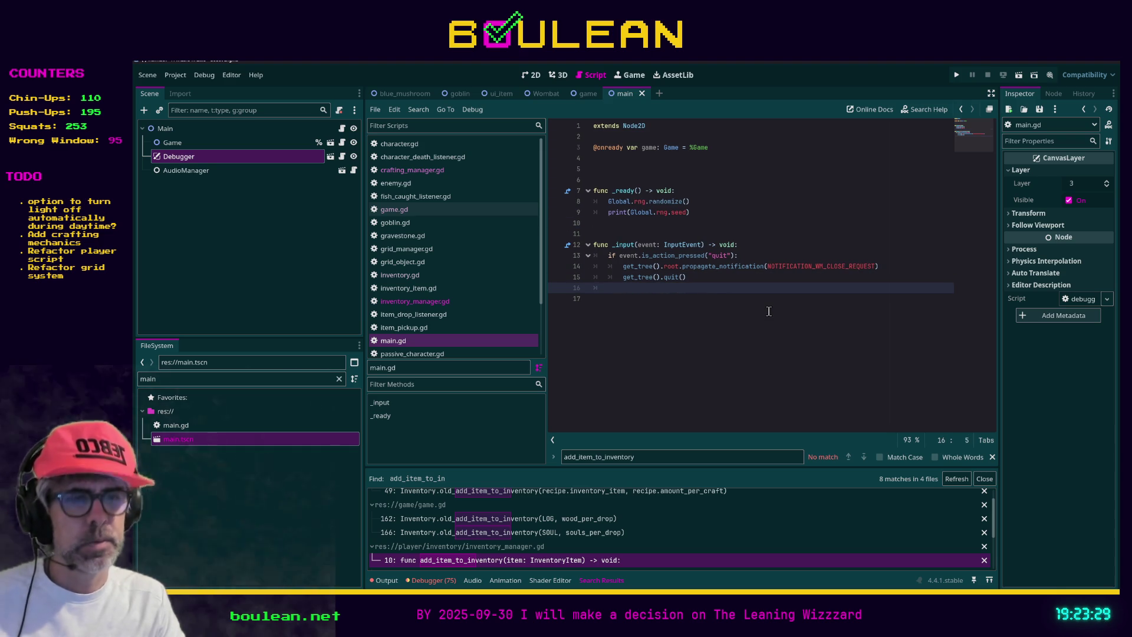
text(if event)
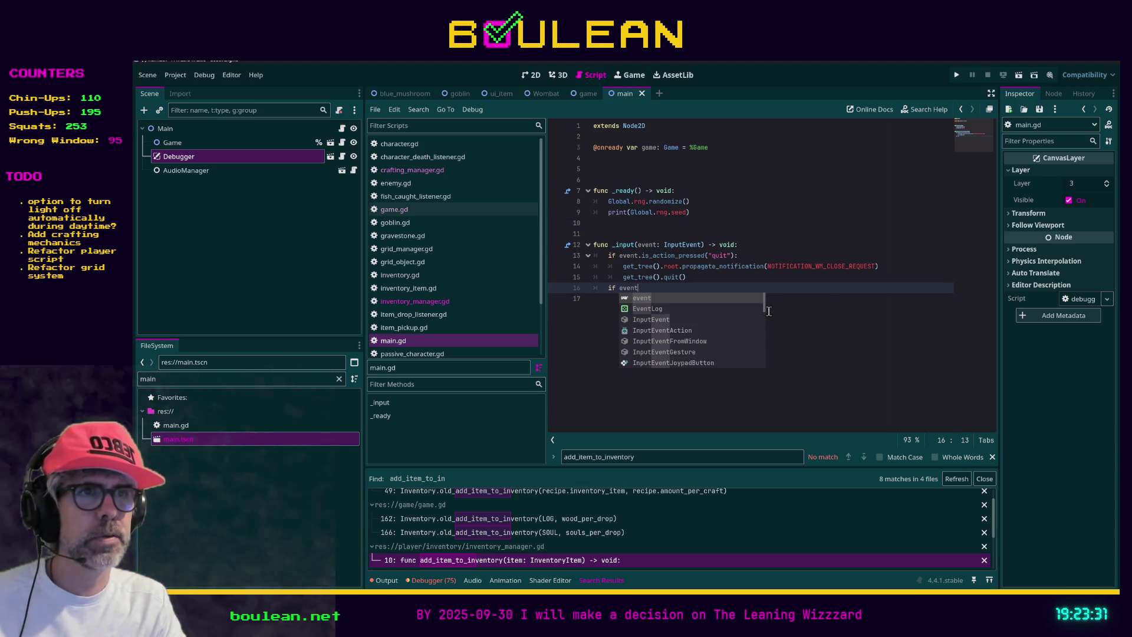
text(.is_action)
key(Down)
key(Return)
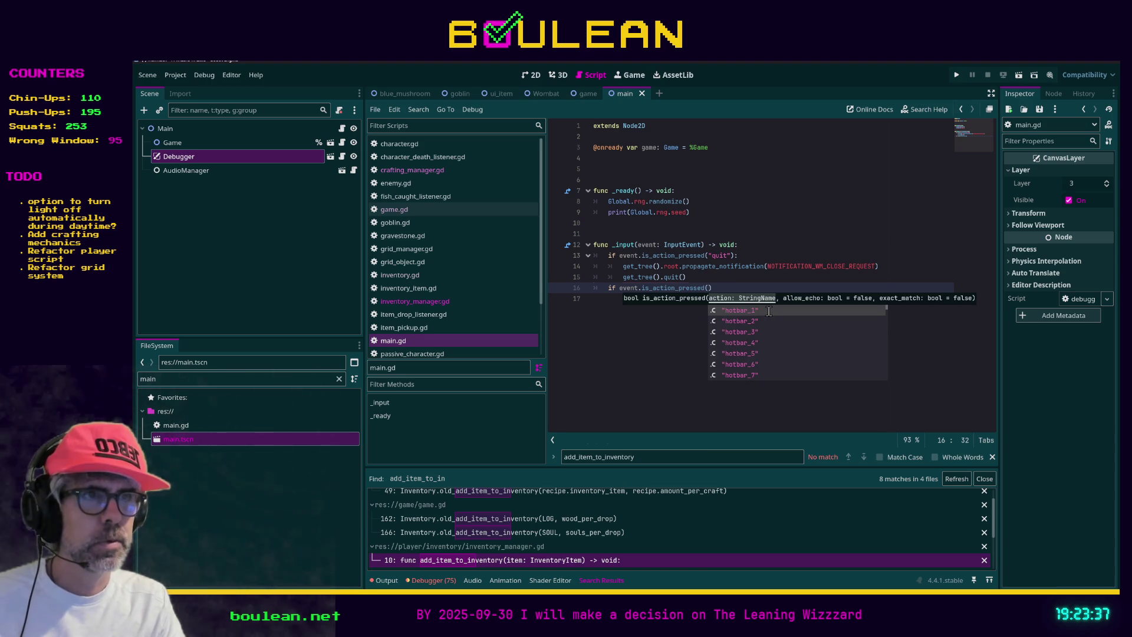
text(")
text(tiggke)
key(BackSpace)
key(BackSpace)
key(BackSpace)
text(oggle)
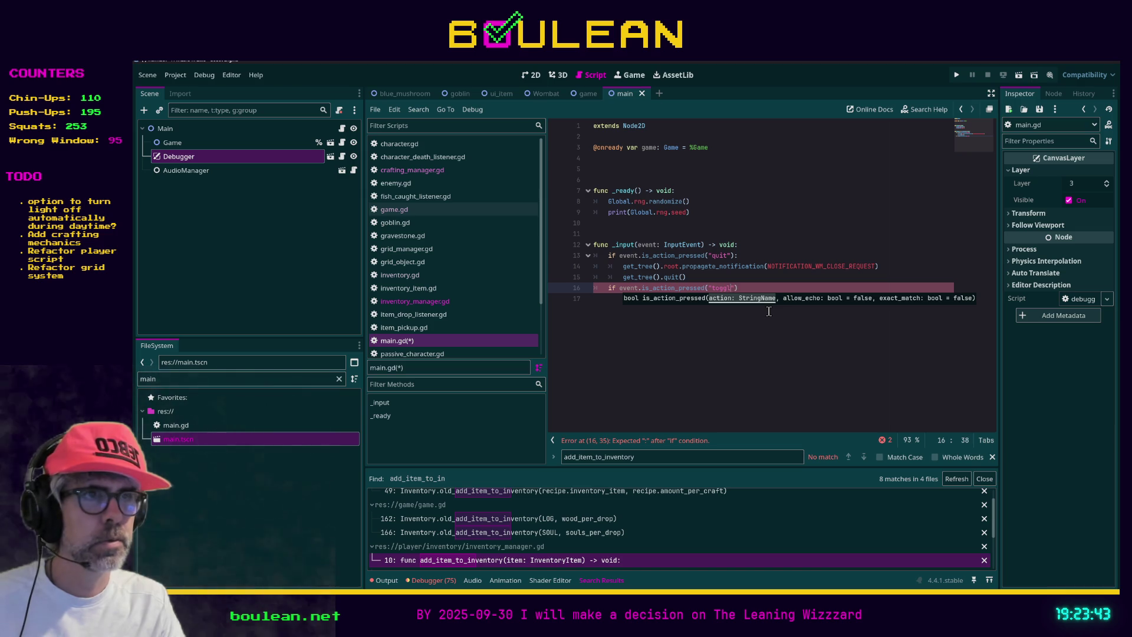
key(Down)
key(Return)
text())
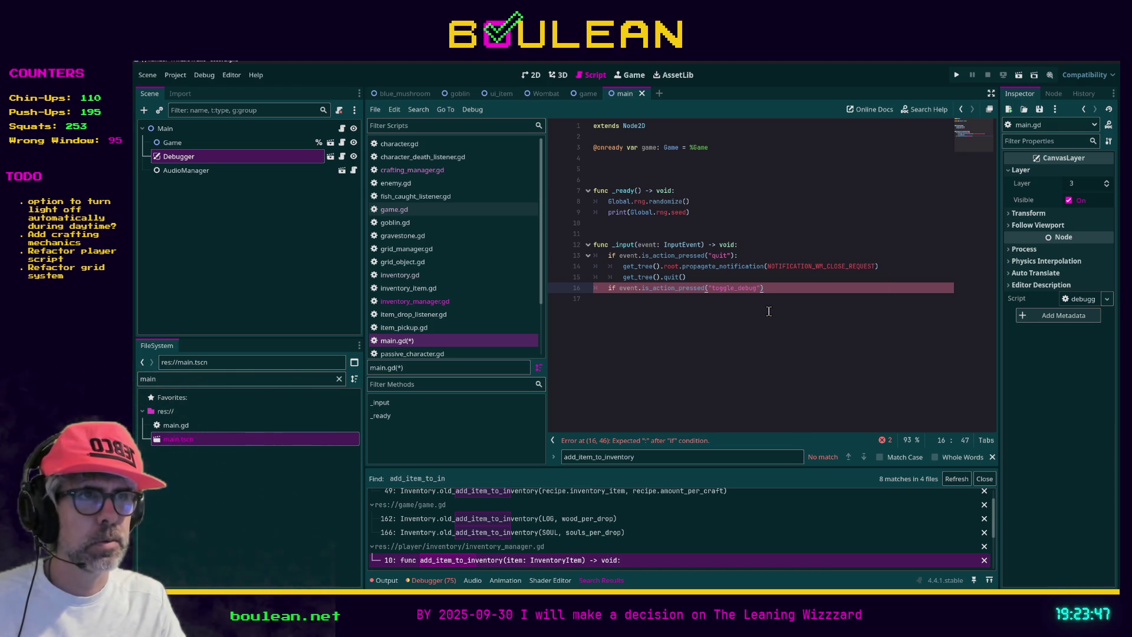
text(:)
key(Return)
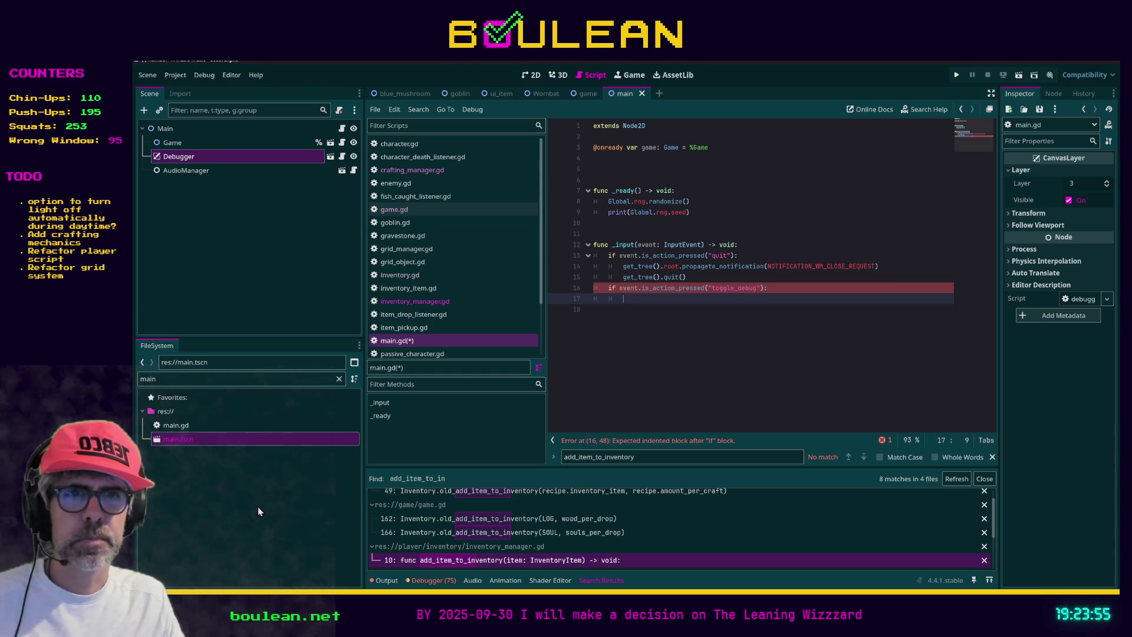
drag(227, 157, 605, 165)
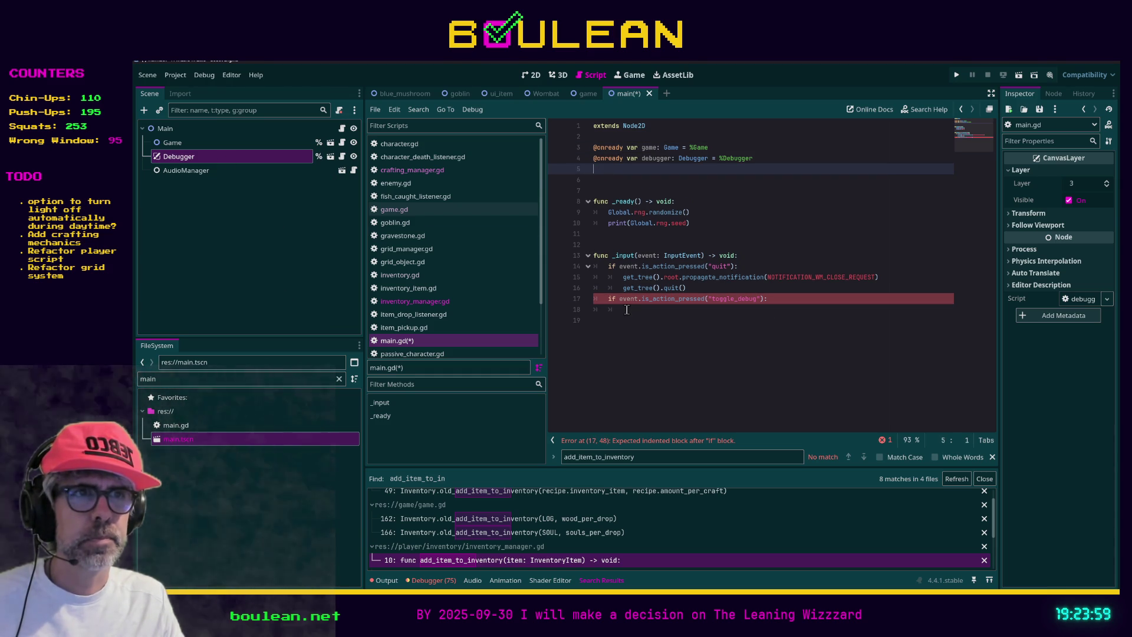
In the toggle_debug check, write 'debugger.visible = not debugger.visible'
click(670, 309)
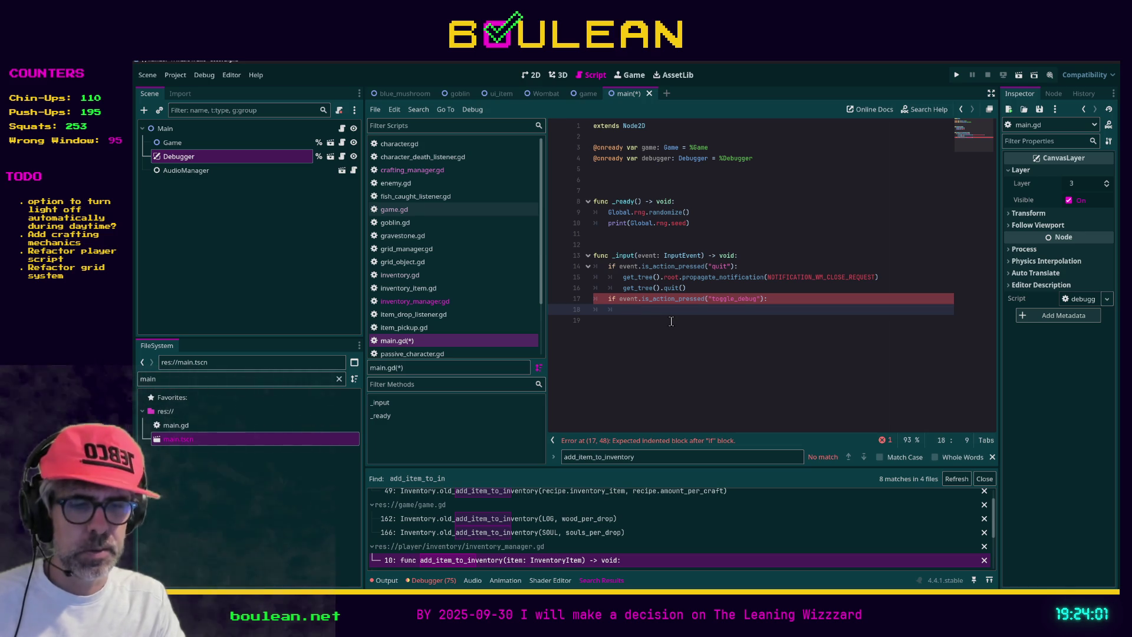
text(debugger)
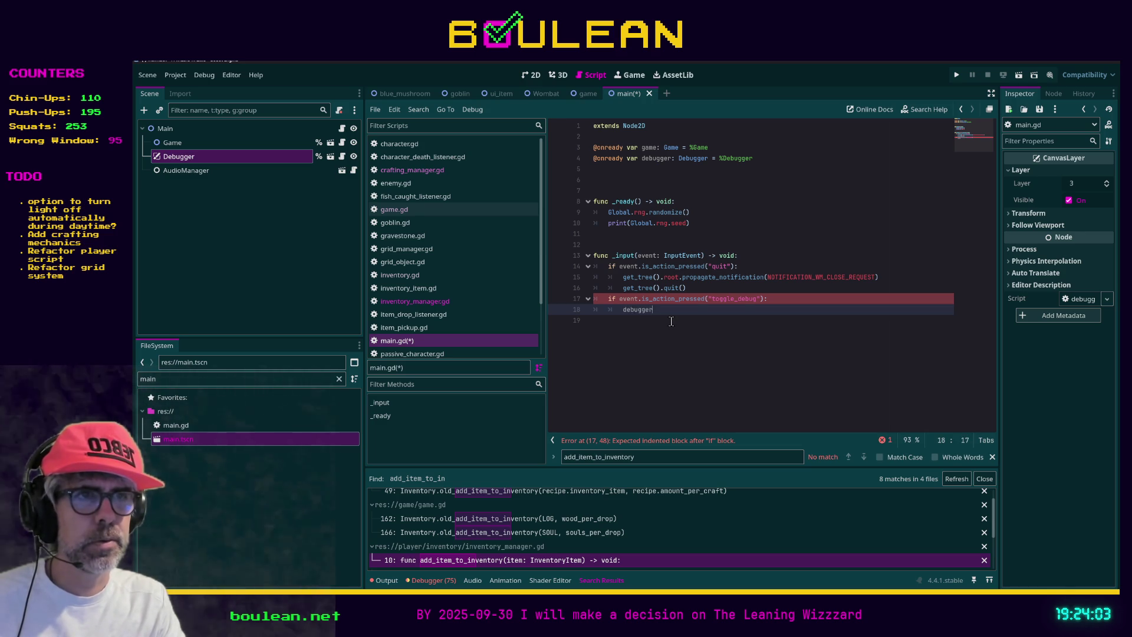
text(.v)
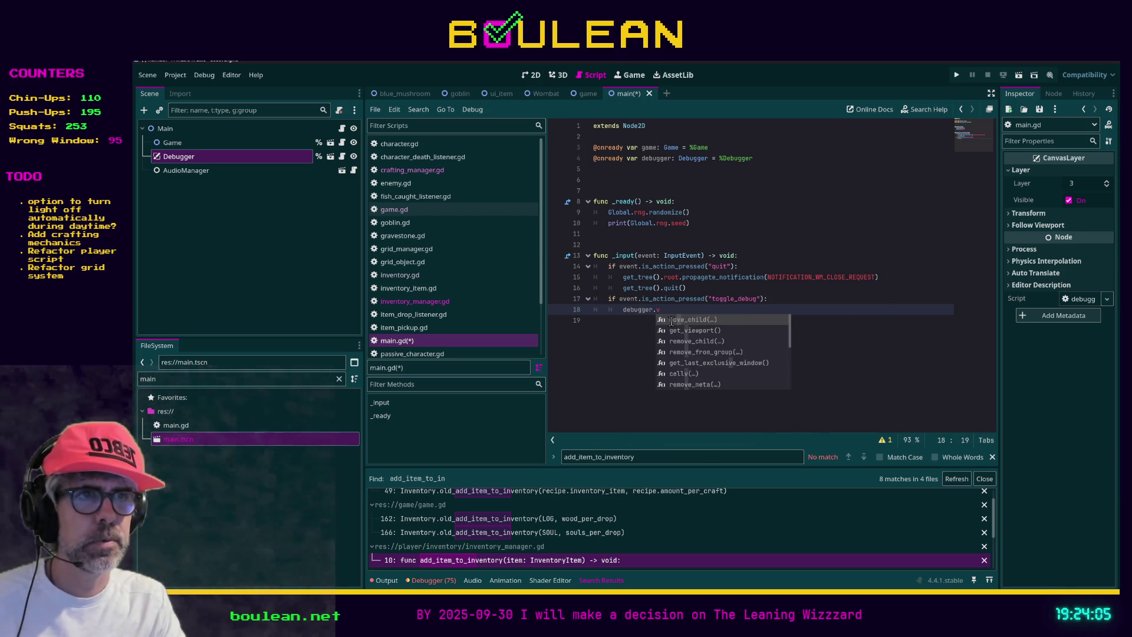
text(isible =)
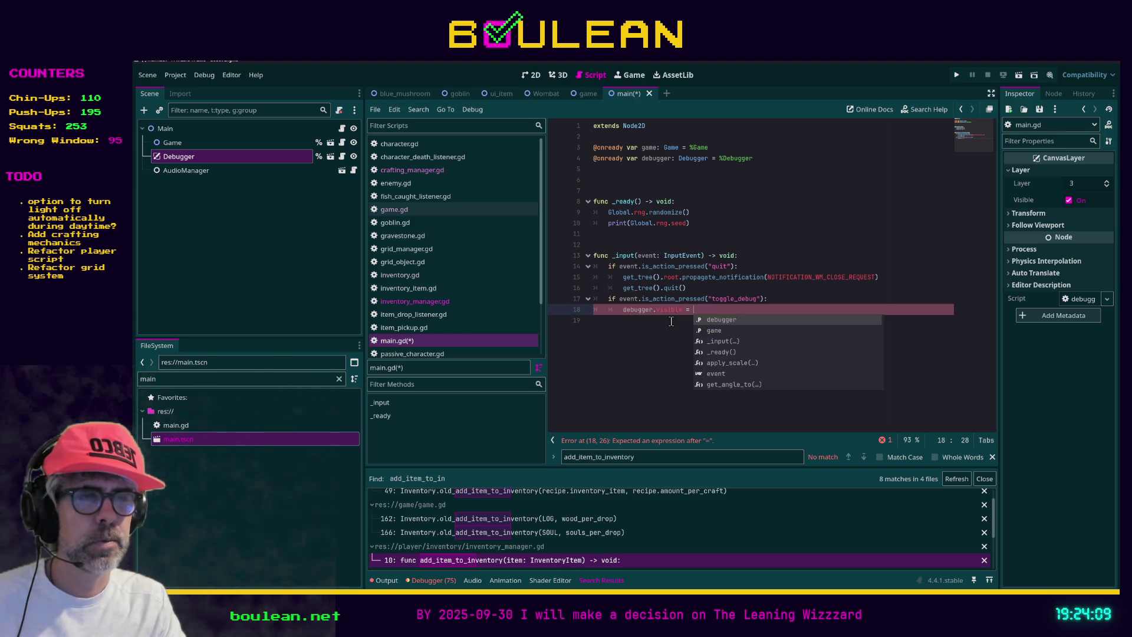
text(not d)
text(ebugger.visi)
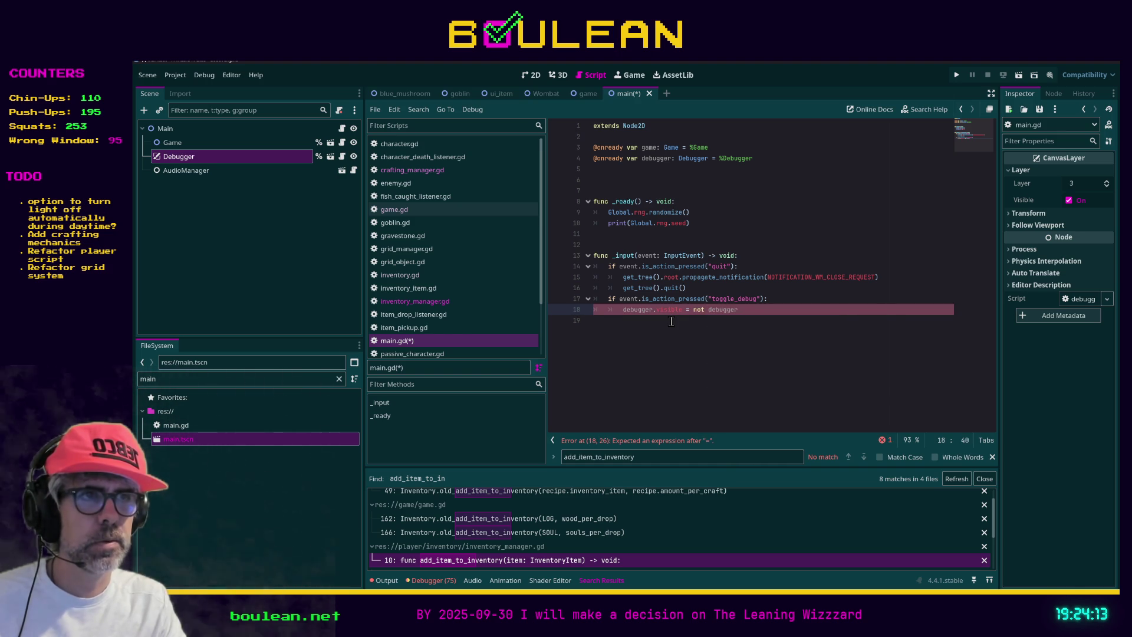
text(ble)
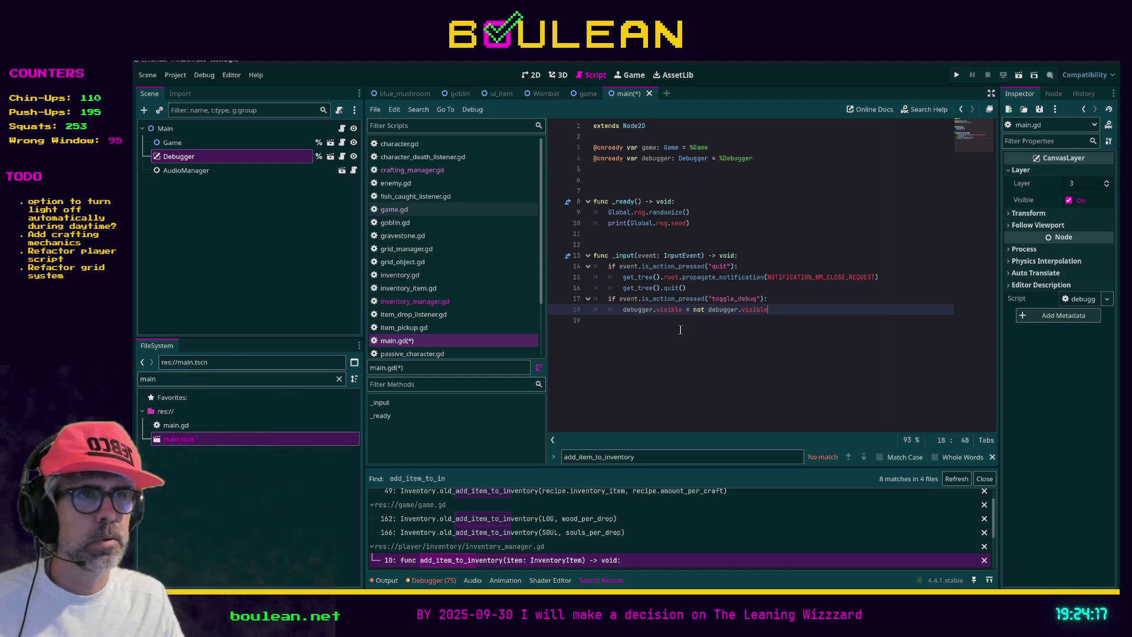
click(678, 328)
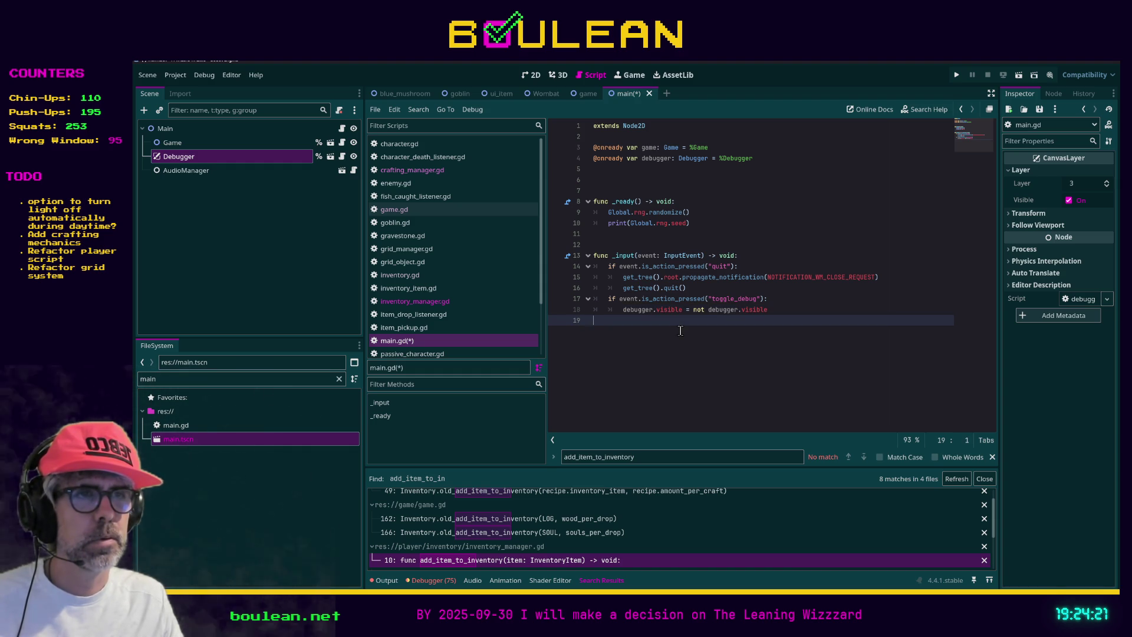
Start a new 'debugger.visible' line at the end of the _ready function
click(712, 224)
key(Return)
text(debu)
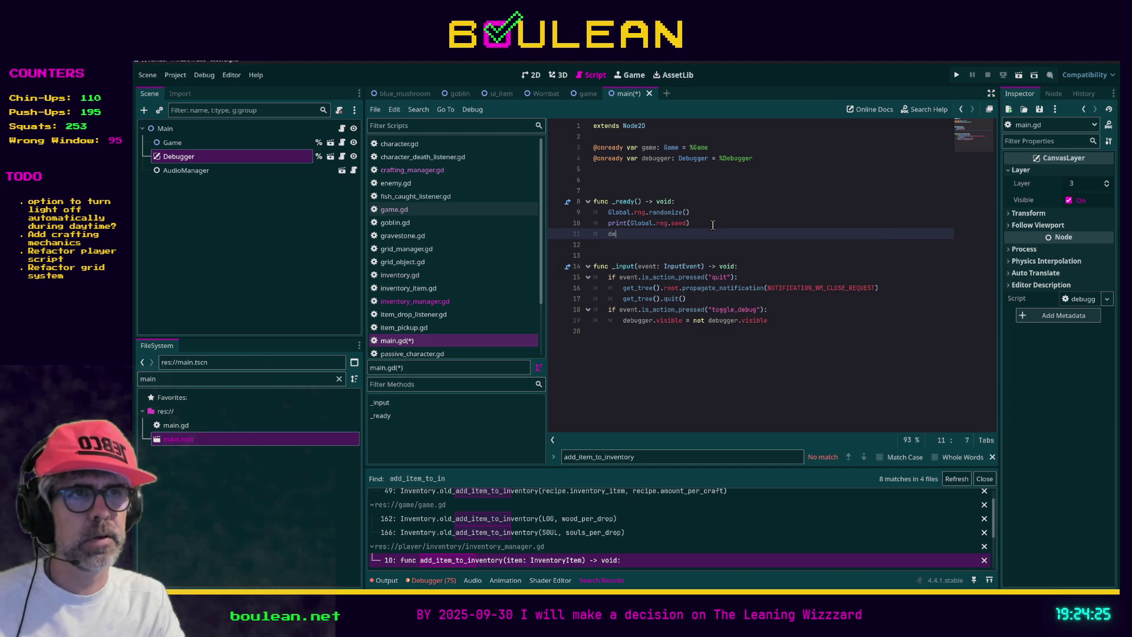
key(Return)
text(.vis)
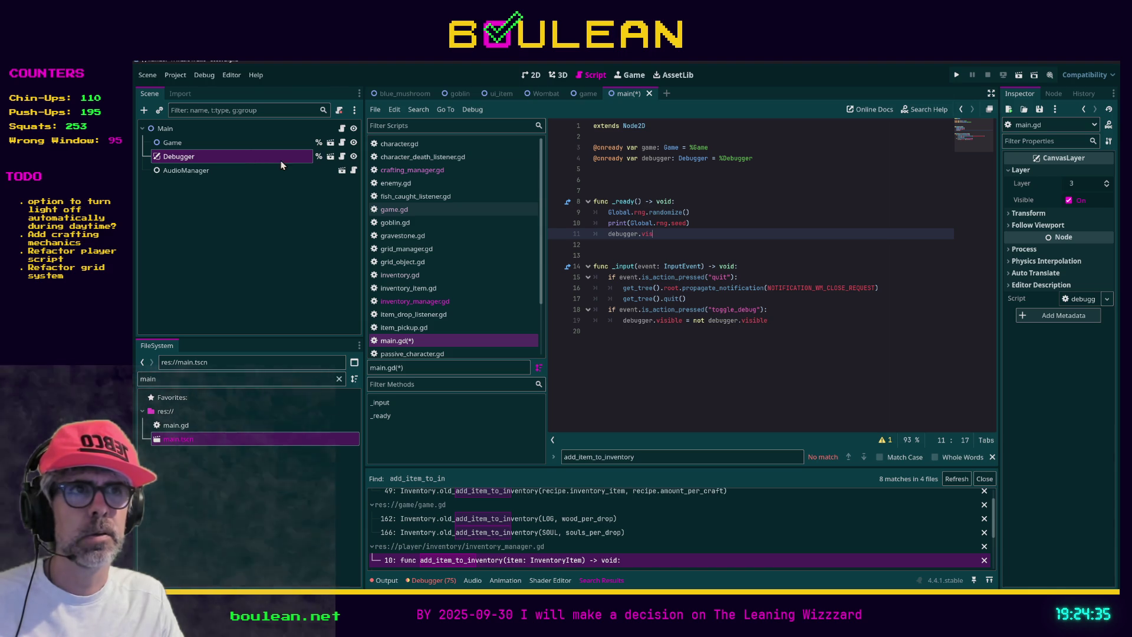
Open debugger.gd and change its base class to 'extends Node2D'
click(342, 156)
scroll(782, 228, up, 15)
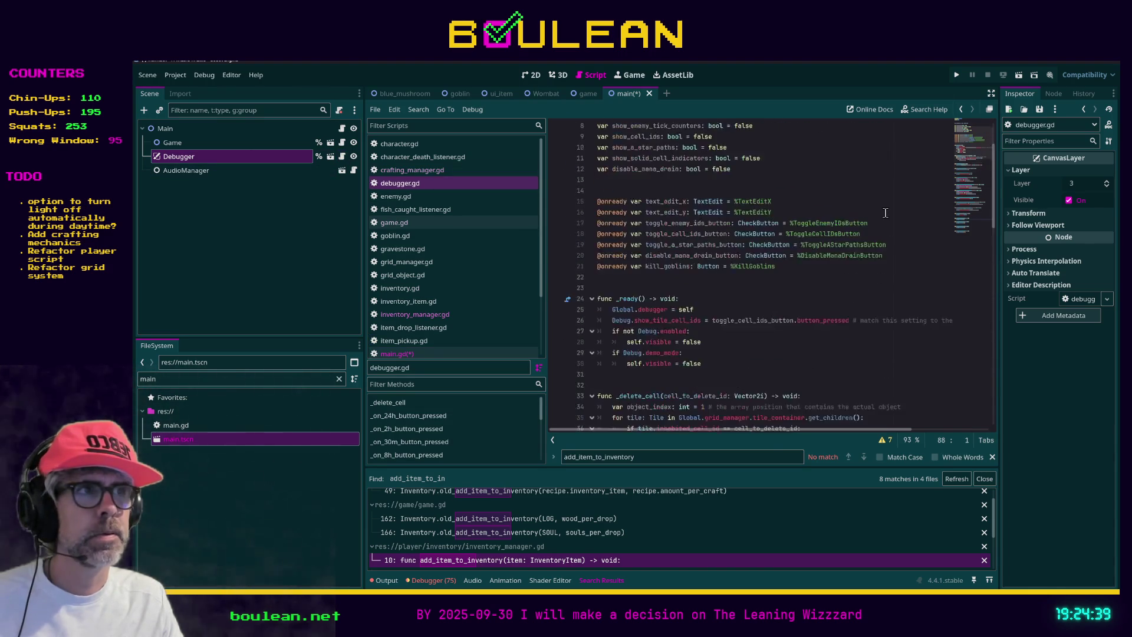
click(654, 137)
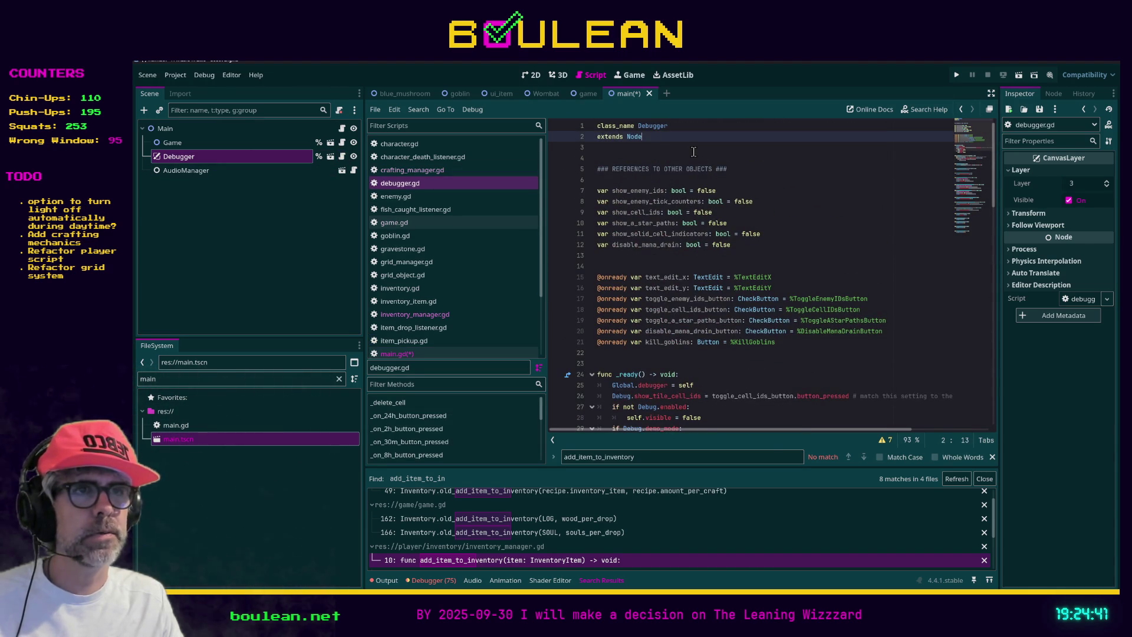
text(2D)
click(605, 152)
Save, then complete the debugger.visible property in main.gd's _ready and save main.gd
key(ctrl+s)
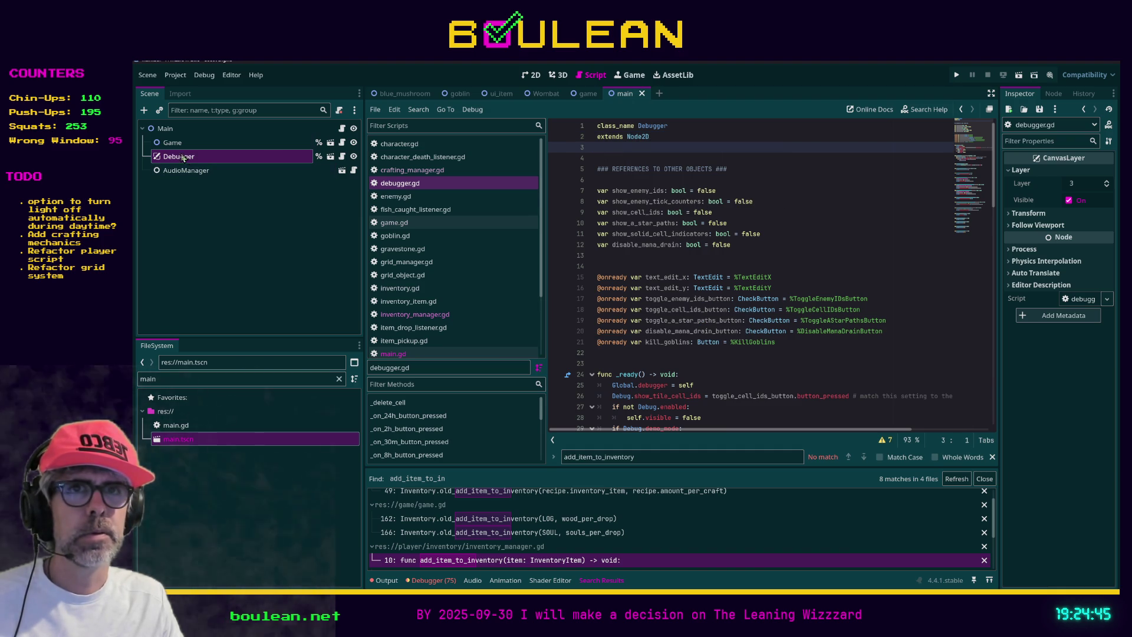
click(342, 128)
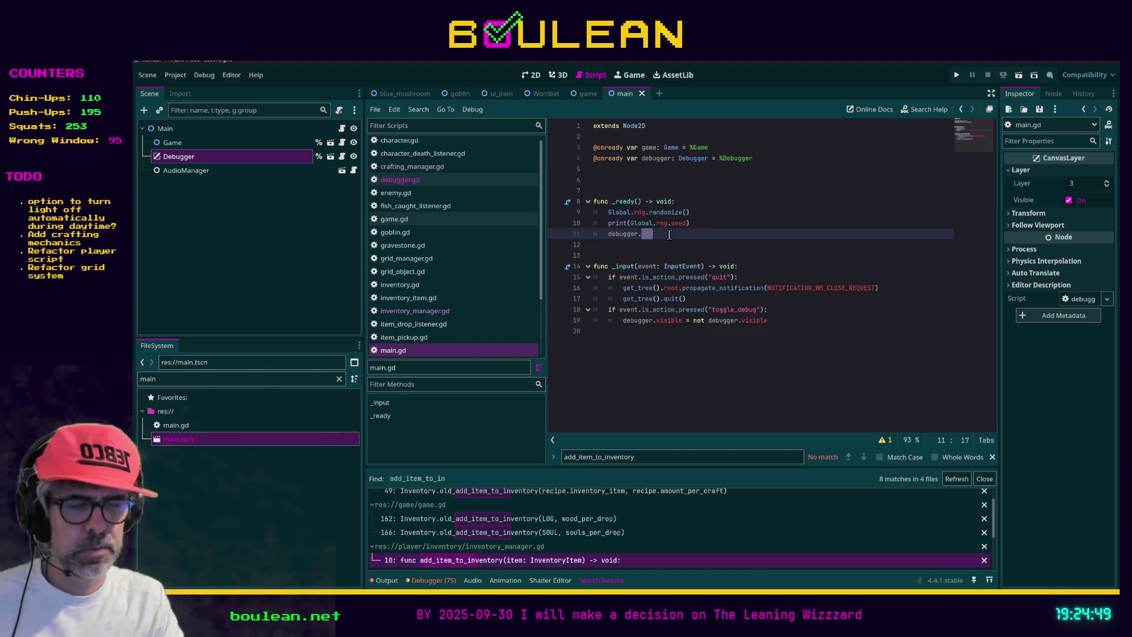
key(ctrl+space)
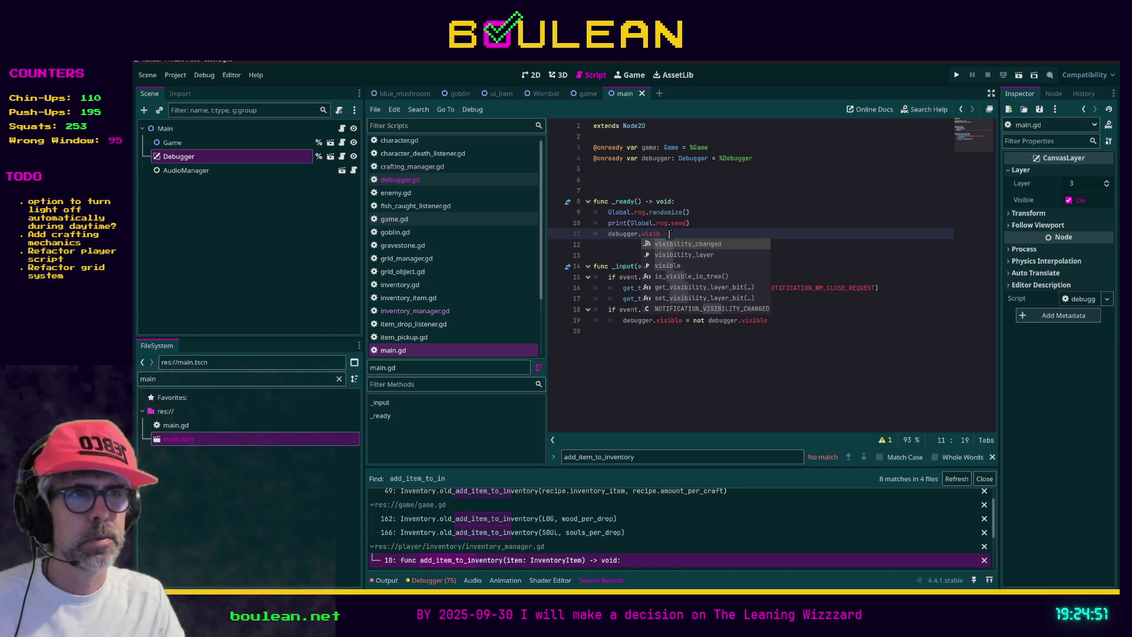
key(Down)
key(Down)
key(Return)
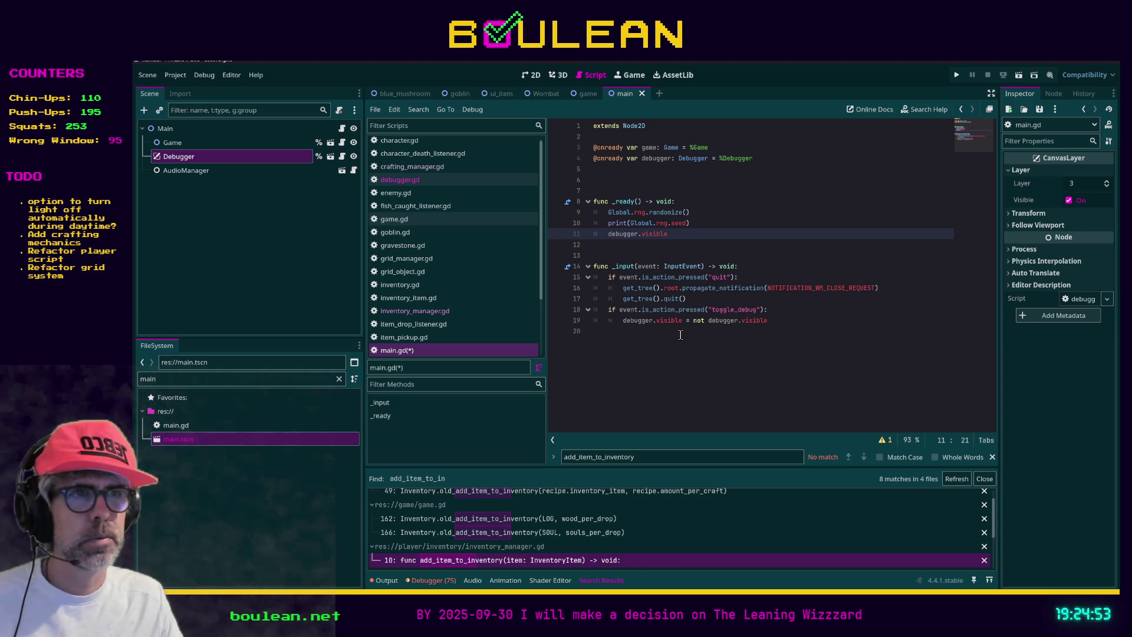
click(687, 336)
key(ctrl+s)
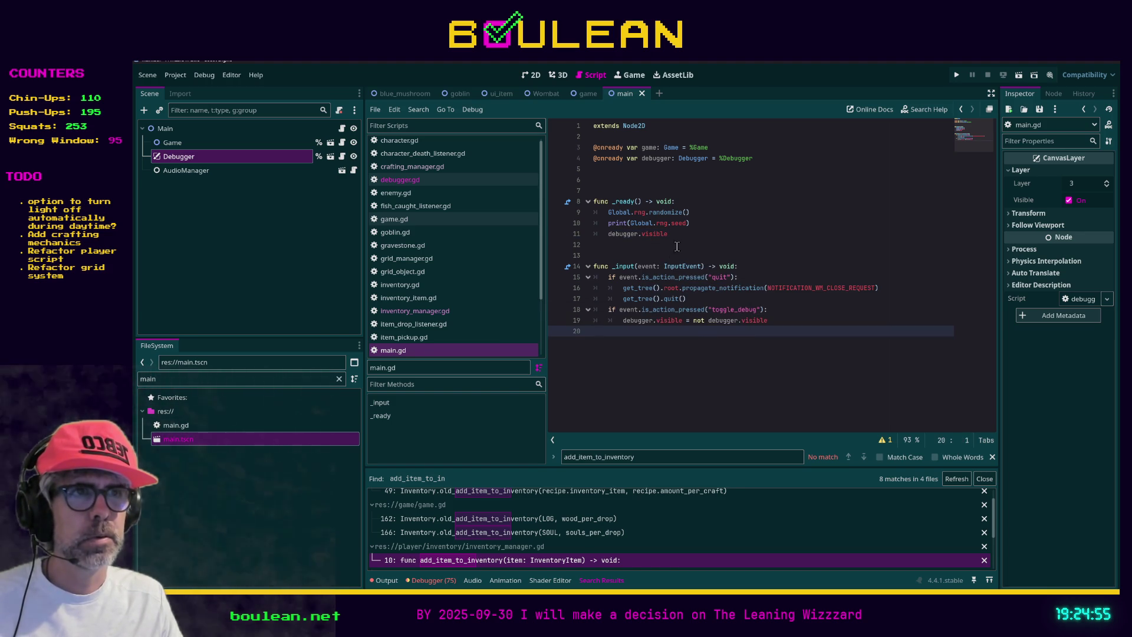
Finish the line as 'debugger.visible = false' and run the game to test it
click(690, 233)
text(= false)
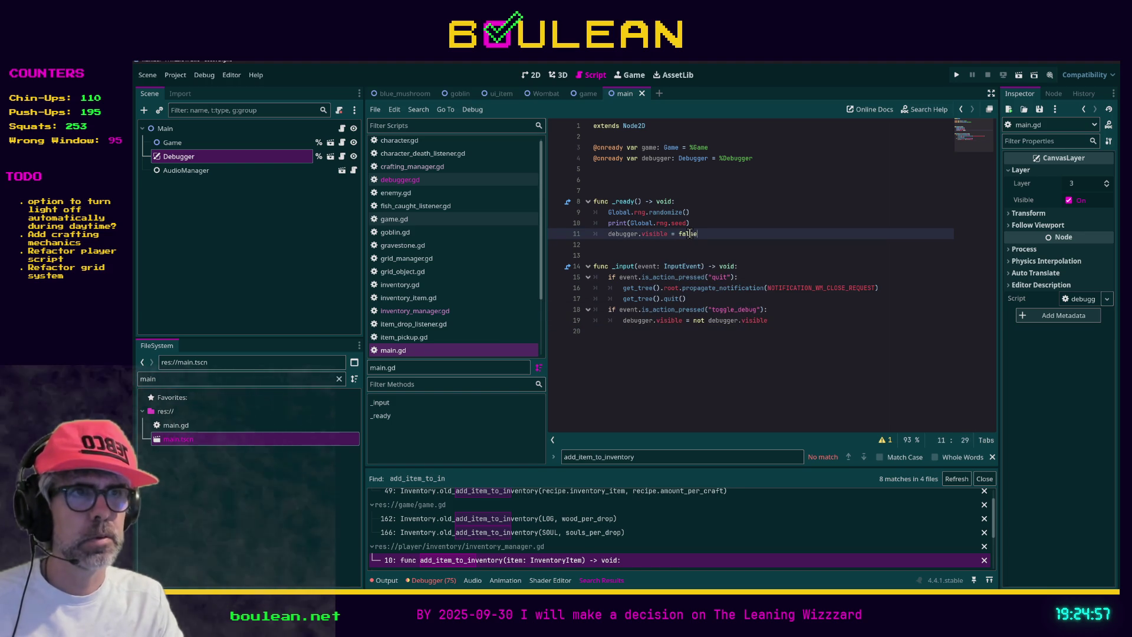
click(772, 337)
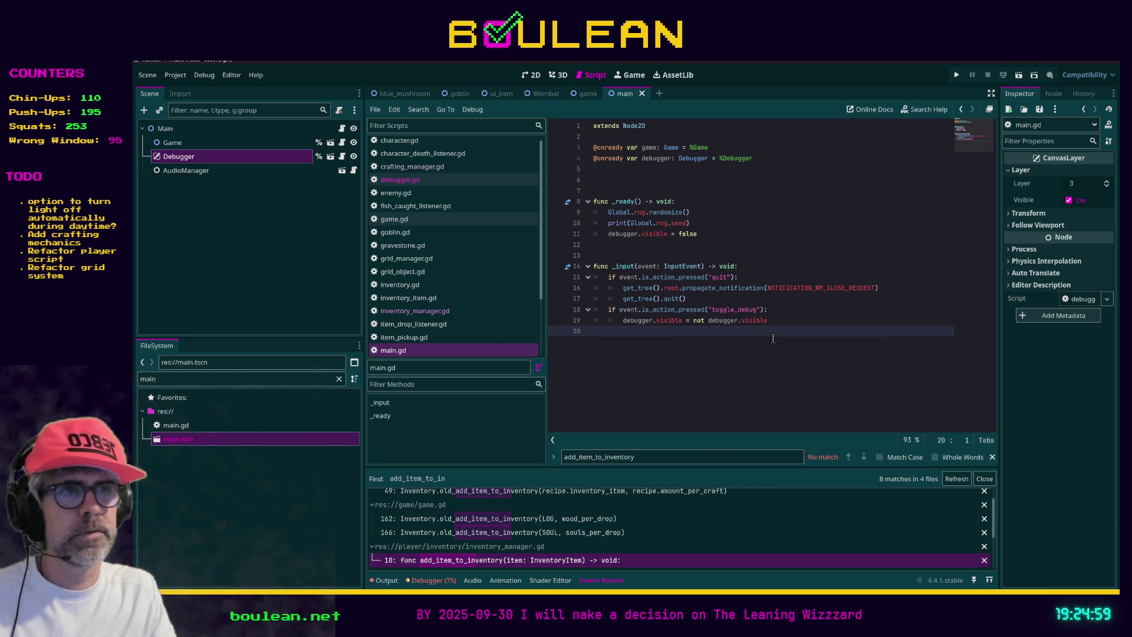
key(F5)
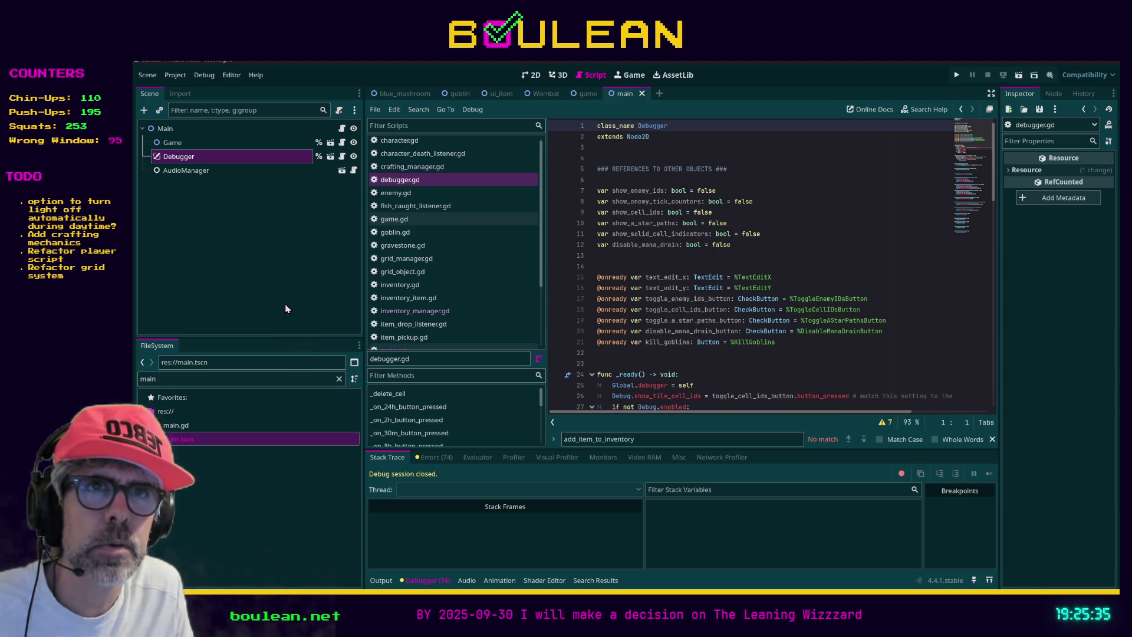
Open the instanced Debugger scene (debugger.tscn) from the Scene dock for editing
double_click(202, 158)
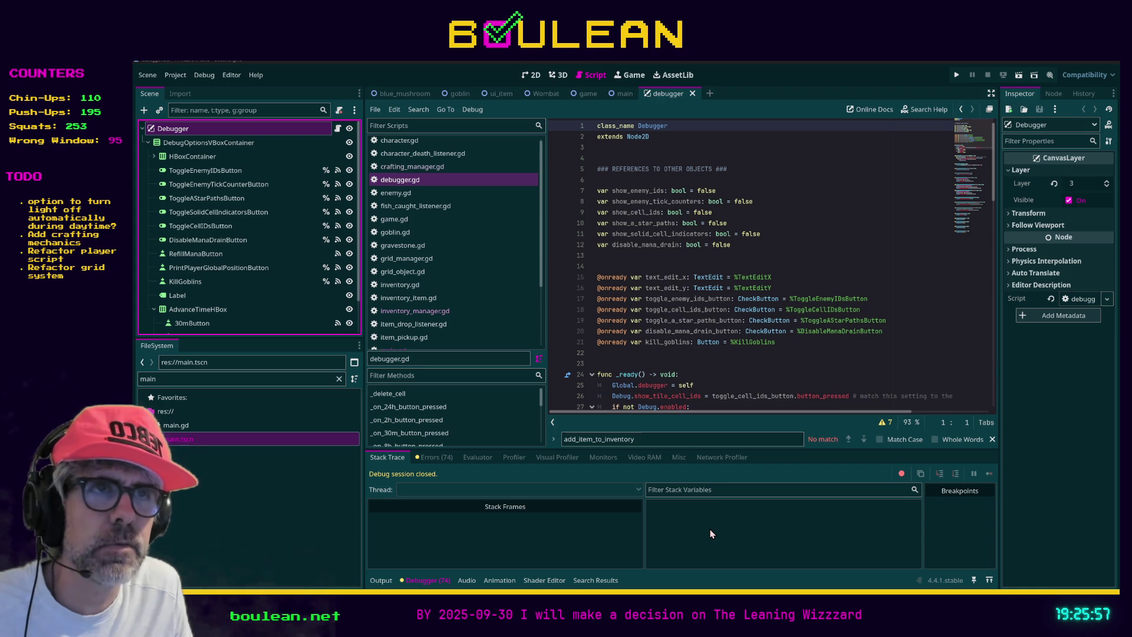
Change debugger.gd to 'extends CanvasLayer', save it, and show the Debugger scene on the 2D canvas
click(662, 139)
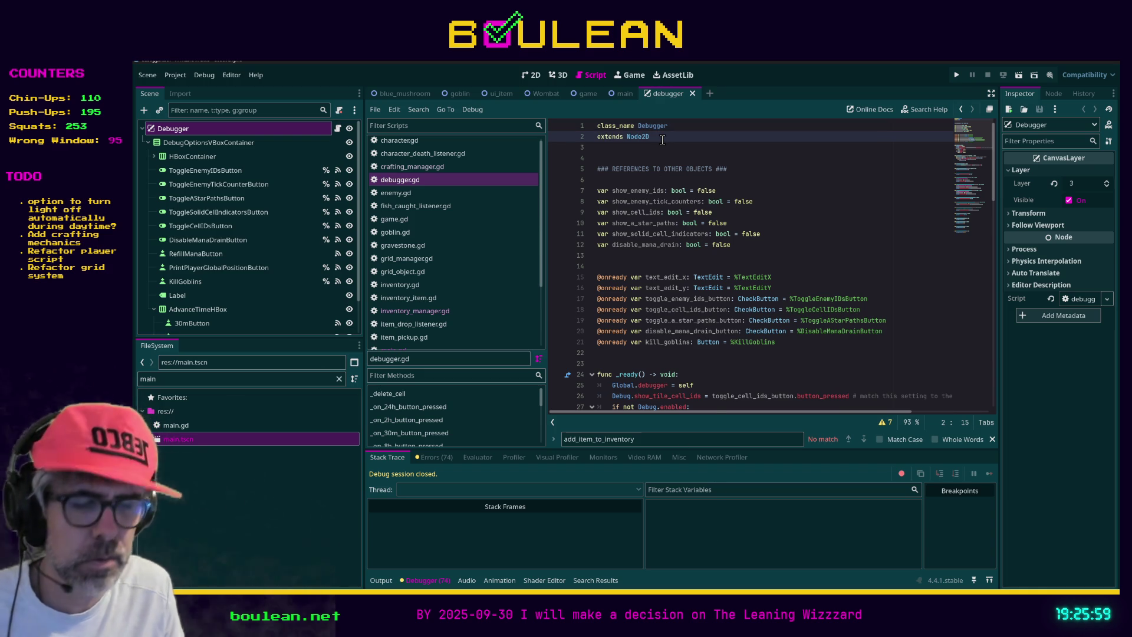
key(BackSpace)
key(BackSpace)
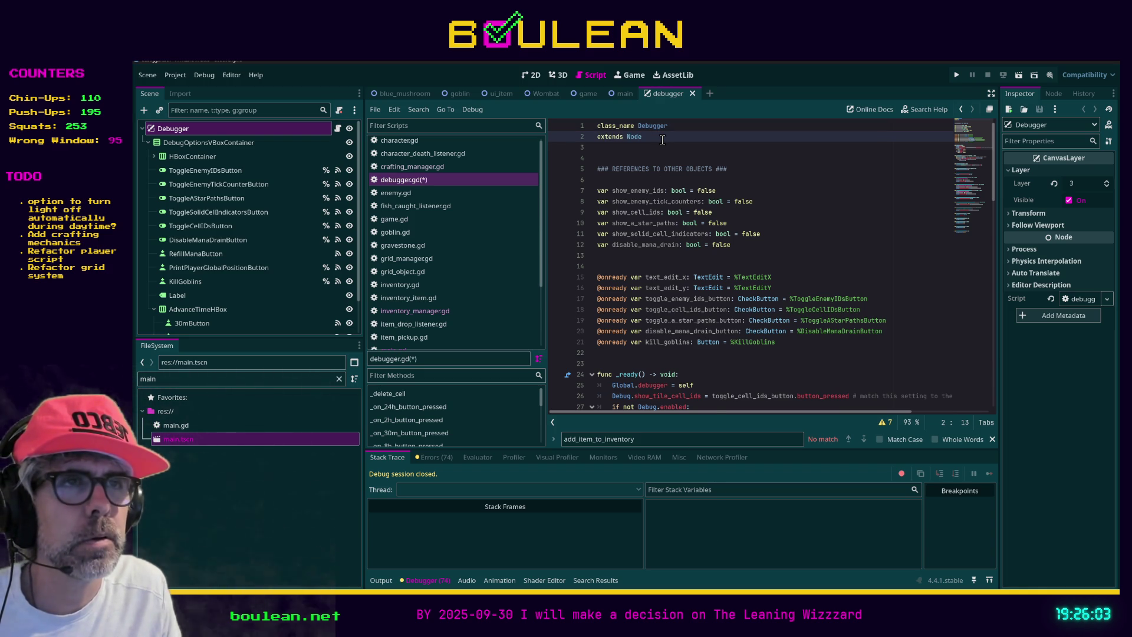
key(BackSpace)
key(BackSpace)
key(BackSpace)
text(CanvasLayer)
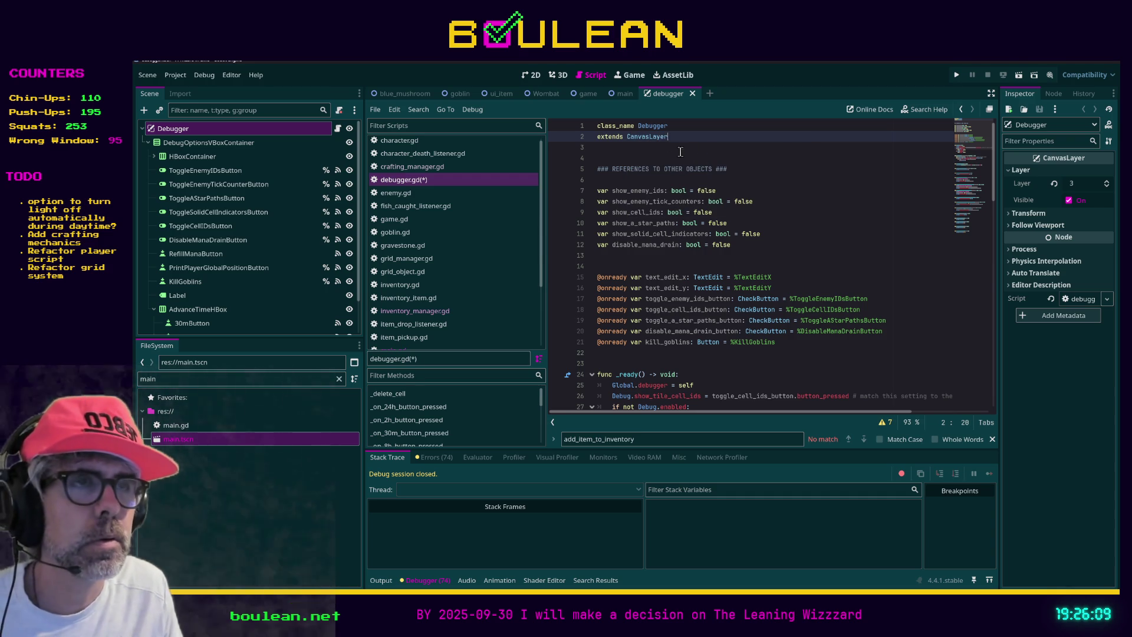
click(684, 157)
key(ctrl+s)
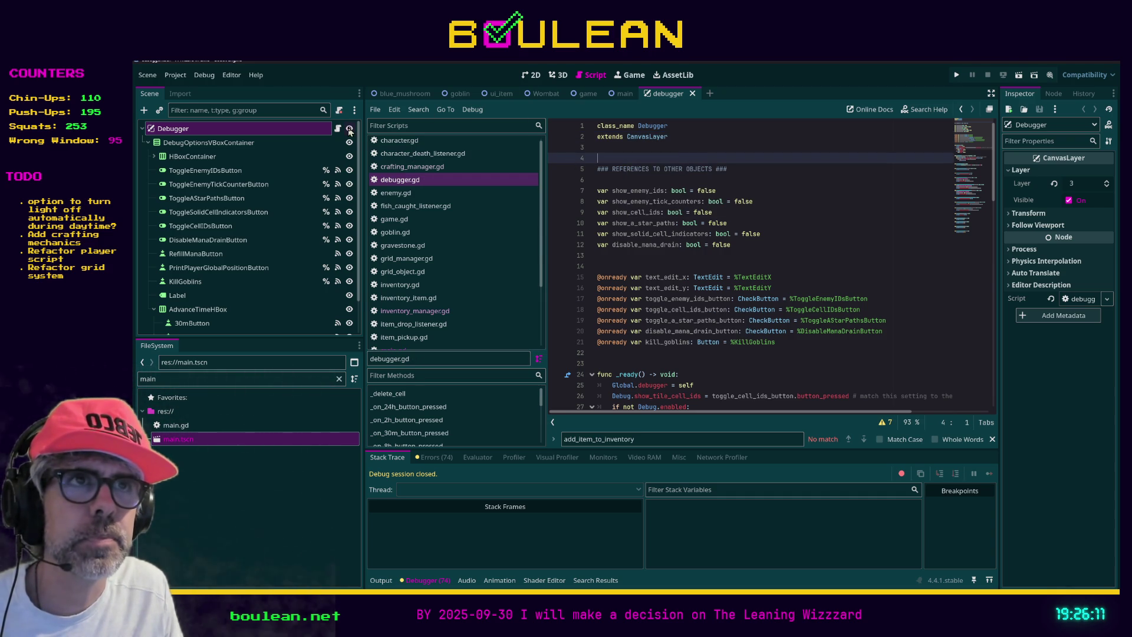
click(534, 75)
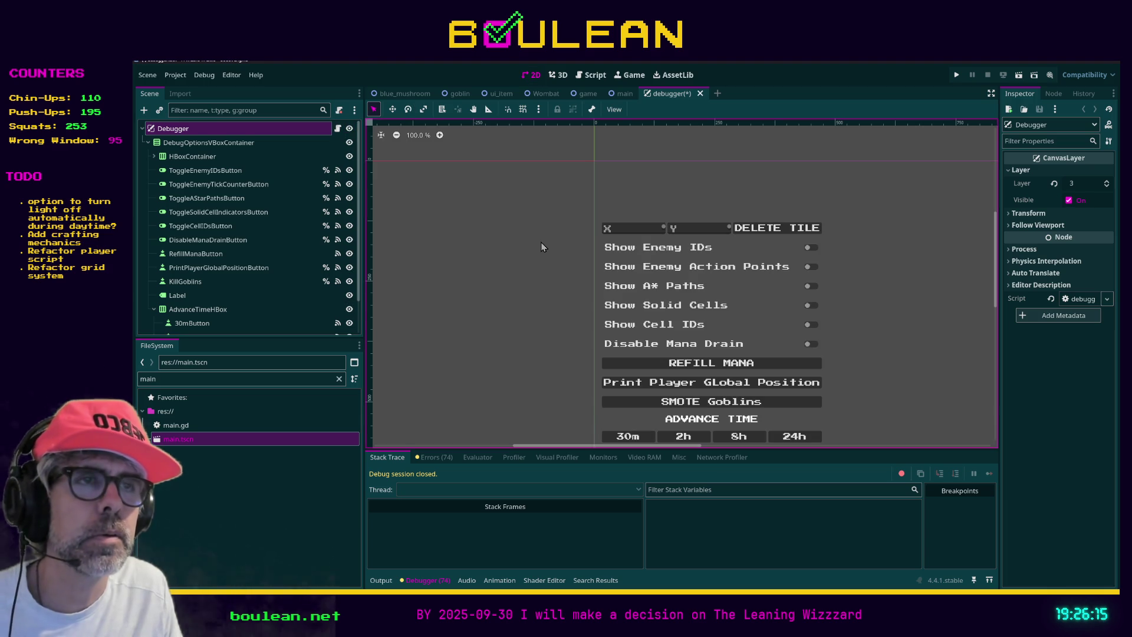
Save, run the game, and toggle the debug panel with the ` key, refilling mana while it's shown
key(ctrl+s)
key(F5)
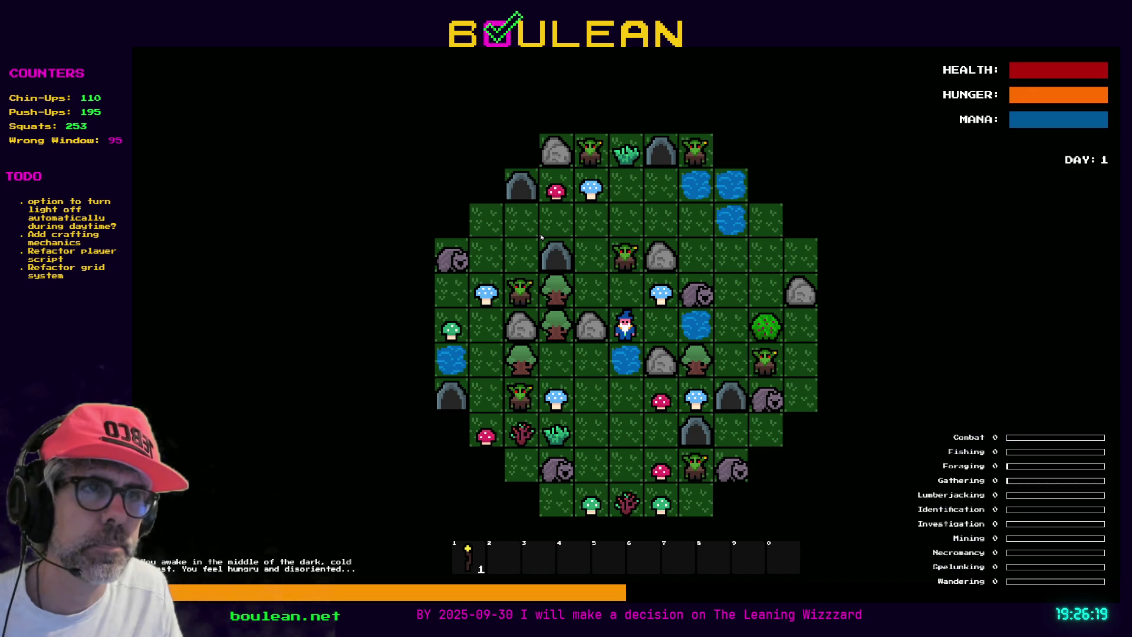
key(grave)
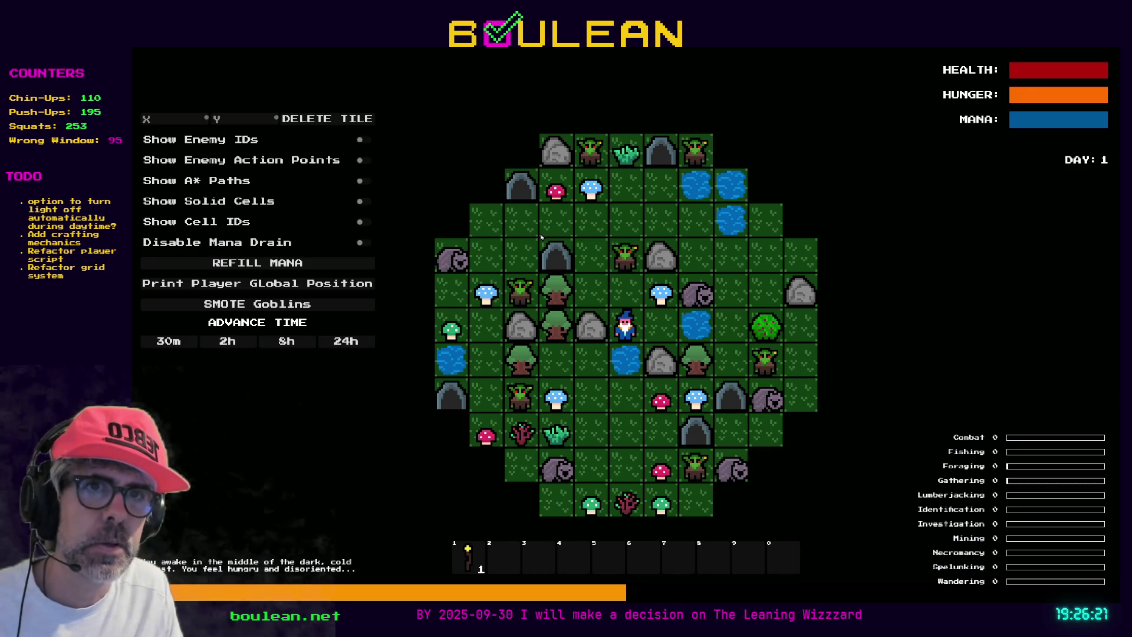
click(298, 268)
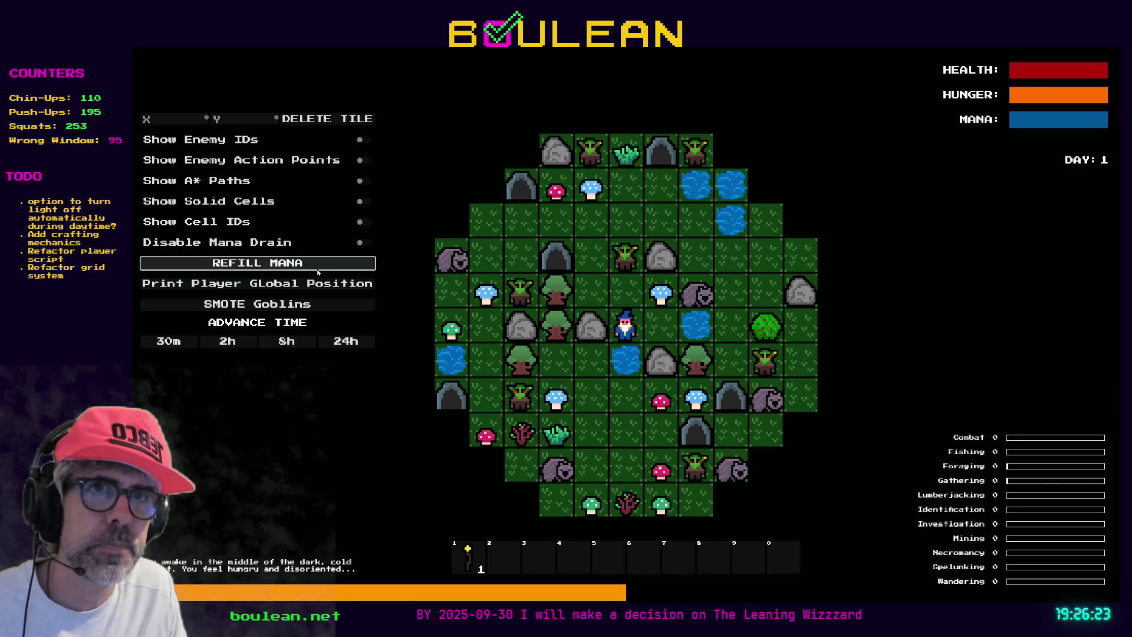
key(grave)
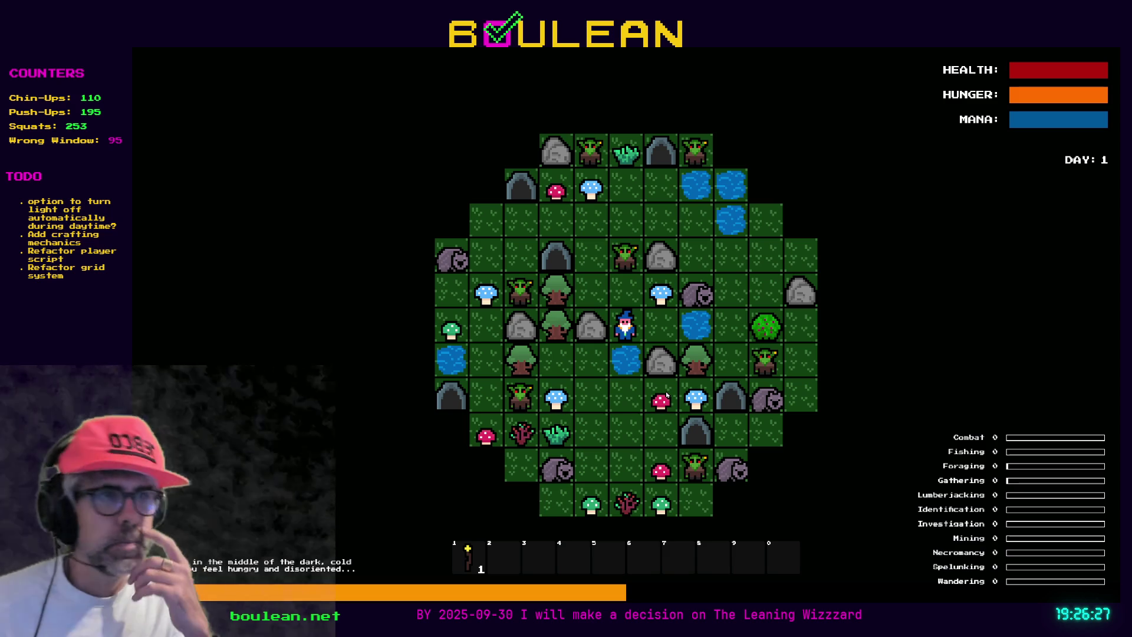
Play on: move the wizard, attack the Goblin, toggle the panel again, chop the Gravestone, then close the game
key(Down)
key(Down)
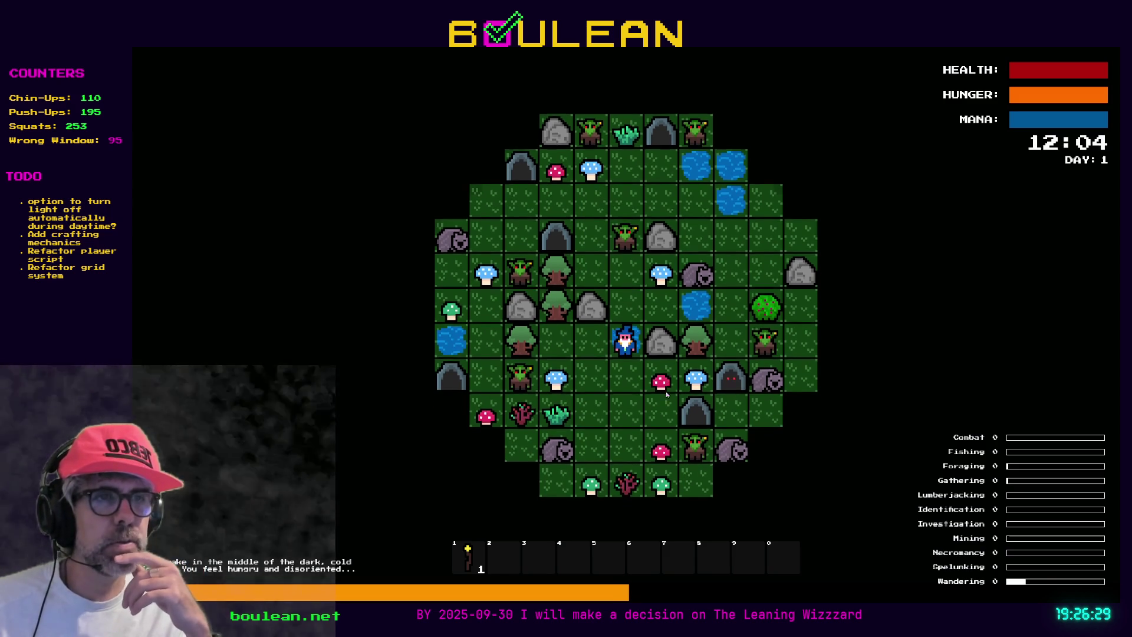
key(Down)
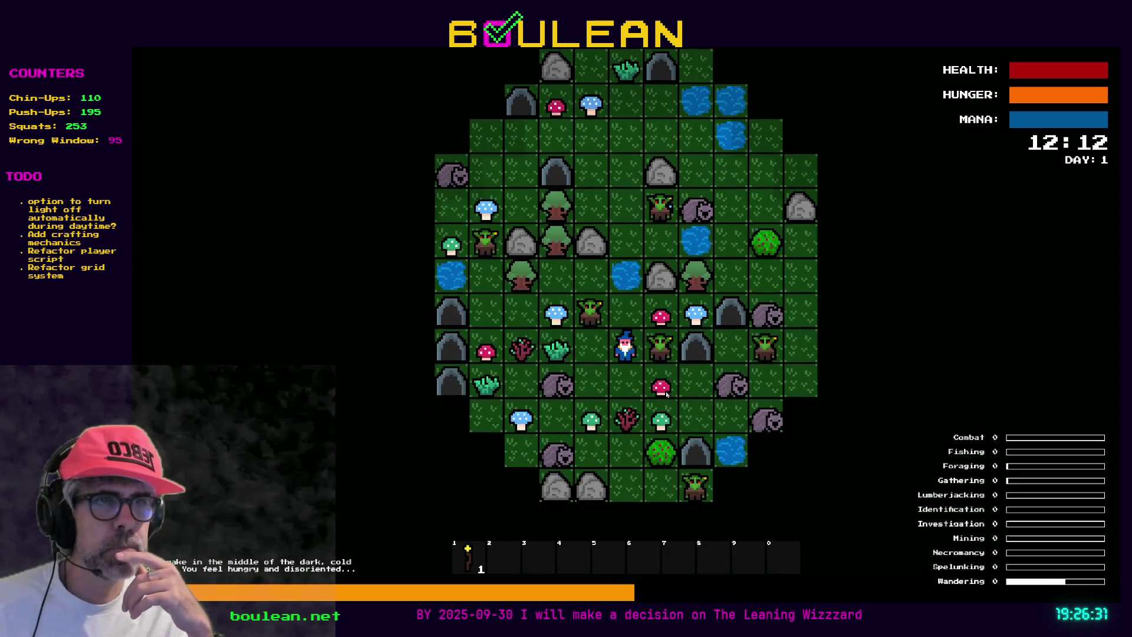
key(Right)
key(Right)
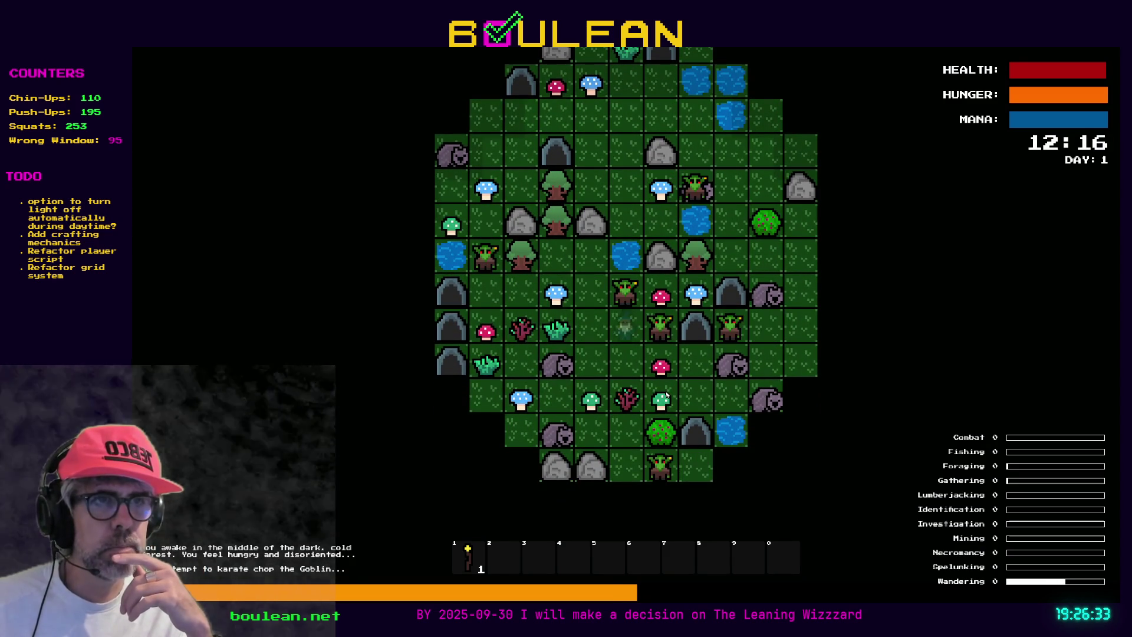
key(Right)
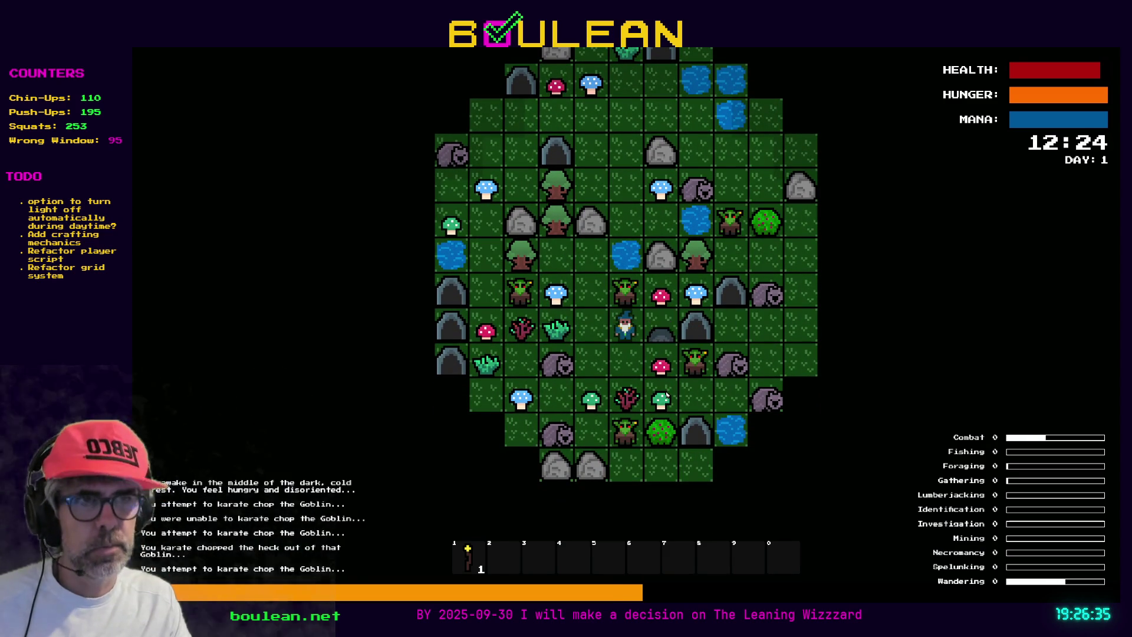
key(grave)
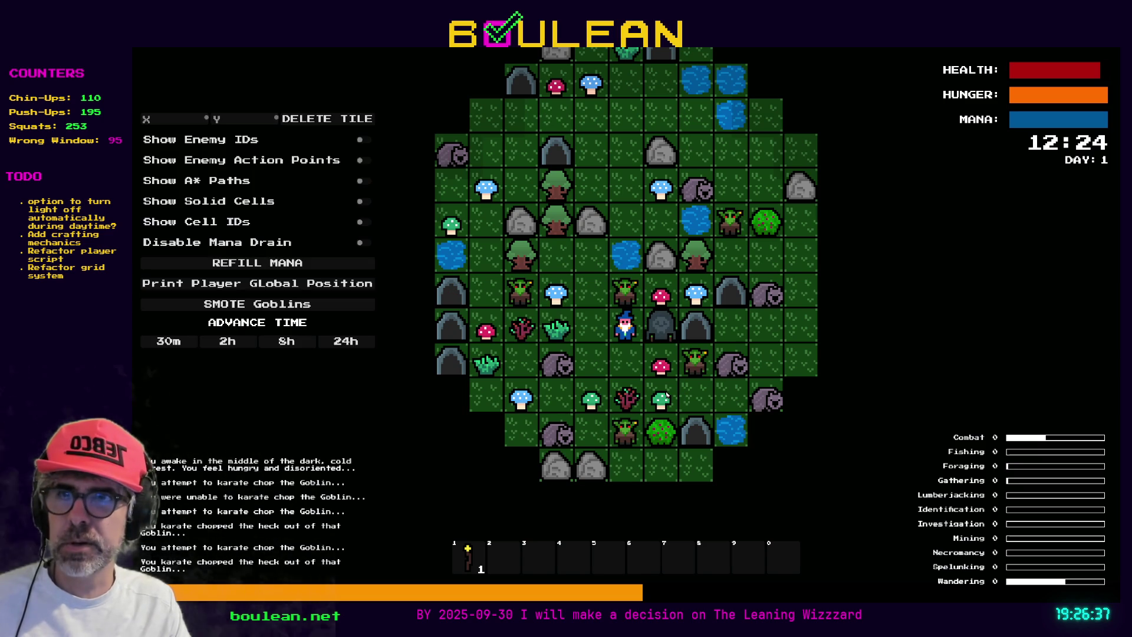
key(grave)
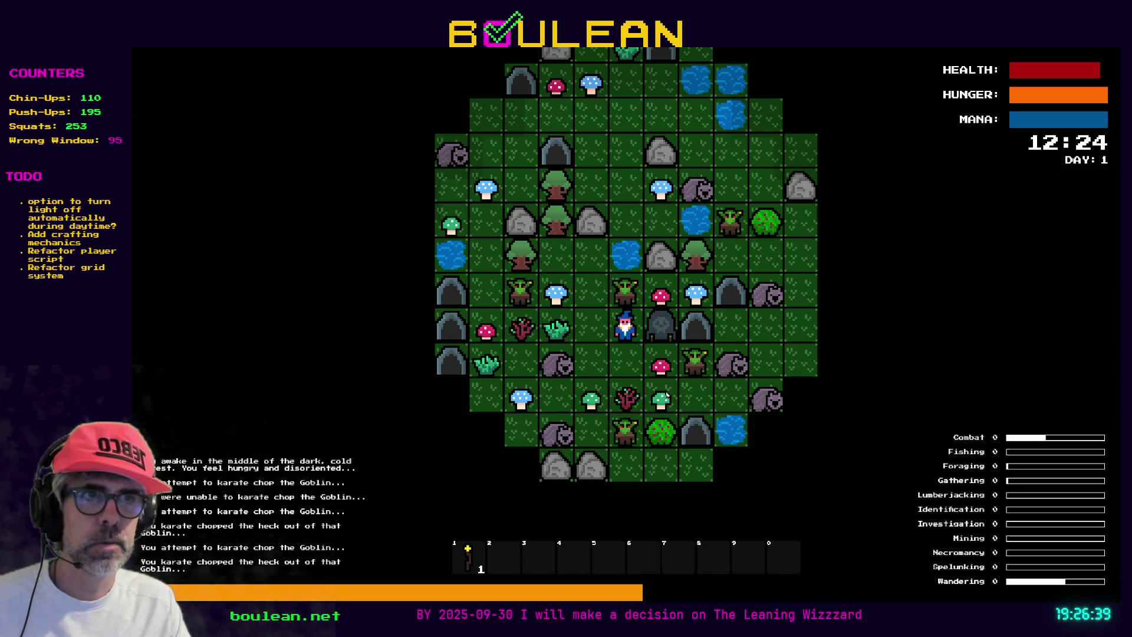
key(Down)
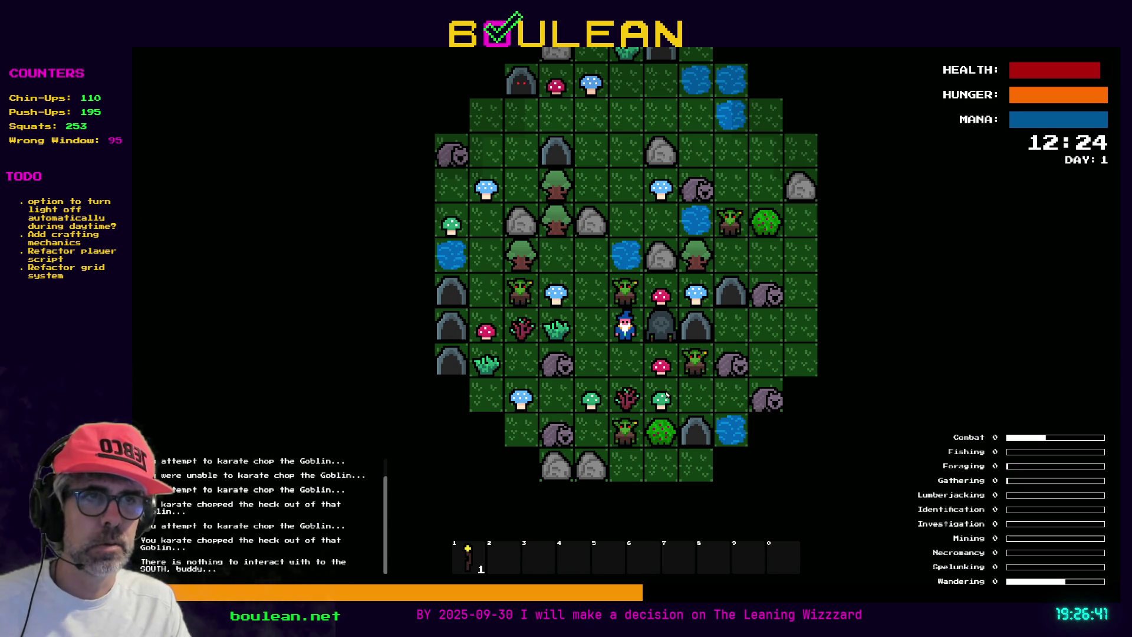
key(Right)
key(Right)
key(Right)
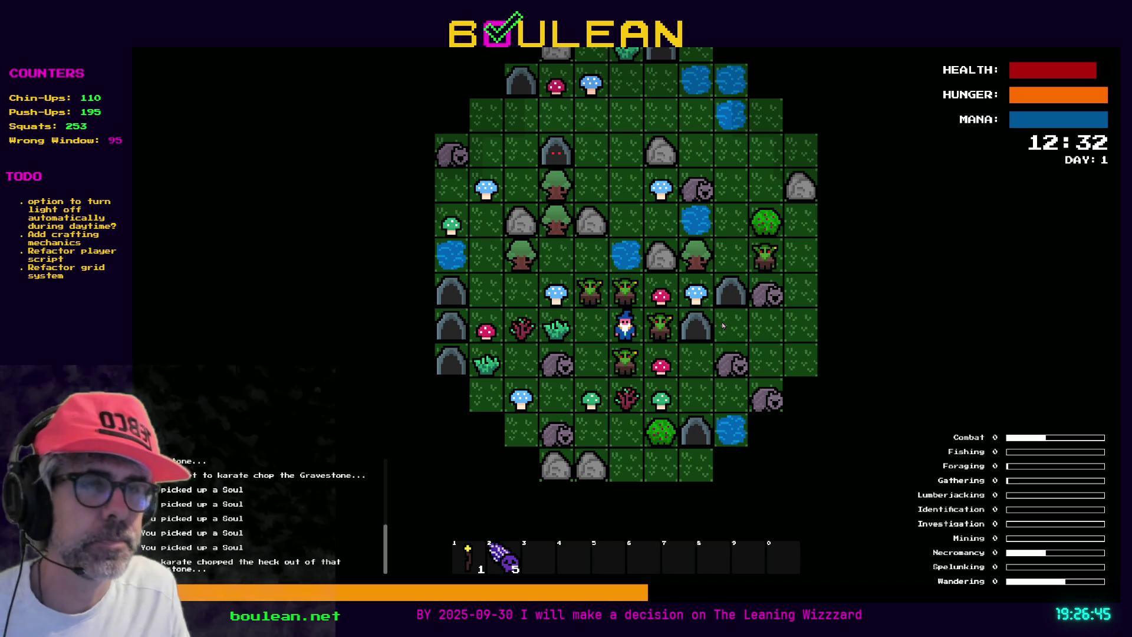
key(Escape)
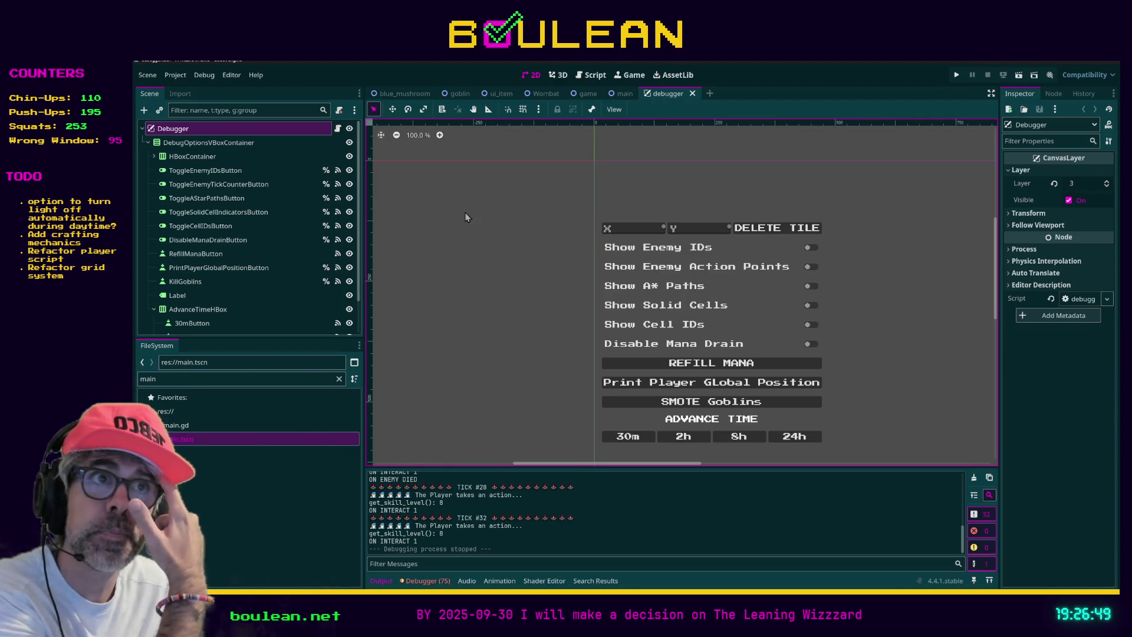
Open the Player scene from the game scene, look over the game and main tabs, then return to Player
click(585, 95)
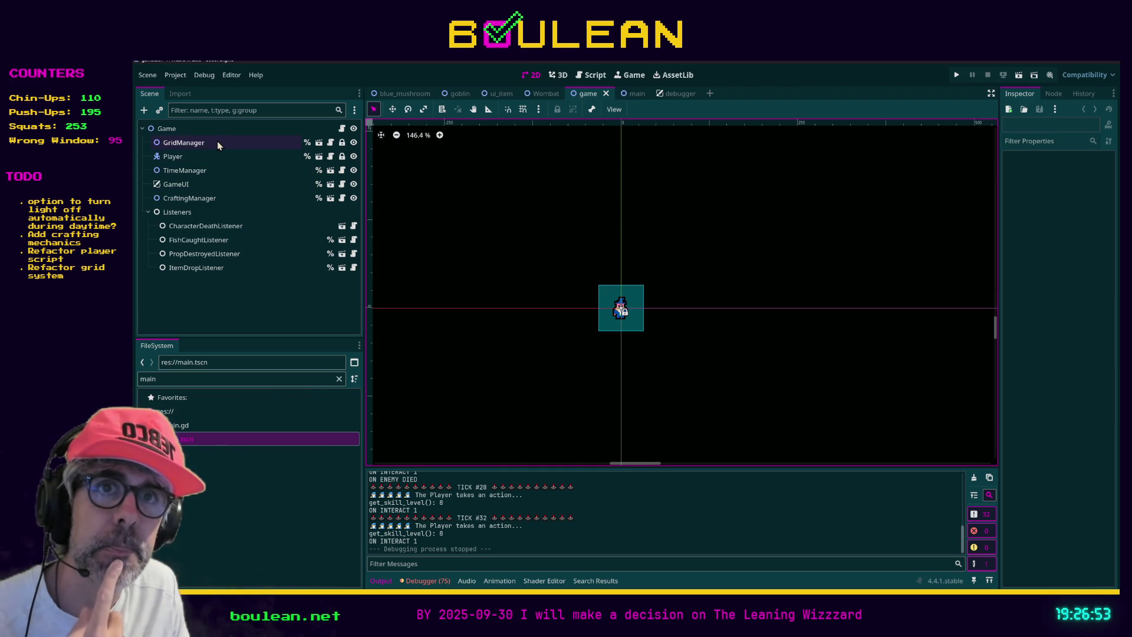
click(319, 156)
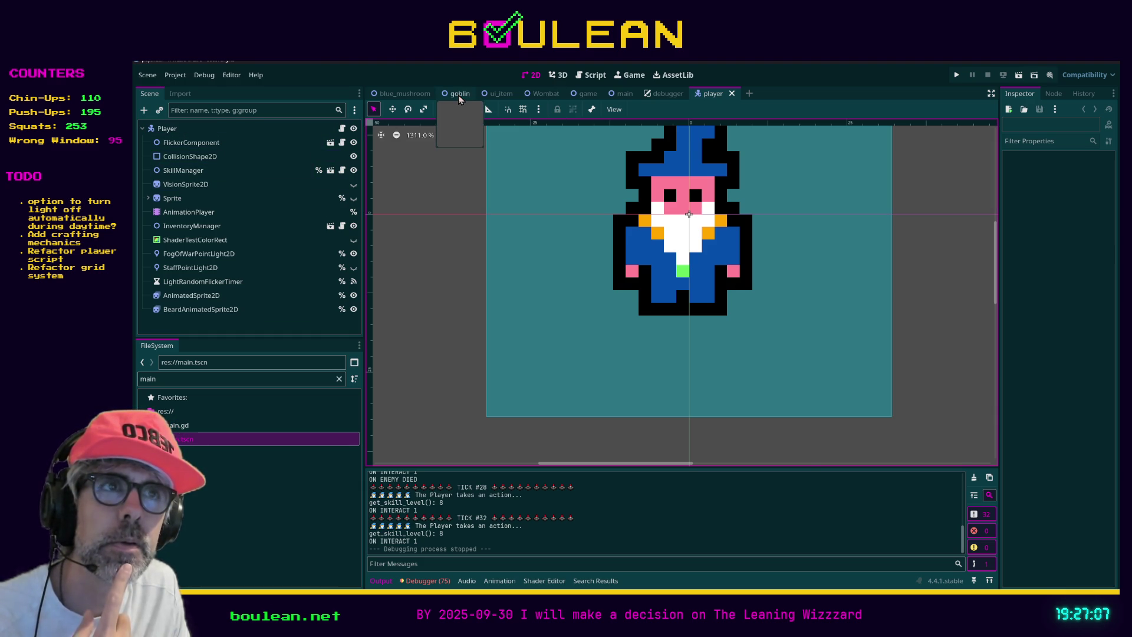
click(585, 94)
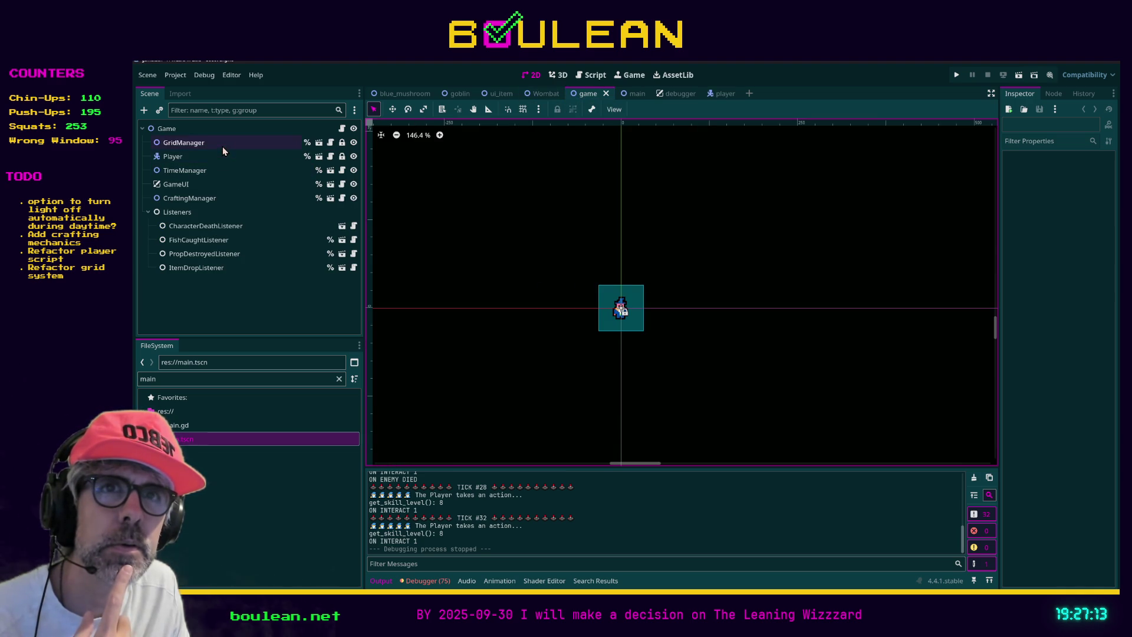
click(628, 95)
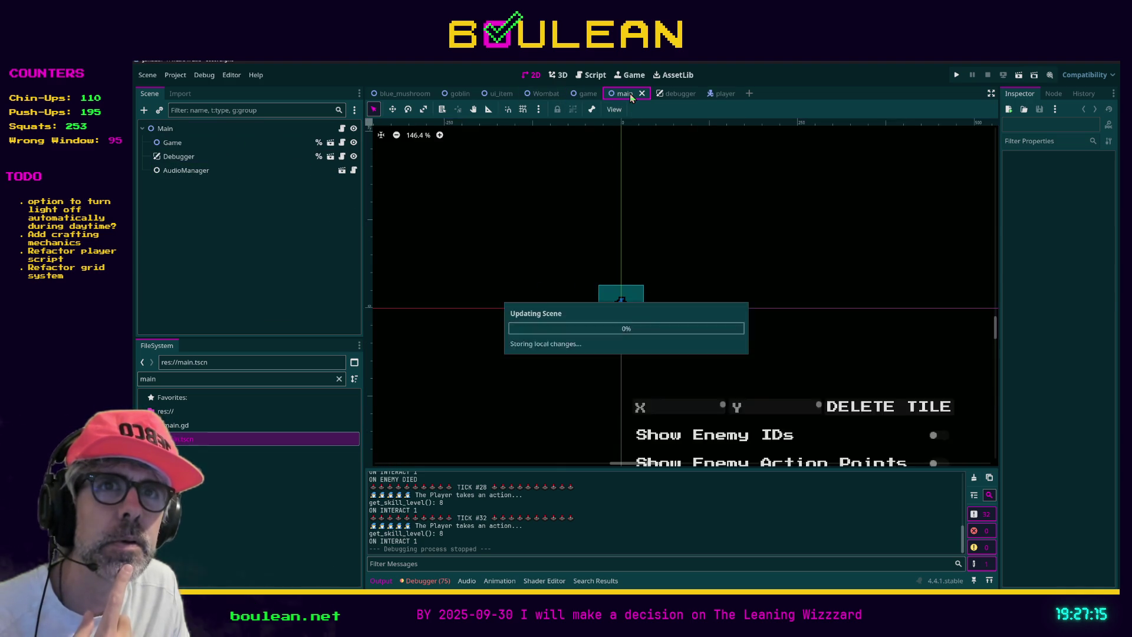
mouse_move(587, 98)
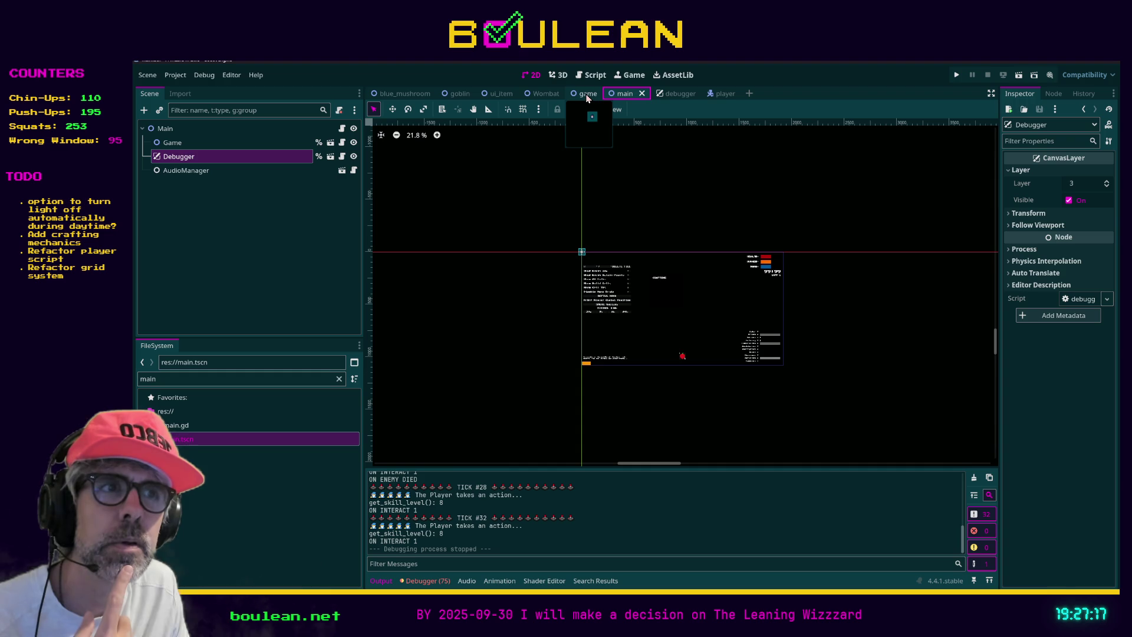
click(587, 97)
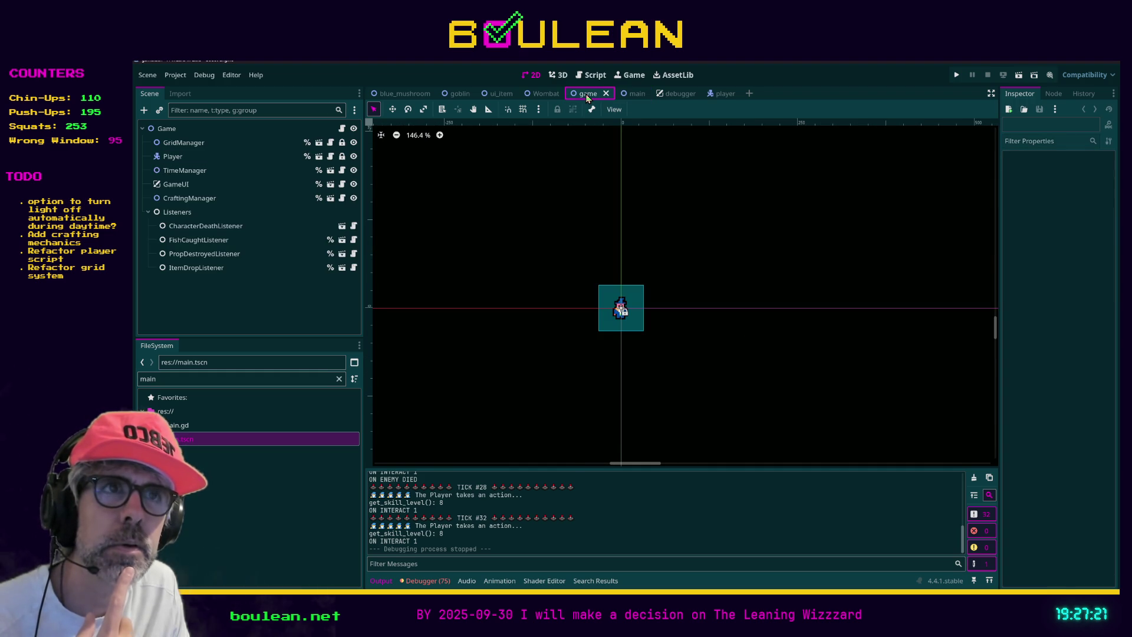
click(726, 99)
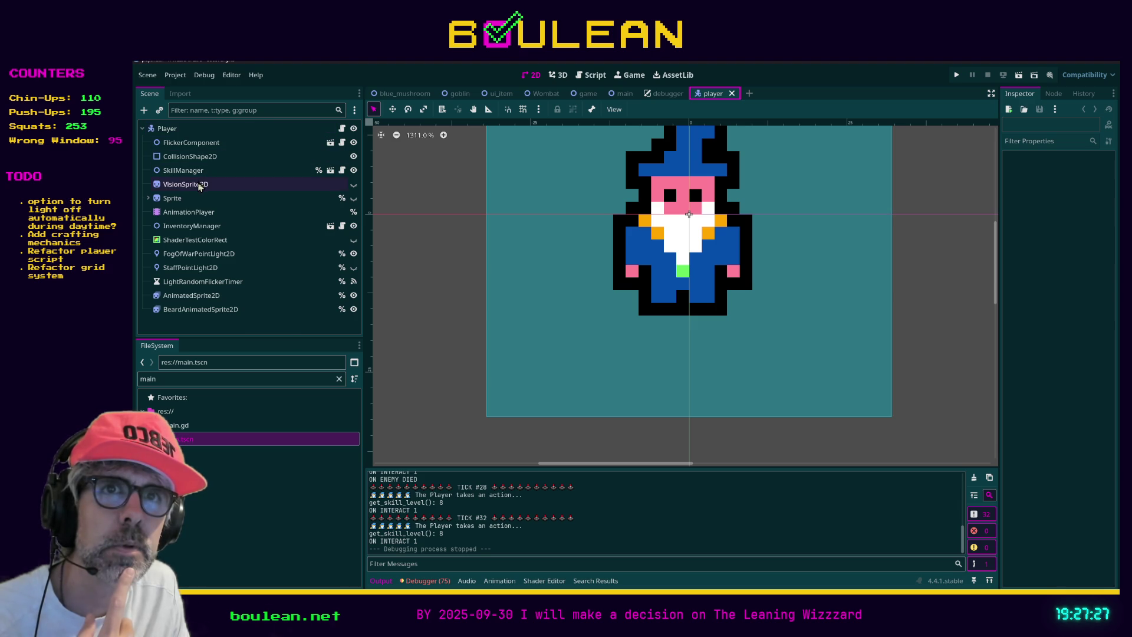
Expand Sprite and select its Camera child, briefly toggling the Sprite's visibility off and back on
click(148, 198)
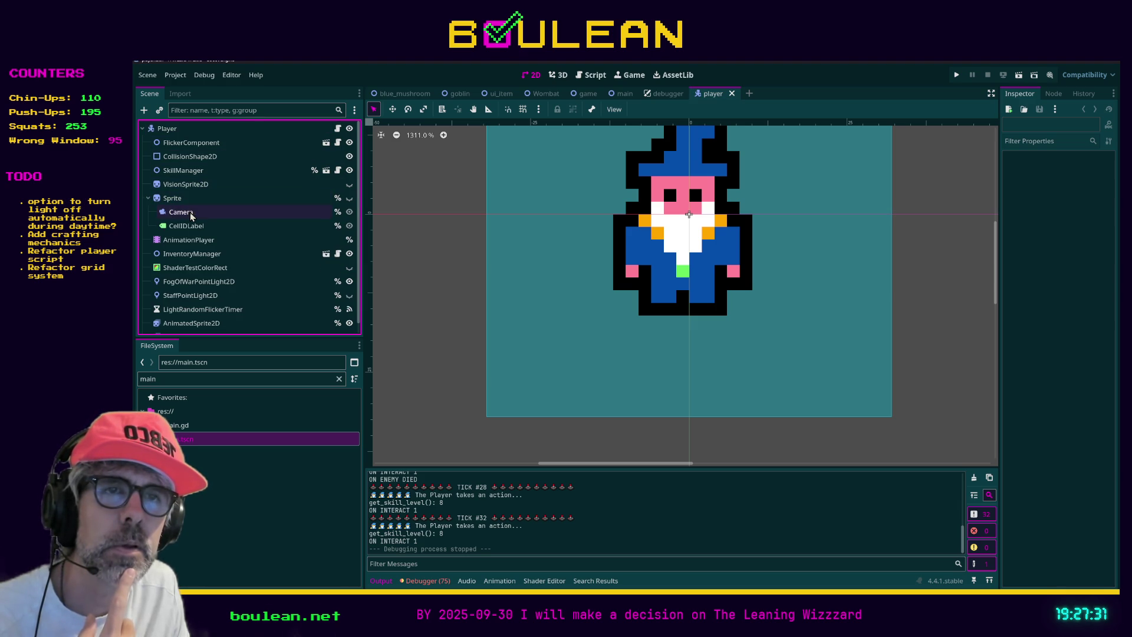
click(349, 198)
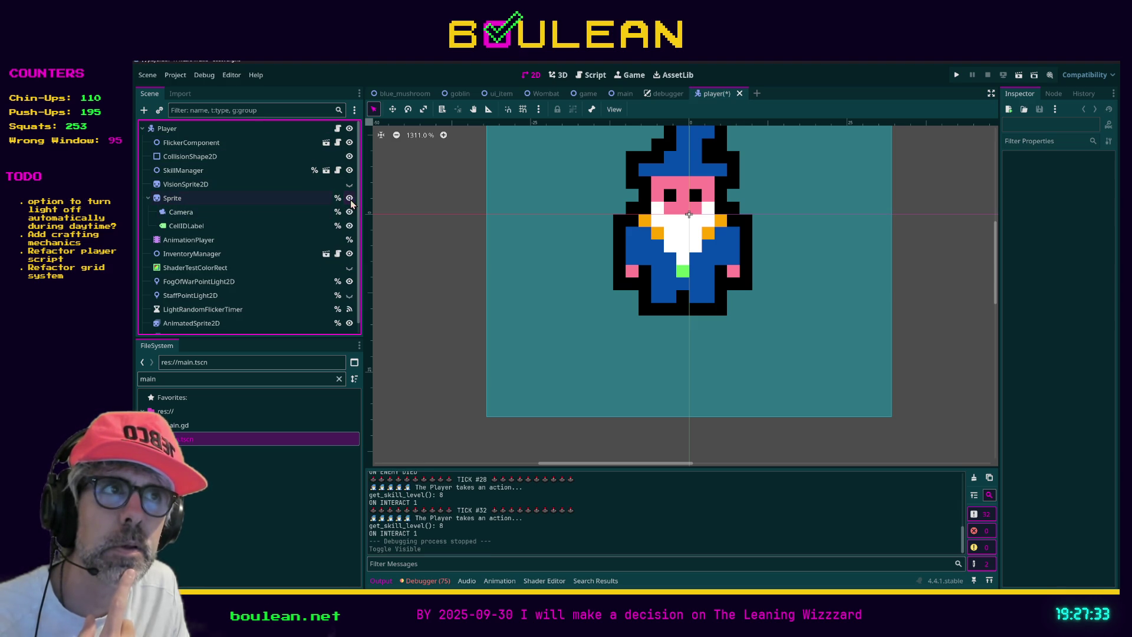
click(350, 199)
click(242, 214)
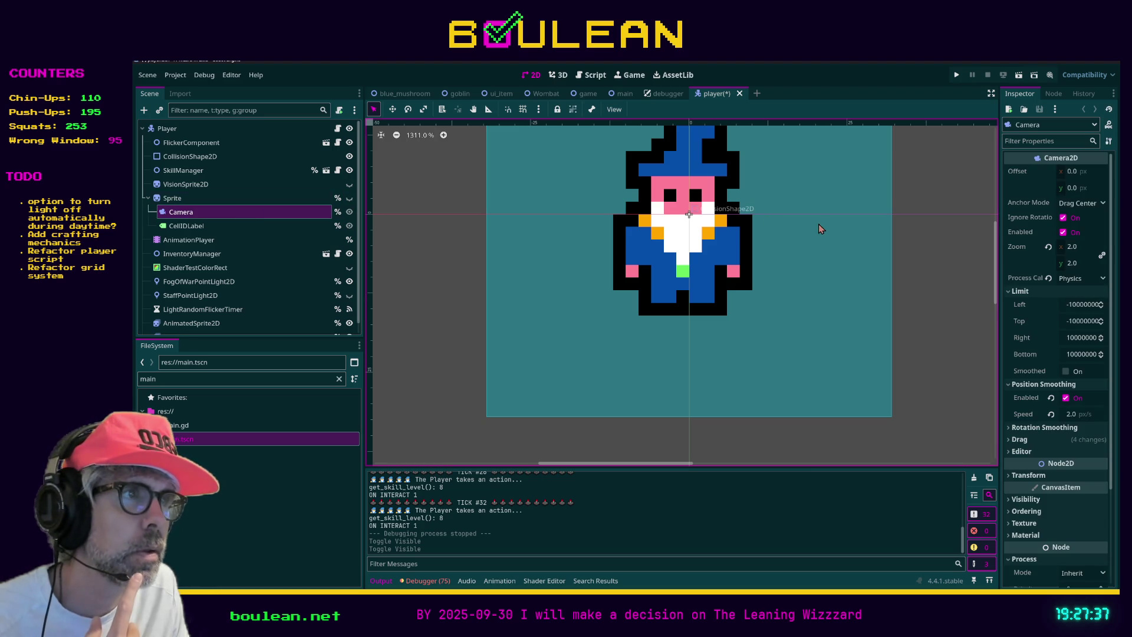
Set the Camera zoom to 4 on x and y, save the Player scene, and run the game
click(1074, 246)
text(4)
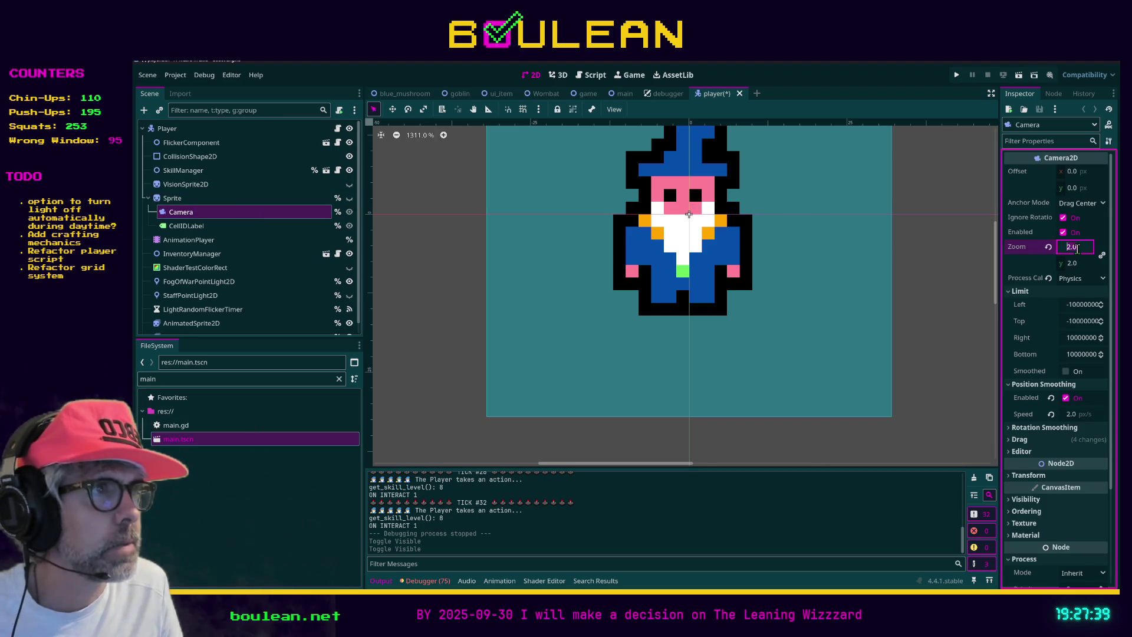
key(Tab)
text(4)
key(Return)
key(ctrl+s)
key(F5)
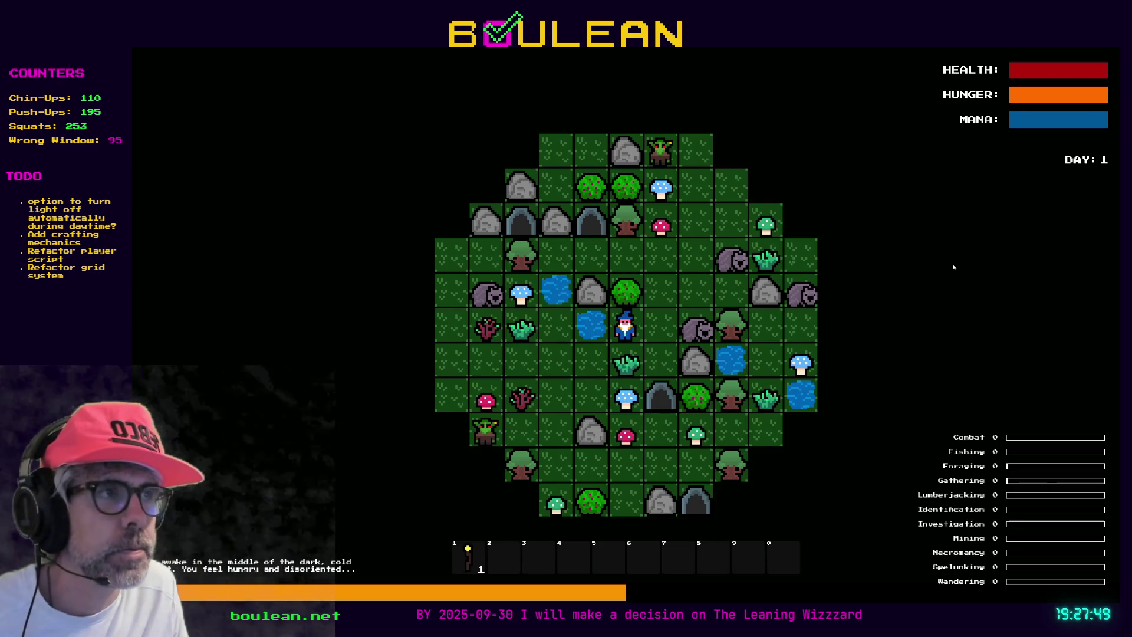
Close the game, undo the Camera zoom back to 2.0, and save the Player scene
key(Escape)
key(ctrl+z)
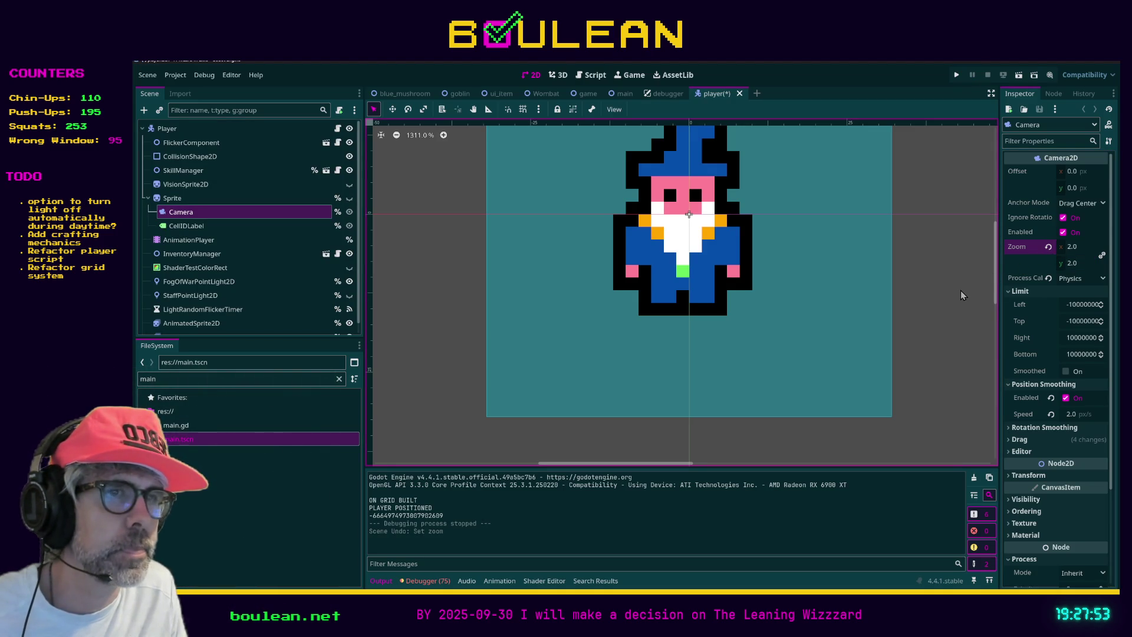
key(ctrl+s)
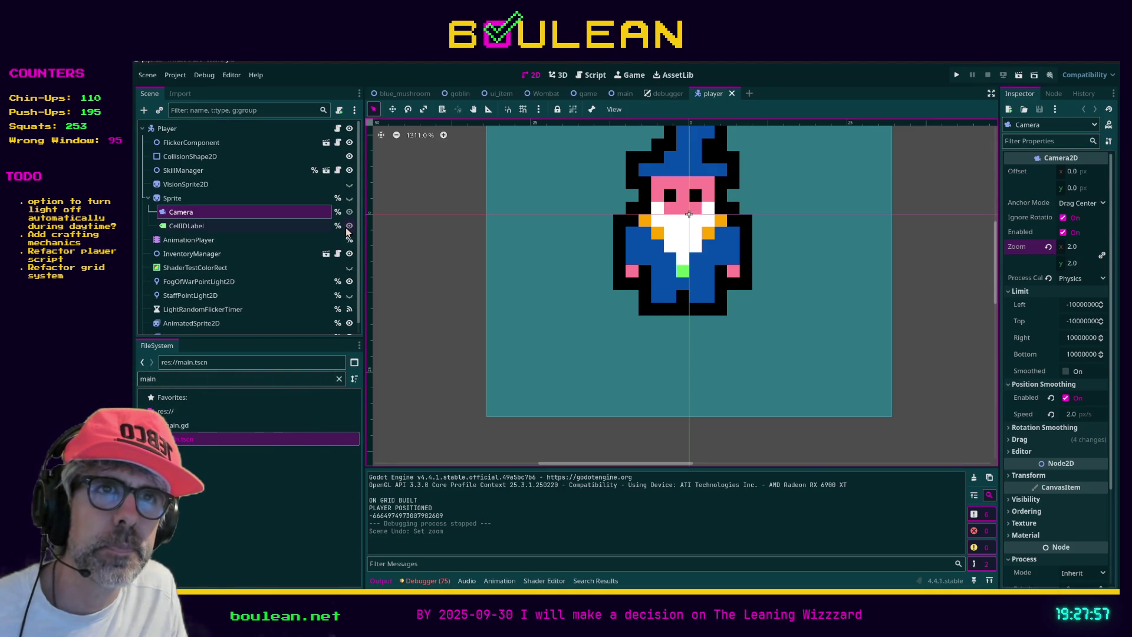
scroll(416, 252, down, 1)
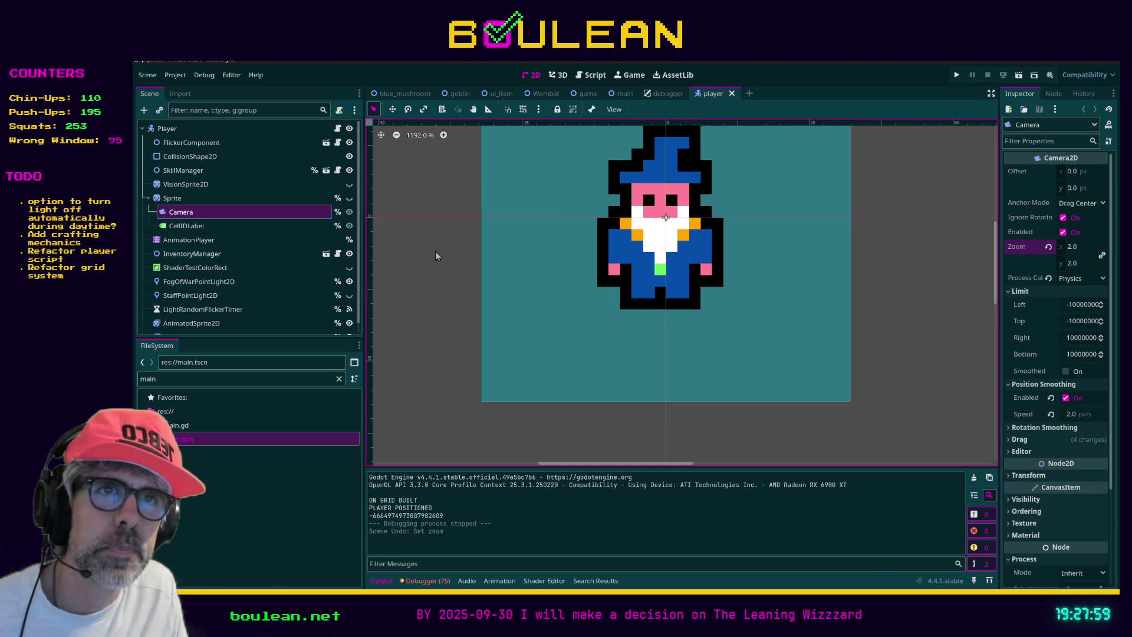